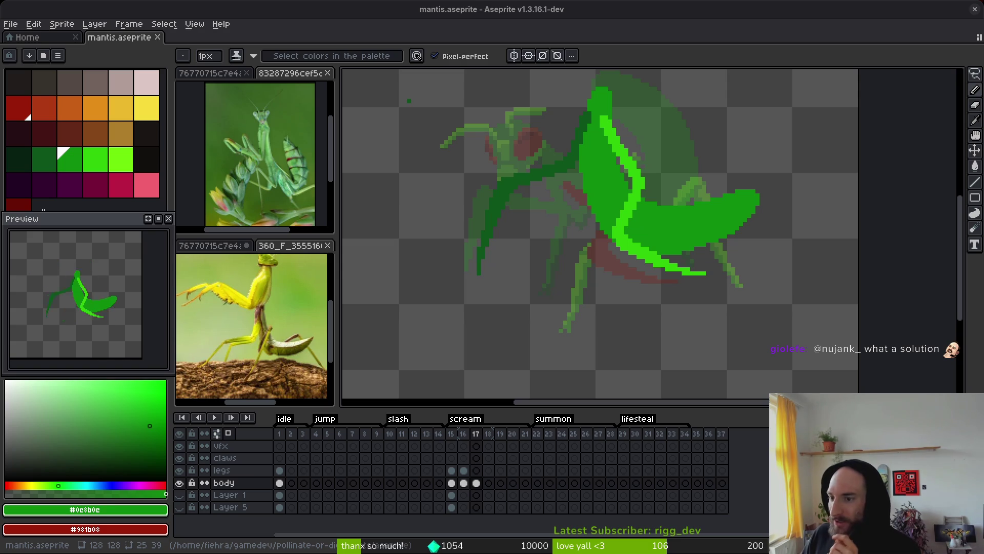
Bring the Twitch Creator Dashboard window forward and shift it to uncover the Aseprite canvas.
{"action": "key", "text": "alt+Tab"}
{"action": "left_click_drag", "start_coordinate": [438, 37], "coordinate": [521, 41]}
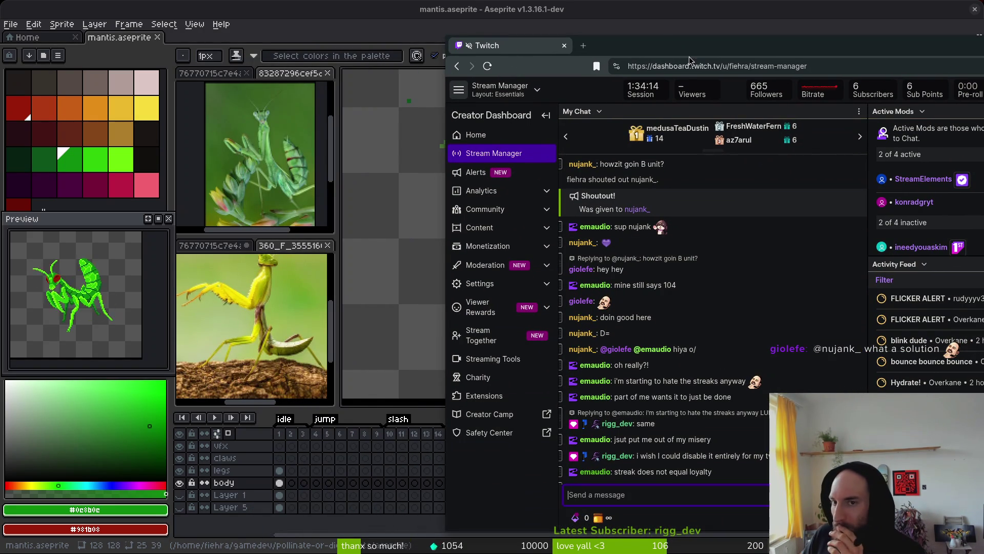
{"action": "left_click_drag", "start_coordinate": [690, 47], "coordinate": [669, 31]}
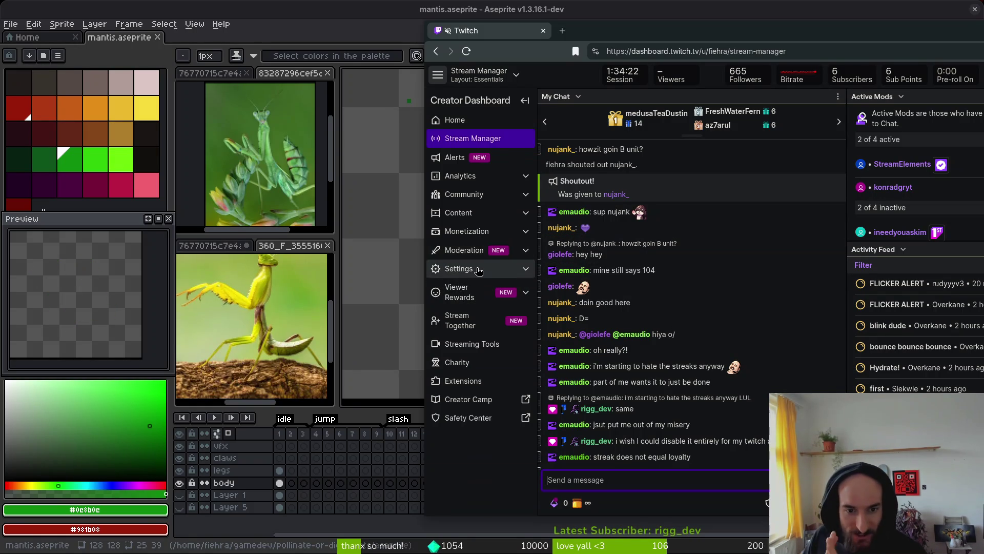
Expand and collapse the Content, Moderation, Viewer Rewards, Community and Settings sidebar sections.
{"action": "left_click", "coordinate": [464, 231]}
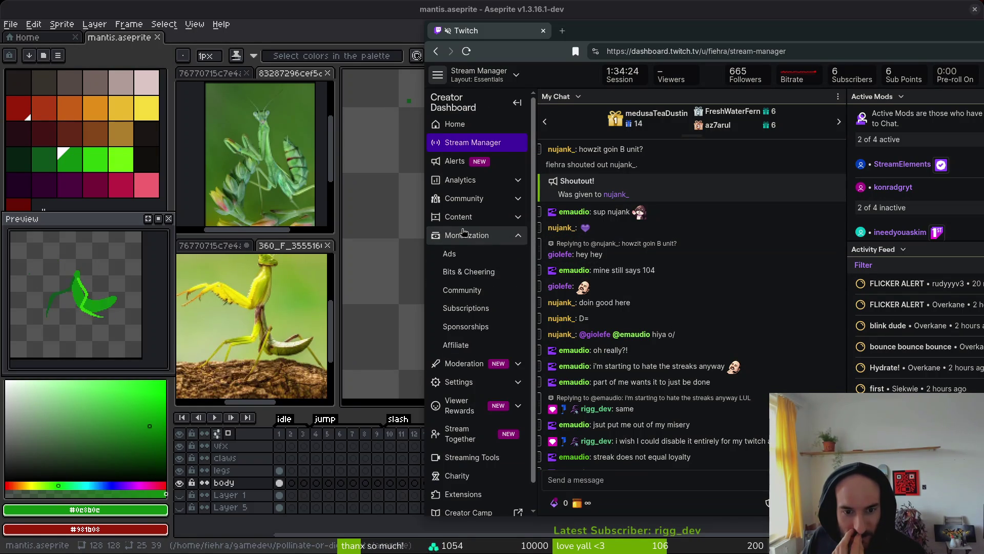
{"action": "left_click", "coordinate": [465, 217]}
{"action": "left_click", "coordinate": [465, 221]}
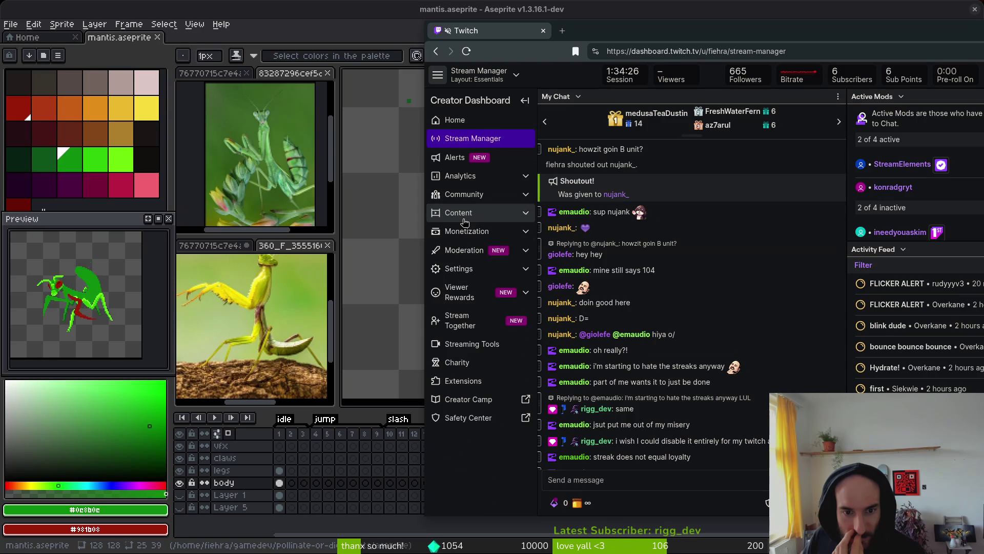
{"action": "left_click", "coordinate": [460, 251]}
{"action": "left_click", "coordinate": [460, 252]}
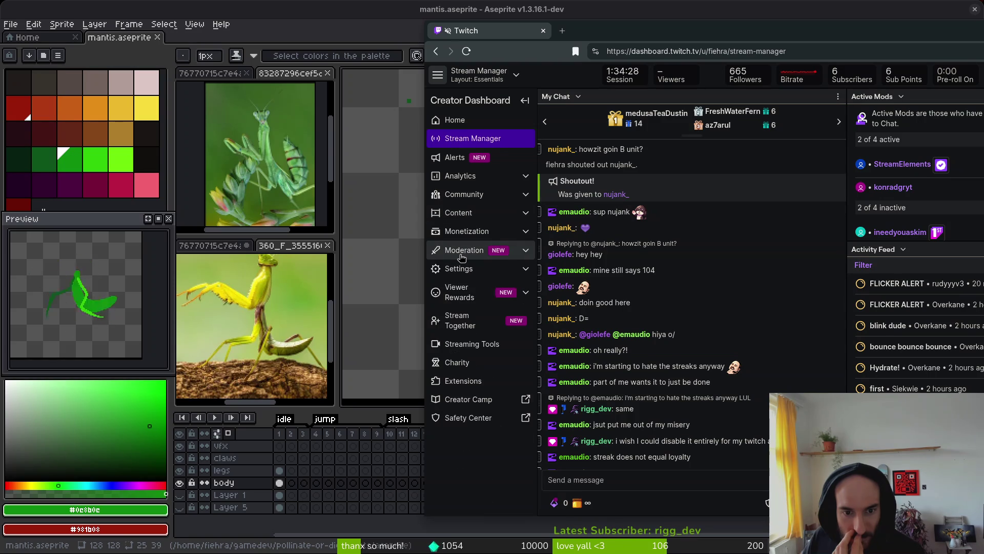
{"action": "left_click", "coordinate": [463, 296]}
{"action": "left_click", "coordinate": [464, 294]}
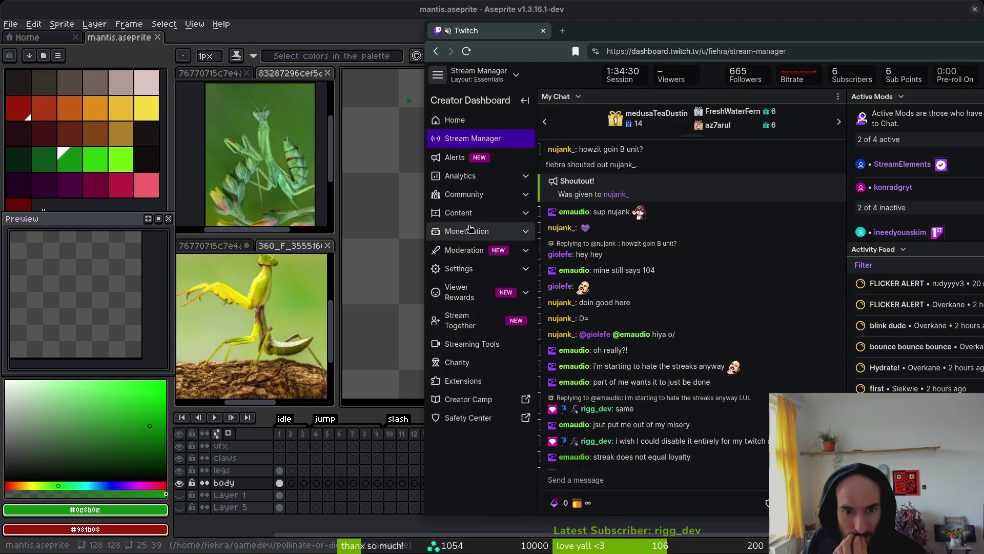
{"action": "left_click", "coordinate": [464, 198]}
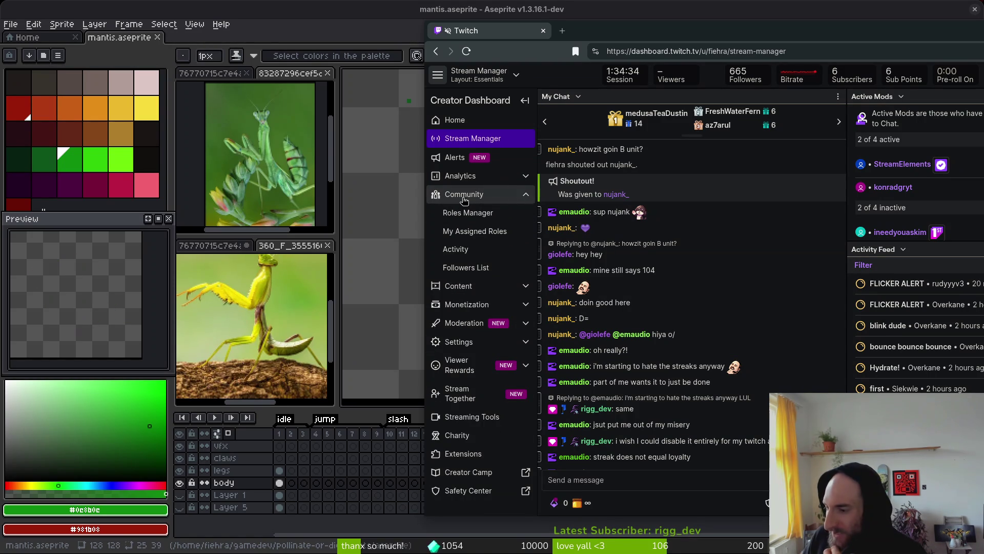
{"action": "left_click", "coordinate": [464, 199]}
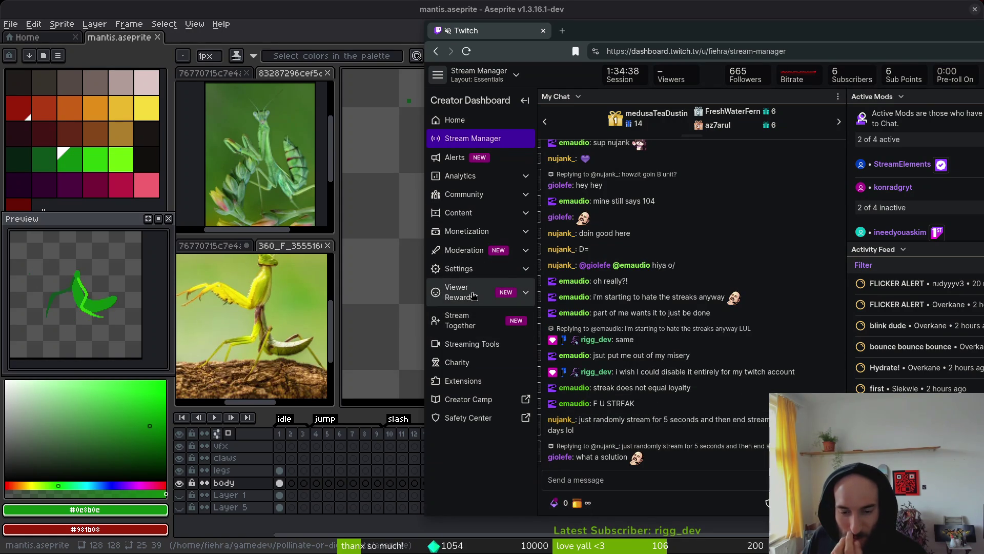
{"action": "left_click", "coordinate": [461, 269]}
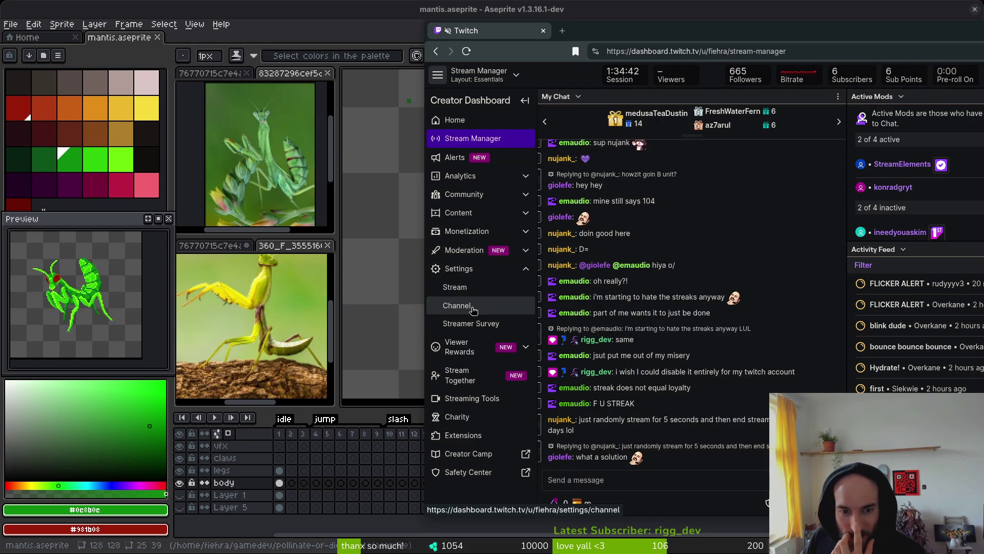
{"action": "left_click", "coordinate": [469, 269]}
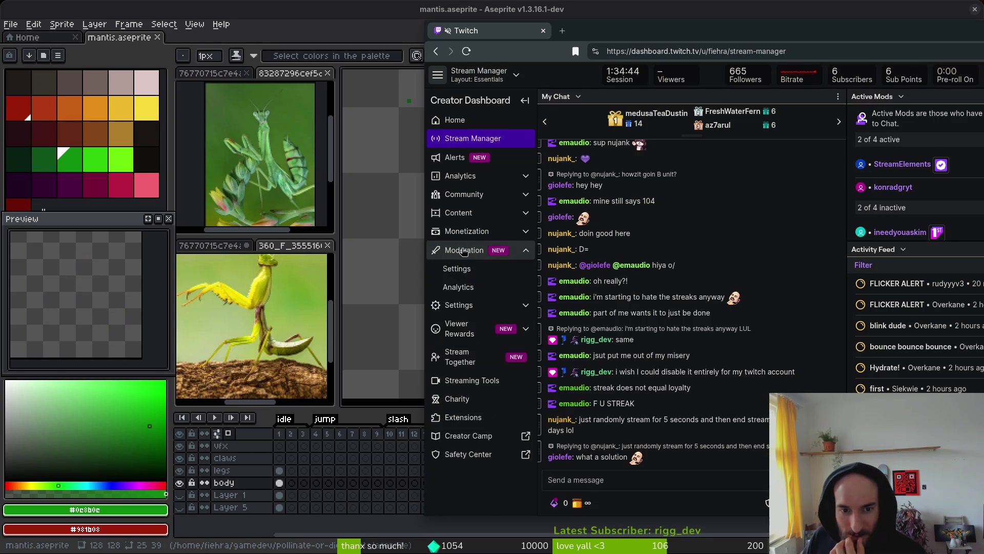
Browse Monetization's Affiliate revenue, Sponsorships and Subscriptions pages, ending on Monetization Community.
{"action": "left_click", "coordinate": [484, 231]}
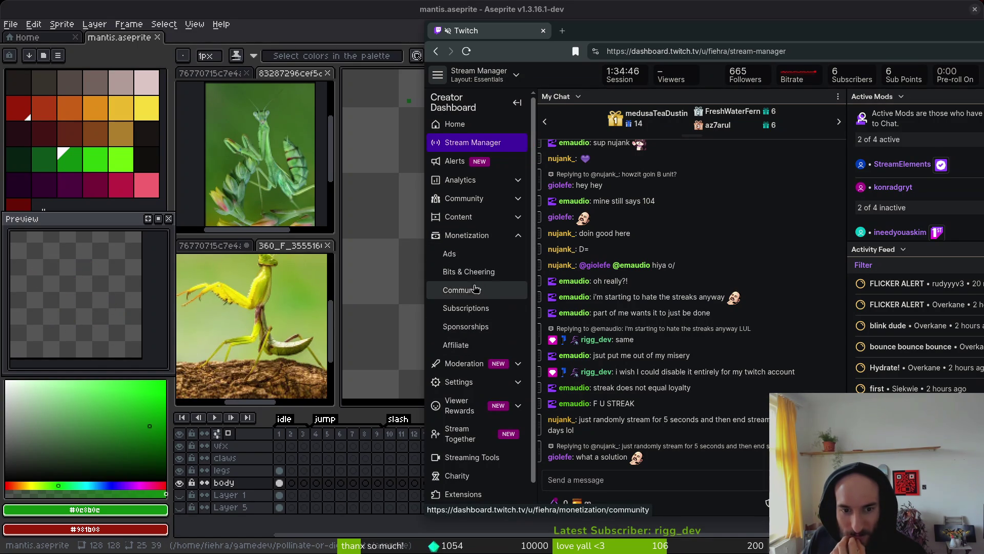
{"action": "left_click", "coordinate": [471, 351]}
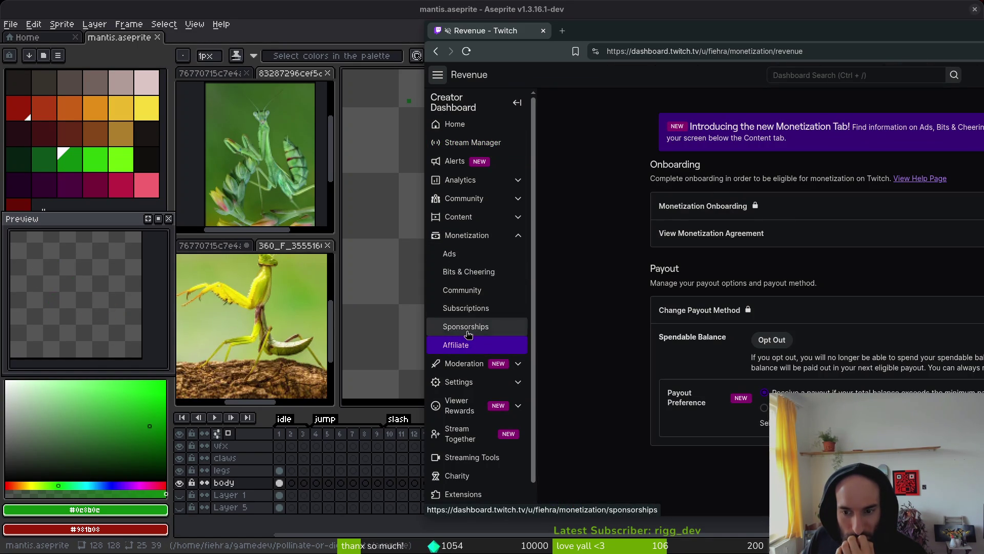
{"action": "left_click", "coordinate": [468, 328]}
{"action": "left_click", "coordinate": [465, 314]}
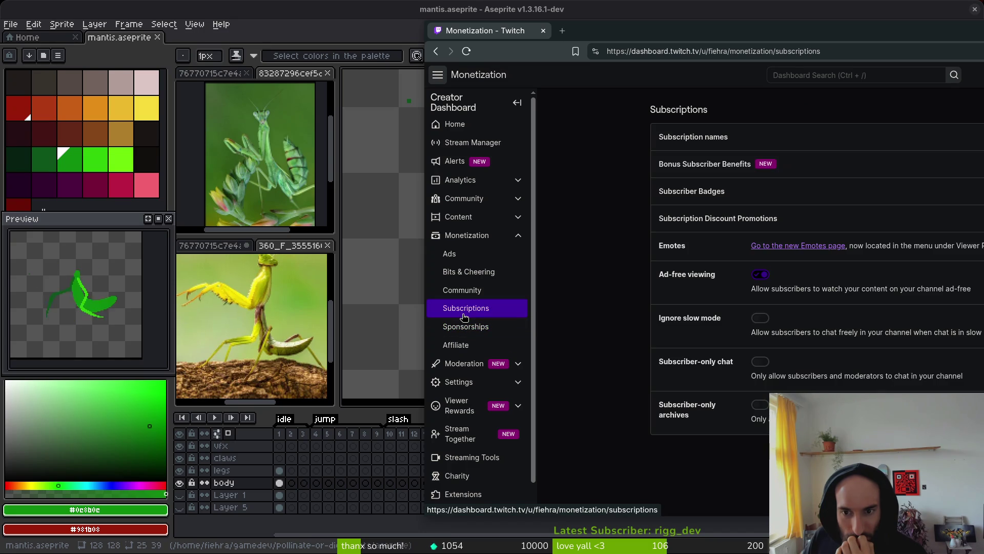
{"action": "left_click", "coordinate": [462, 291]}
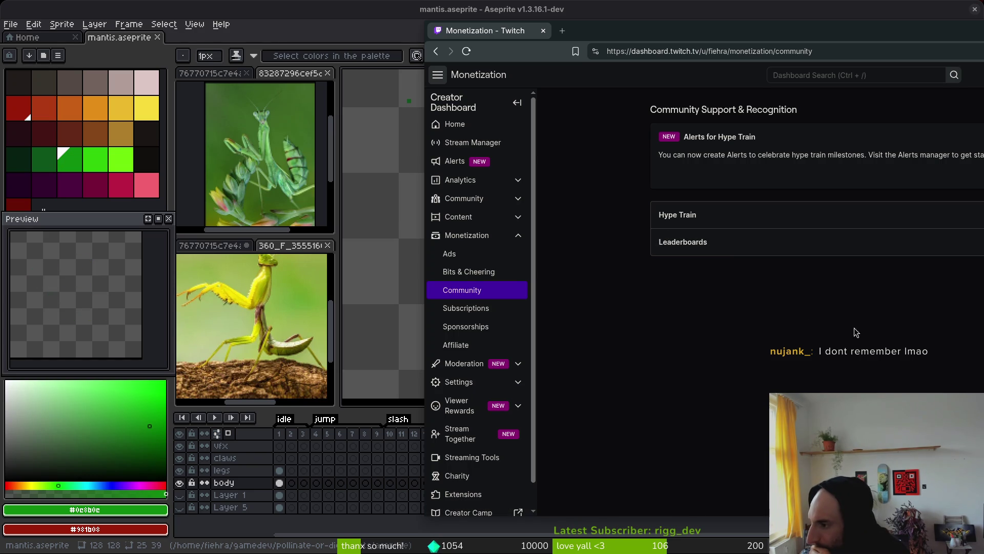
Search 'watch' in the dashboard and switch Watch Streaks off.
{"action": "left_click", "coordinate": [818, 75]}
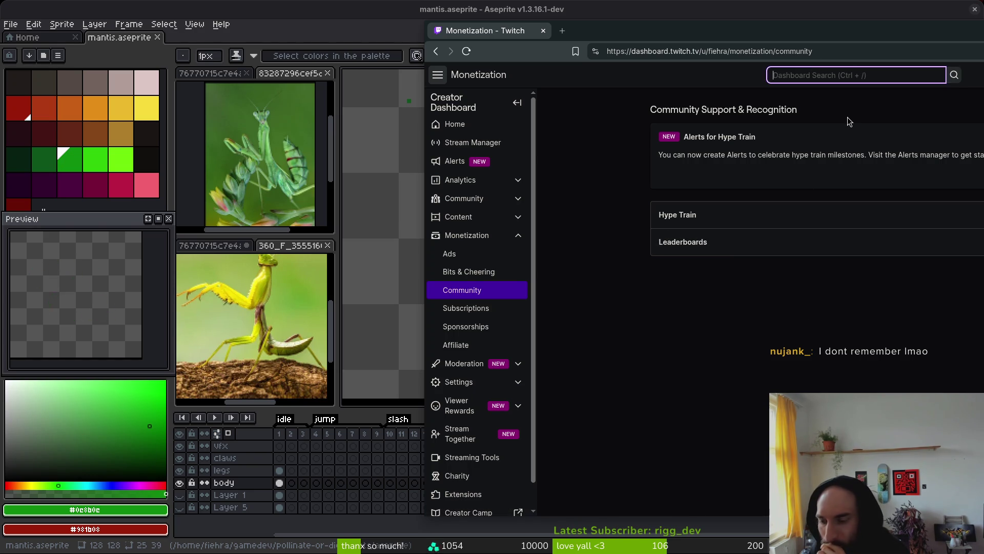
{"action": "type", "text": "watch"}
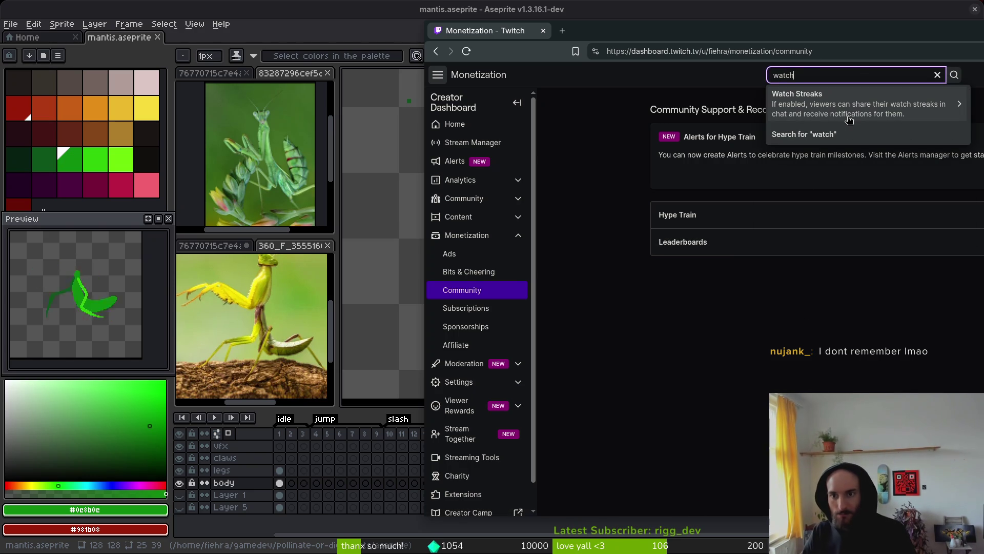
{"action": "left_click", "coordinate": [888, 114]}
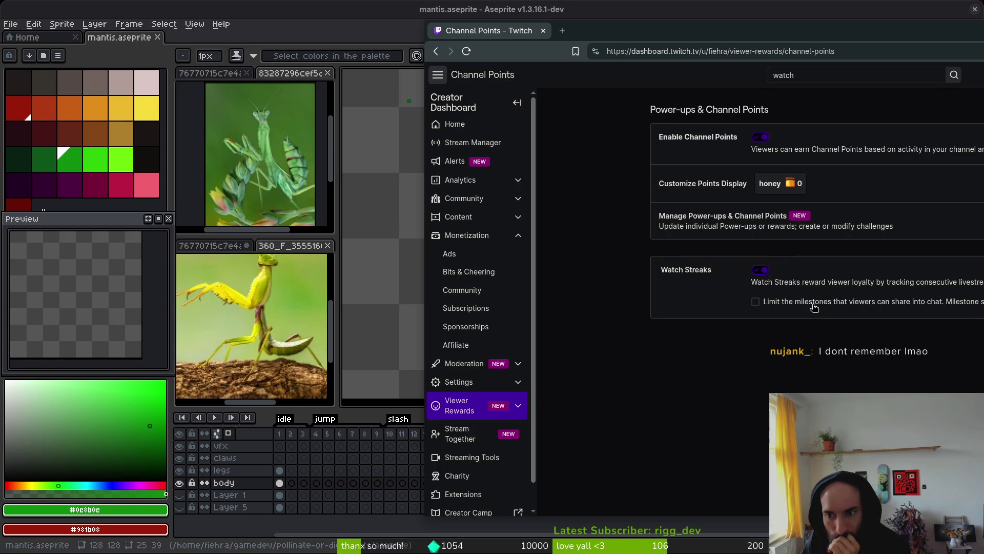
{"action": "left_click", "coordinate": [760, 272]}
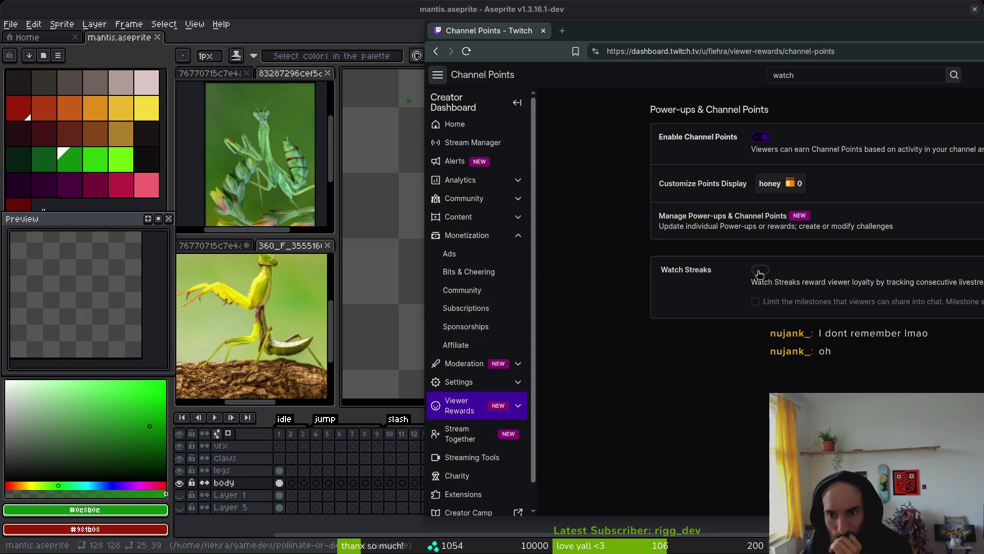
Return to the Stream Manager chat box, then minimize the Twitch window.
{"action": "left_click", "coordinate": [484, 142]}
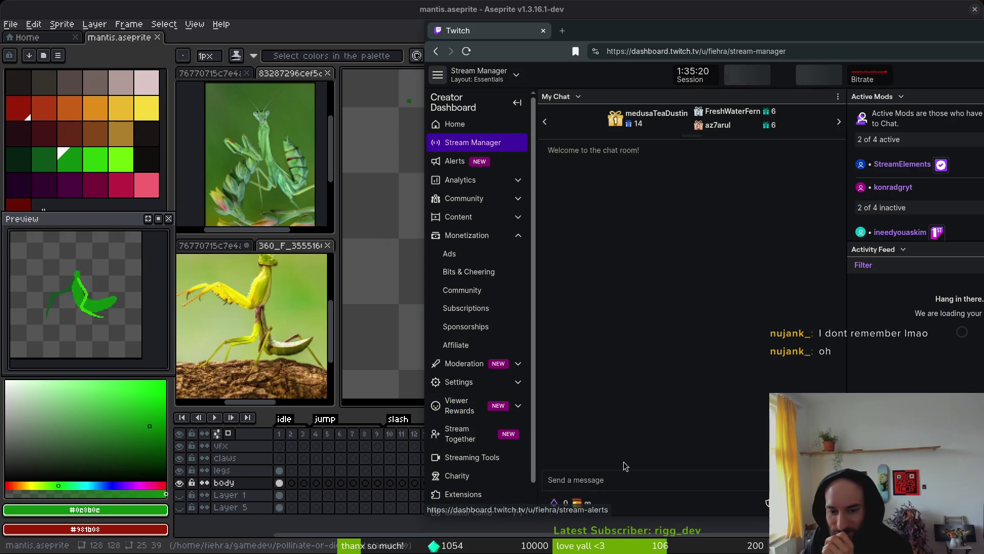
{"action": "left_click", "coordinate": [618, 480]}
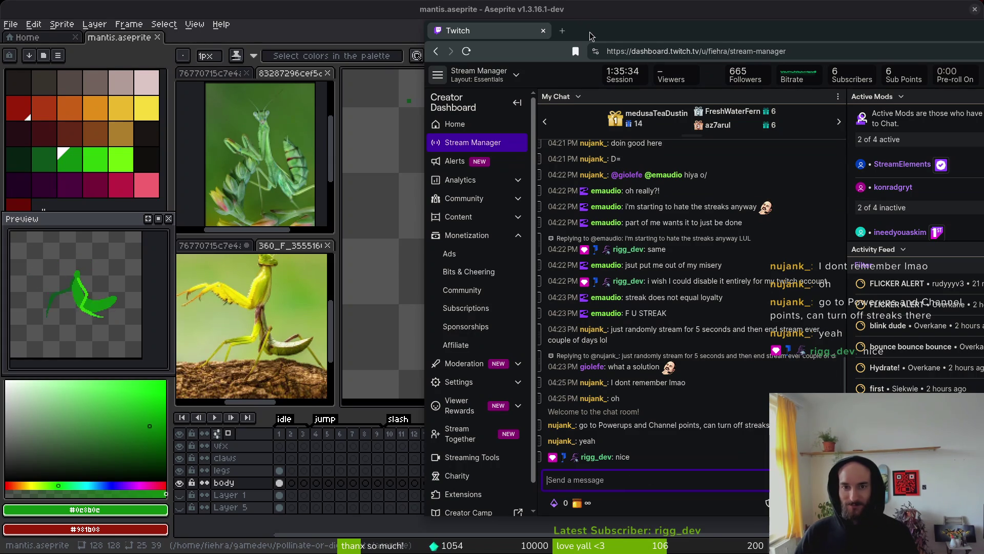
{"action": "key", "text": "super+minus"}
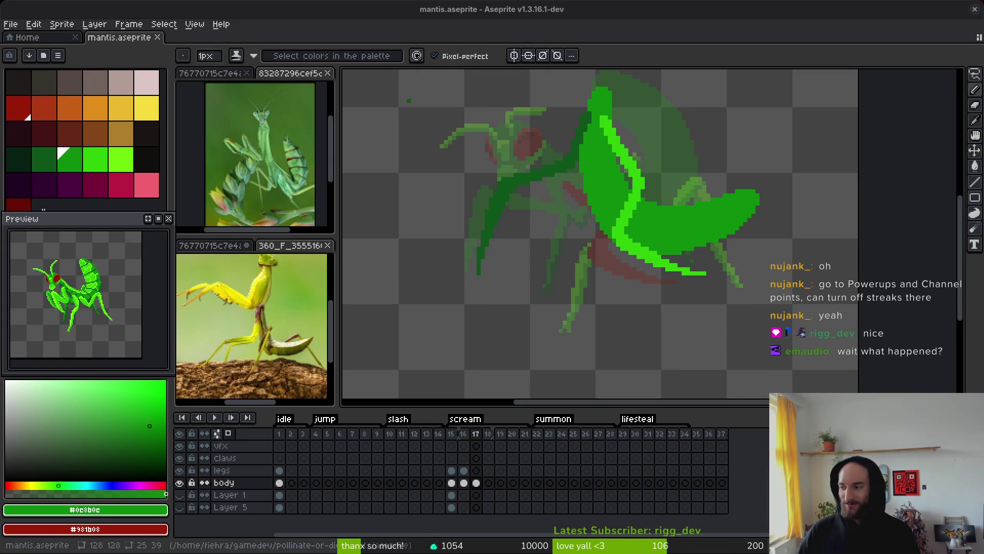
Reopen Twitch, check Viewer Rewards > Power-ups & Channel Points, then return to Stream Manager.
{"action": "key", "text": "super+minus"}
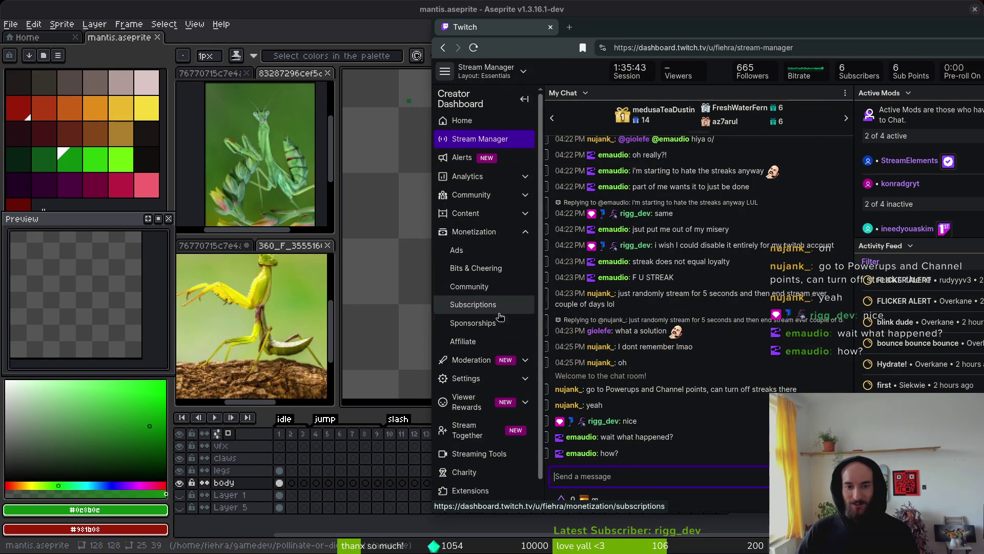
{"action": "left_click", "coordinate": [482, 232]}
{"action": "left_click", "coordinate": [475, 289]}
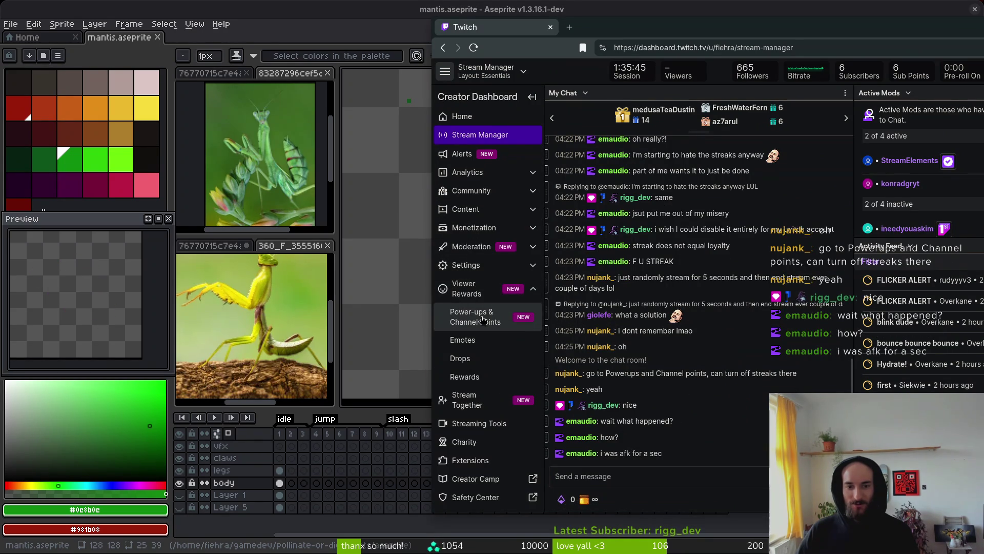
{"action": "left_click", "coordinate": [483, 320]}
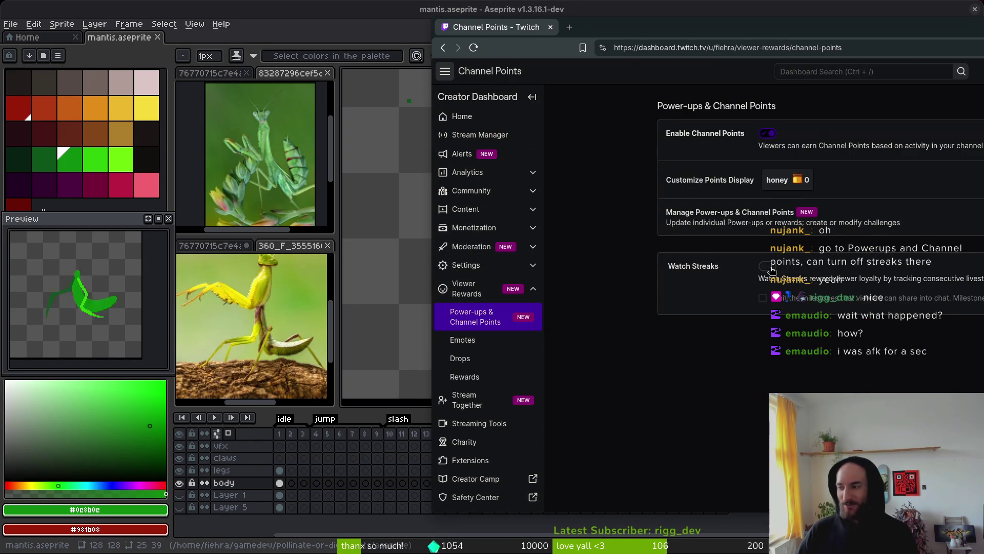
{"action": "left_click", "coordinate": [489, 135]}
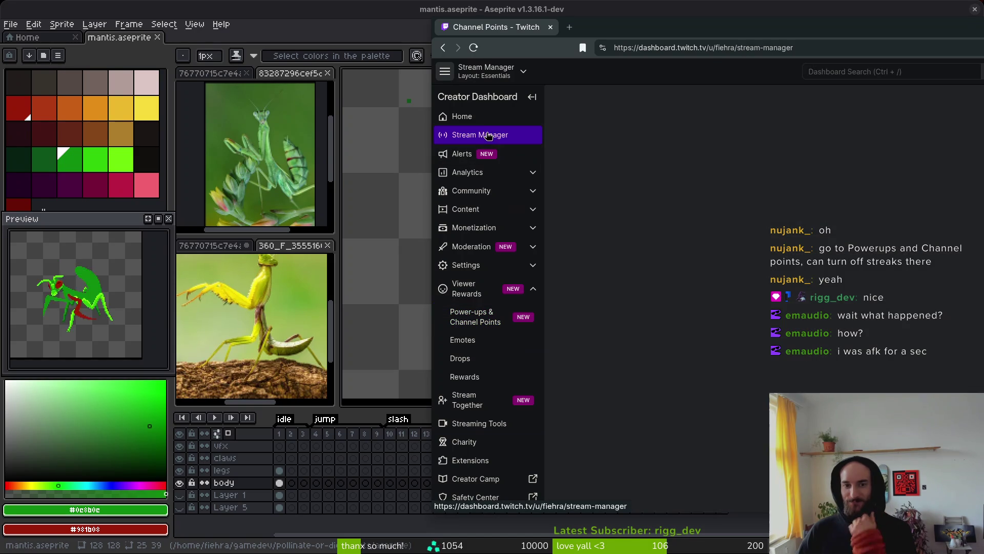
{"action": "left_click_drag", "start_coordinate": [598, 26], "coordinate": [605, 24]}
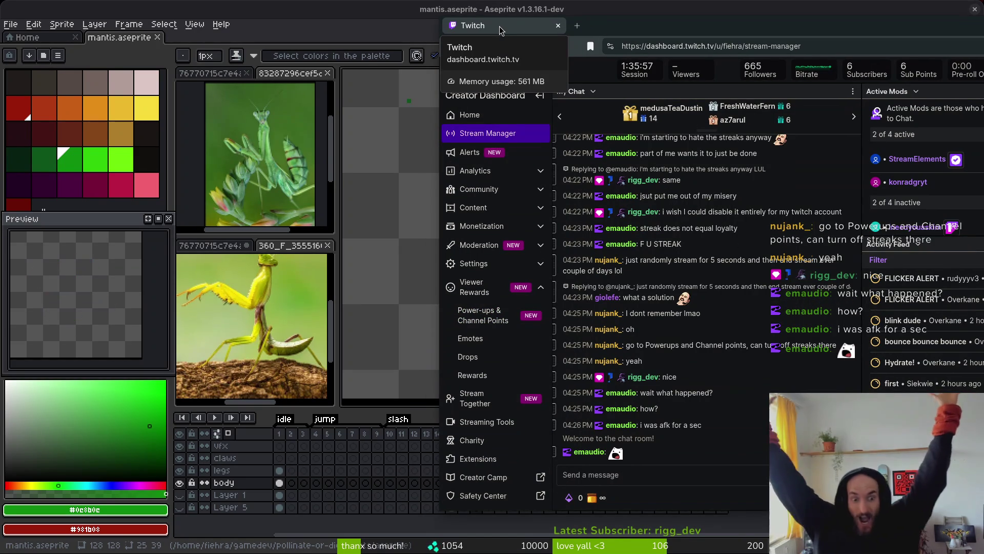
Drag the Twitch window off to the right edge of the screen.
{"action": "left_click_drag", "start_coordinate": [494, 29], "coordinate": [983, 33]}
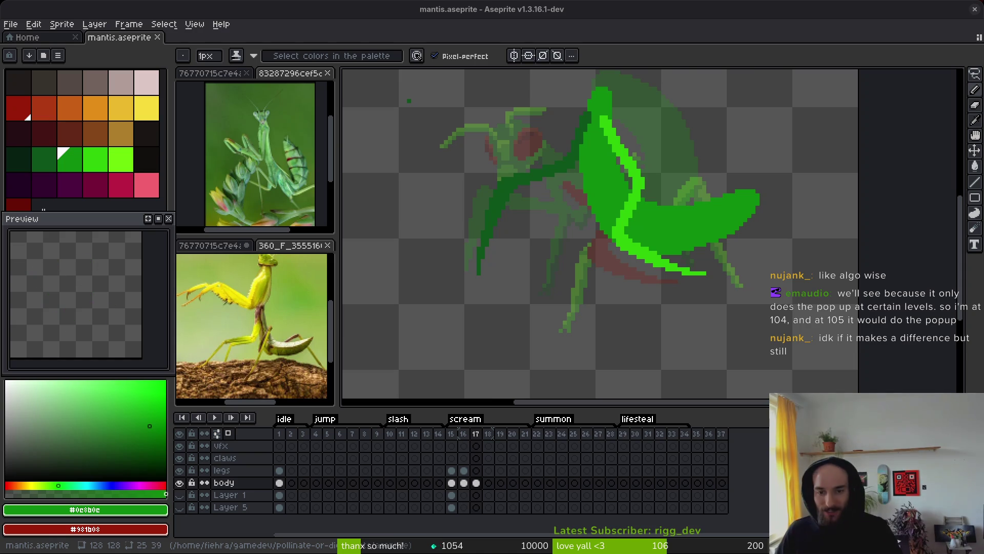
Zoom in on frame 17 and choose the dark green palette swatch to redraw the body.
{"action": "scroll", "coordinate": [568, 208], "scroll_direction": "down", "scroll_amount": 3}
{"action": "scroll", "coordinate": [568, 208], "scroll_direction": "up", "scroll_amount": 3}
{"action": "scroll", "coordinate": [568, 209], "scroll_direction": "up", "scroll_amount": 1}
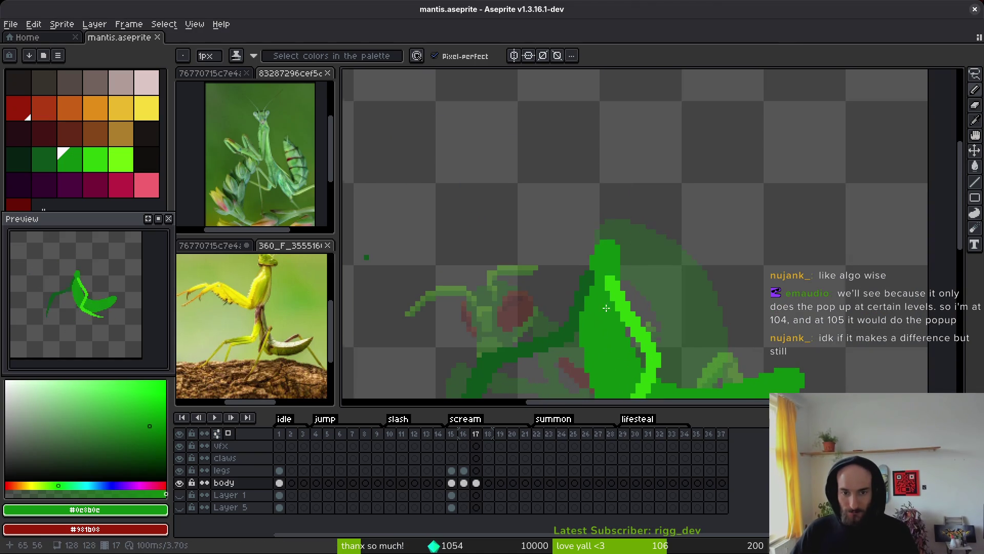
{"action": "scroll", "coordinate": [610, 237], "scroll_direction": "up", "scroll_amount": 1}
{"action": "left_click", "coordinate": [46, 161]}
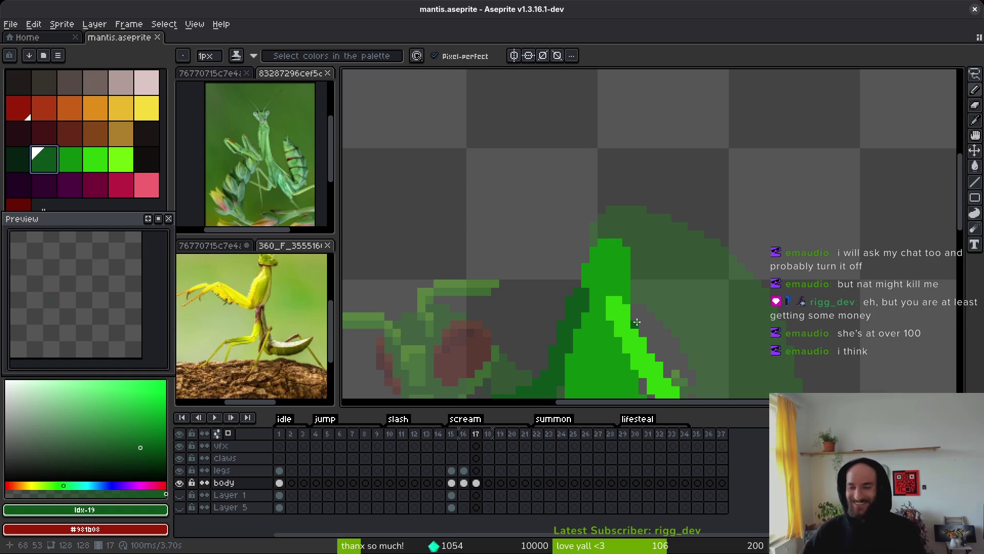
{"action": "scroll", "coordinate": [648, 292], "scroll_direction": "down", "scroll_amount": 3}
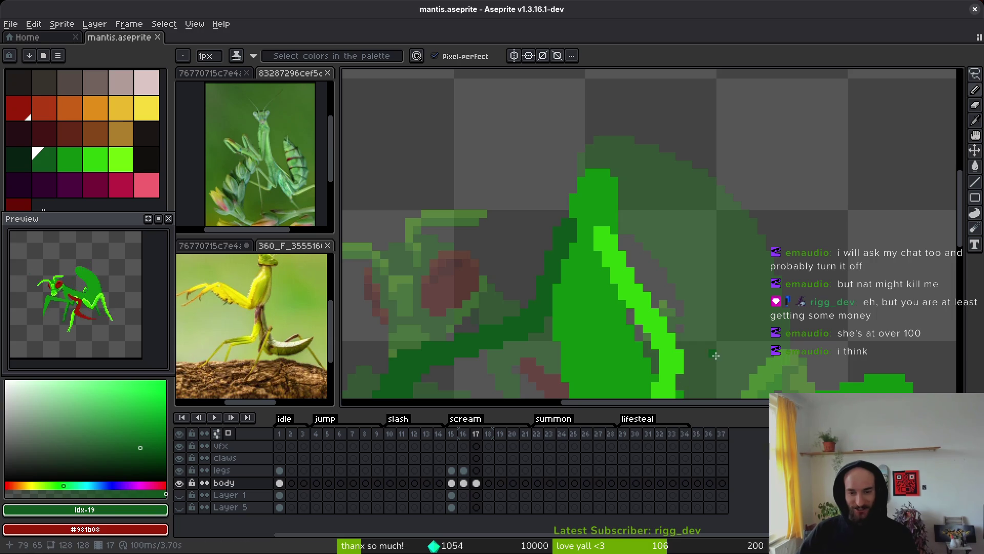
{"action": "scroll", "coordinate": [636, 305], "scroll_direction": "down", "scroll_amount": 1}
Sample the bright green from the sprite and save mantis.aseprite.
{"action": "left_click", "coordinate": [635, 299], "text": "alt"}
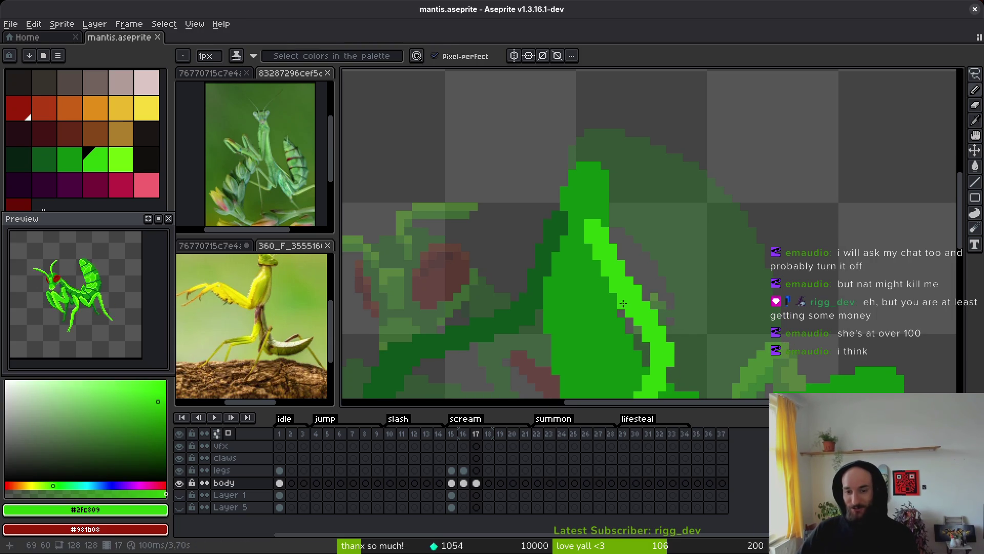
{"action": "key", "text": "e"}
{"action": "key", "text": "b"}
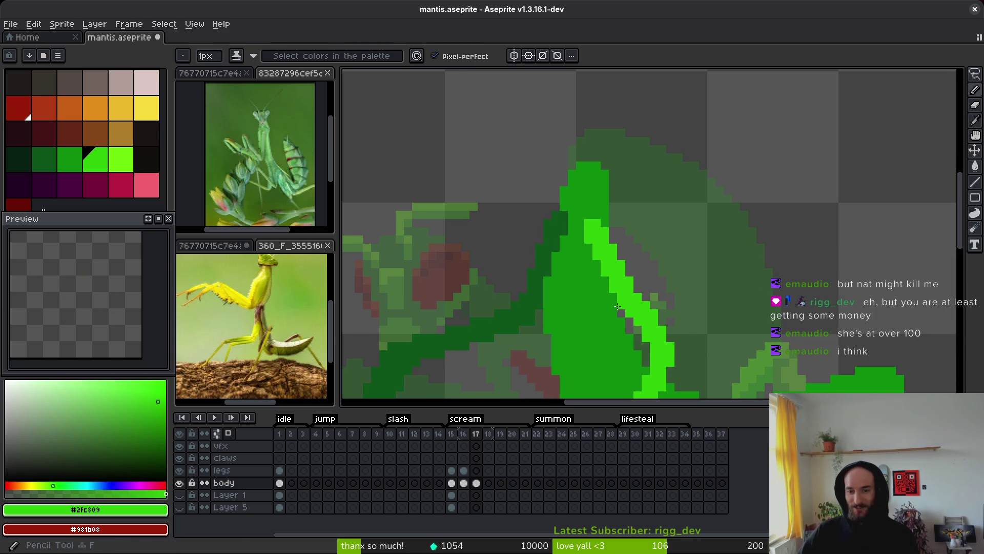
{"action": "key", "text": "ctrl+s"}
{"action": "scroll", "coordinate": [676, 305], "scroll_direction": "down", "scroll_amount": 2}
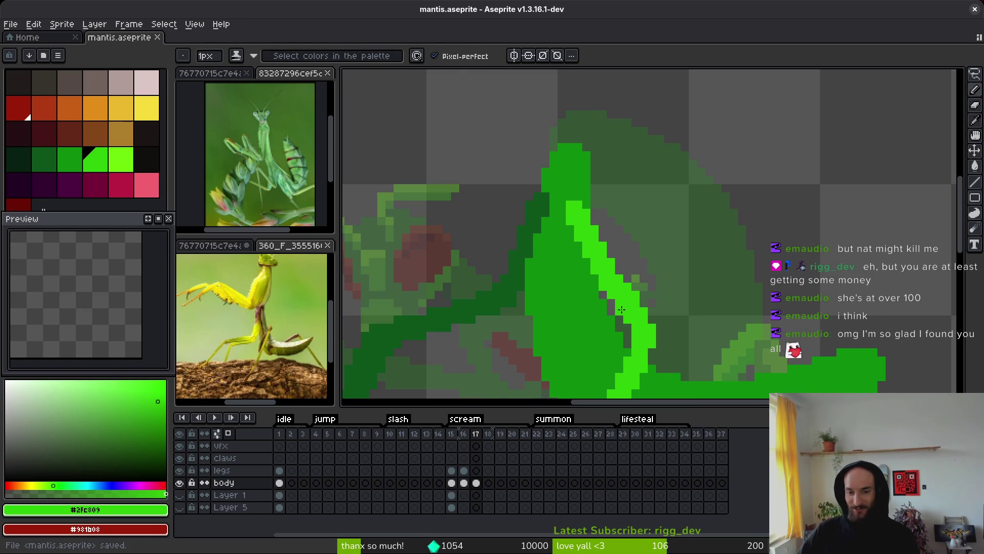
{"action": "key", "text": "e"}
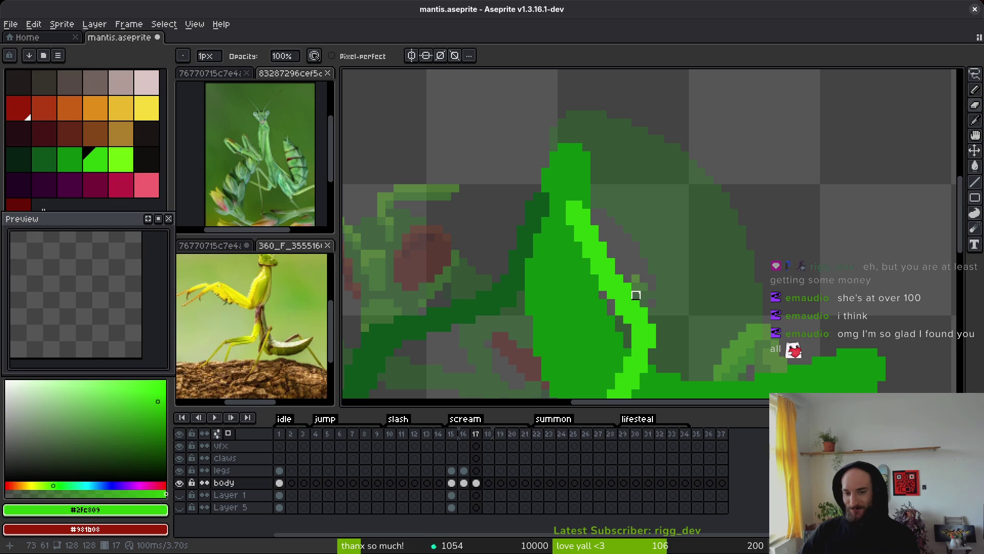
{"action": "key", "text": "ctrl+s"}
{"action": "scroll", "coordinate": [649, 282], "scroll_direction": "down", "scroll_amount": 2}
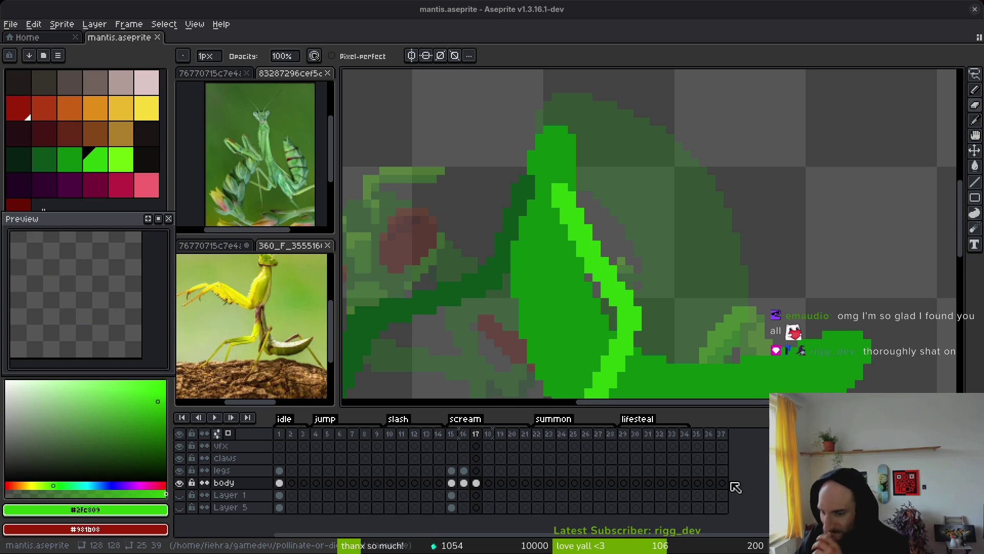
{"action": "left_click_drag", "start_coordinate": [611, 279], "coordinate": [563, 250]}
{"action": "scroll", "coordinate": [563, 250], "scroll_direction": "up", "scroll_amount": 1}
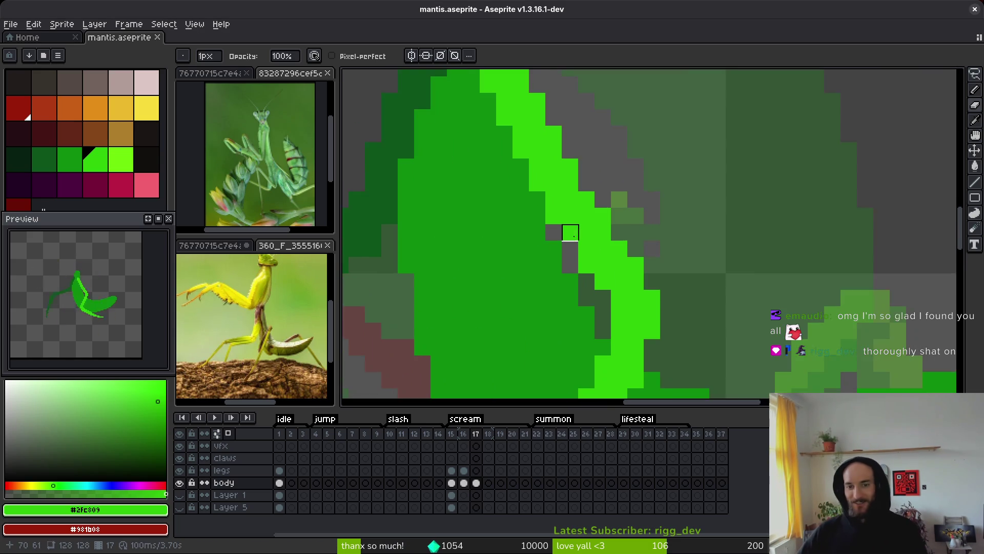
{"action": "scroll", "coordinate": [563, 249], "scroll_direction": "down", "scroll_amount": 1}
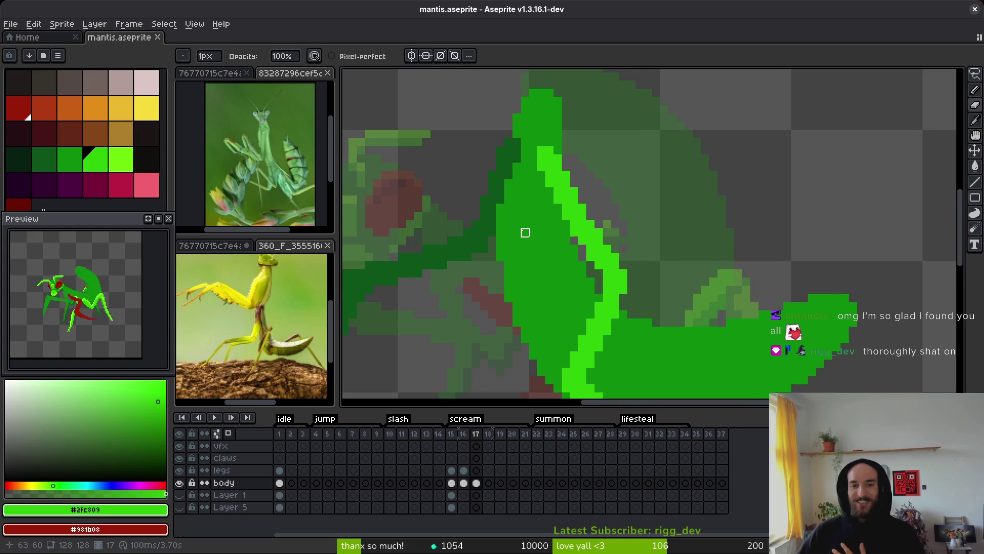
Sample the dark green and paint it along the body's left edge, saving mantis.aseprite.
{"action": "left_click", "coordinate": [501, 193], "text": "alt"}
{"action": "key", "text": "ctrl+s"}
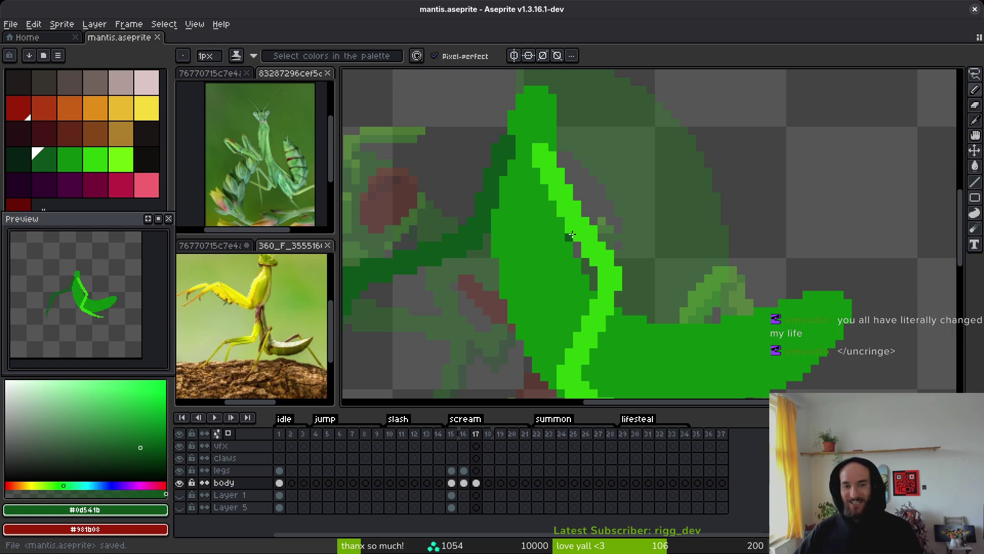
{"action": "scroll", "coordinate": [501, 218], "scroll_direction": "up", "scroll_amount": 2}
{"action": "mouse_move", "coordinate": [513, 230]}
{"action": "left_mouse_down"}
{"action": "mouse_move", "coordinate": [513, 357]}
{"action": "mouse_move", "coordinate": [489, 346]}
{"action": "left_mouse_up"}
{"action": "scroll", "coordinate": [533, 290], "scroll_direction": "down", "scroll_amount": 2}
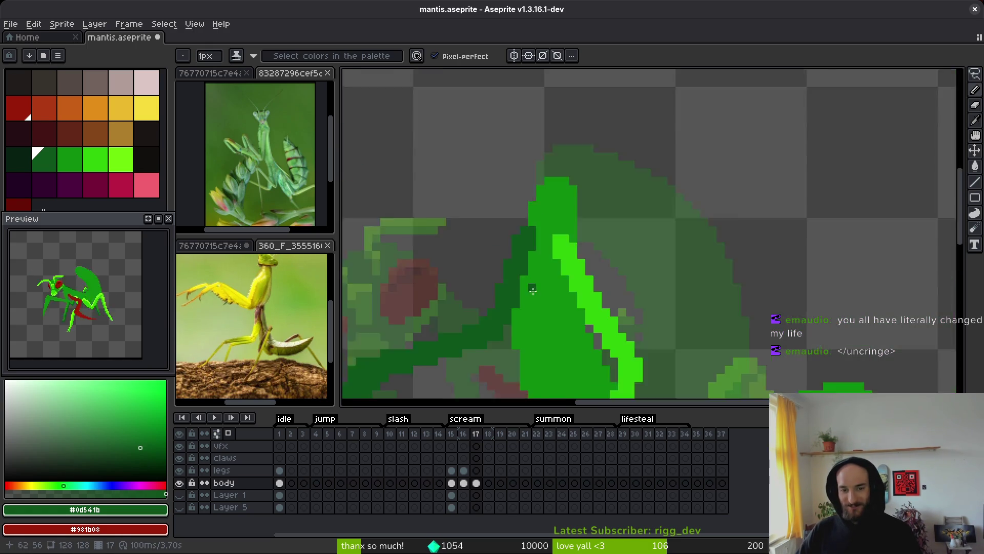
{"action": "scroll", "coordinate": [533, 295], "scroll_direction": "down", "scroll_amount": 3}
{"action": "key", "text": "ctrl+s"}
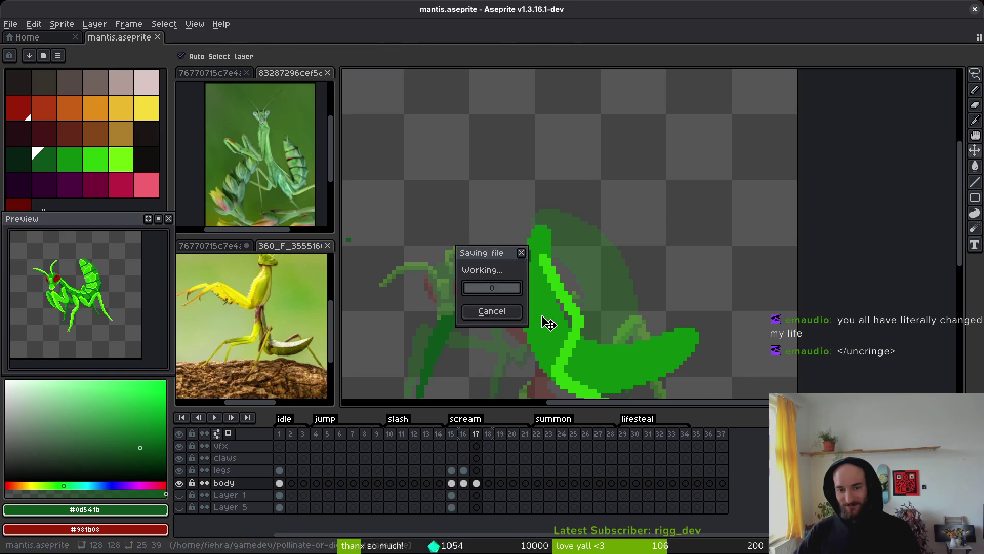
{"action": "scroll", "coordinate": [535, 290], "scroll_direction": "up", "scroll_amount": 1}
{"action": "scroll", "coordinate": [533, 287], "scroll_direction": "down", "scroll_amount": 2}
{"action": "scroll", "coordinate": [529, 284], "scroll_direction": "up", "scroll_amount": 3}
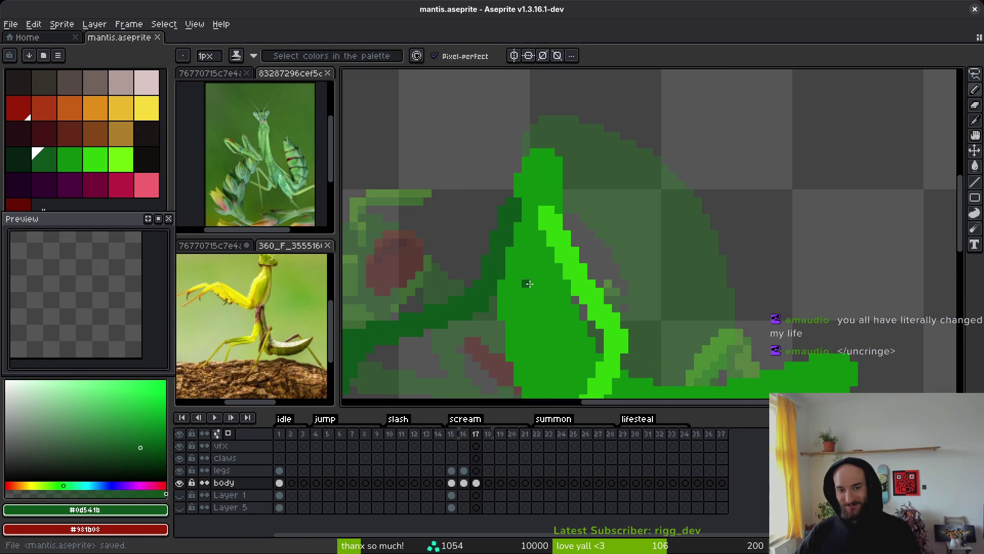
{"action": "key", "text": "ctrl+s"}
{"action": "left_click_drag", "start_coordinate": [570, 302], "coordinate": [563, 271]}
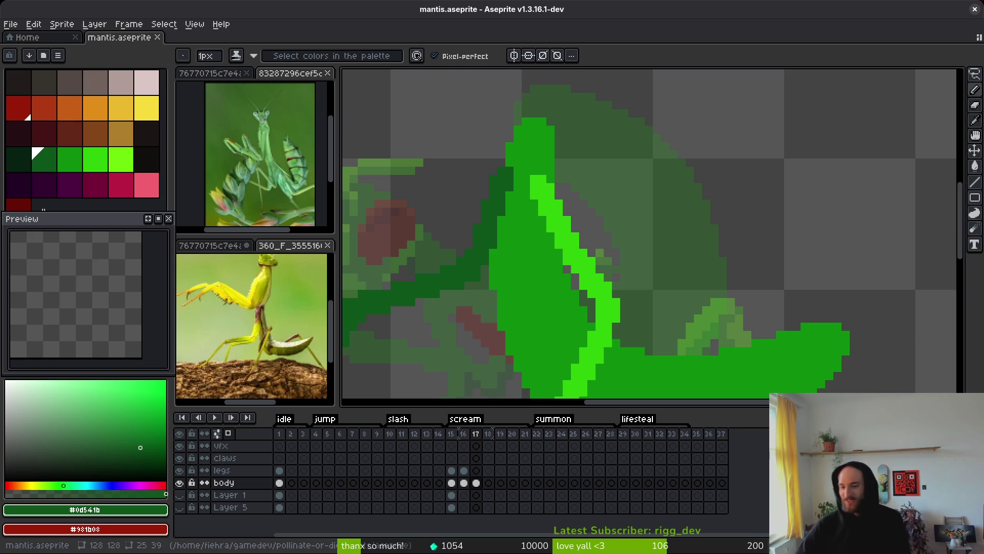
Sample the bright green and extend the bright-green band along the body's left edge.
{"action": "left_click_drag", "start_coordinate": [607, 326], "coordinate": [677, 169]}
{"action": "key", "text": "i"}
{"action": "left_click", "coordinate": [676, 169]}
{"action": "key", "text": "b"}
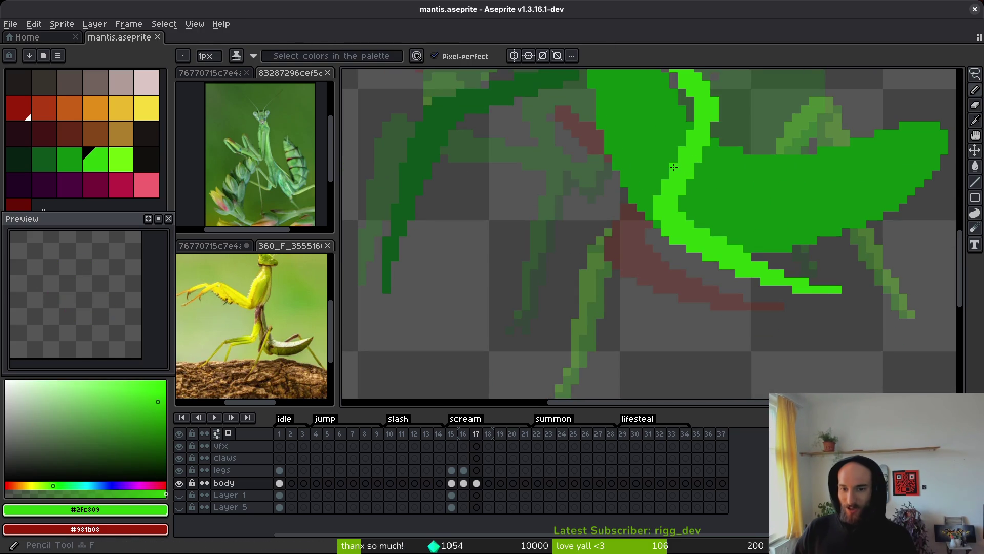
{"action": "left_click", "coordinate": [649, 192]}
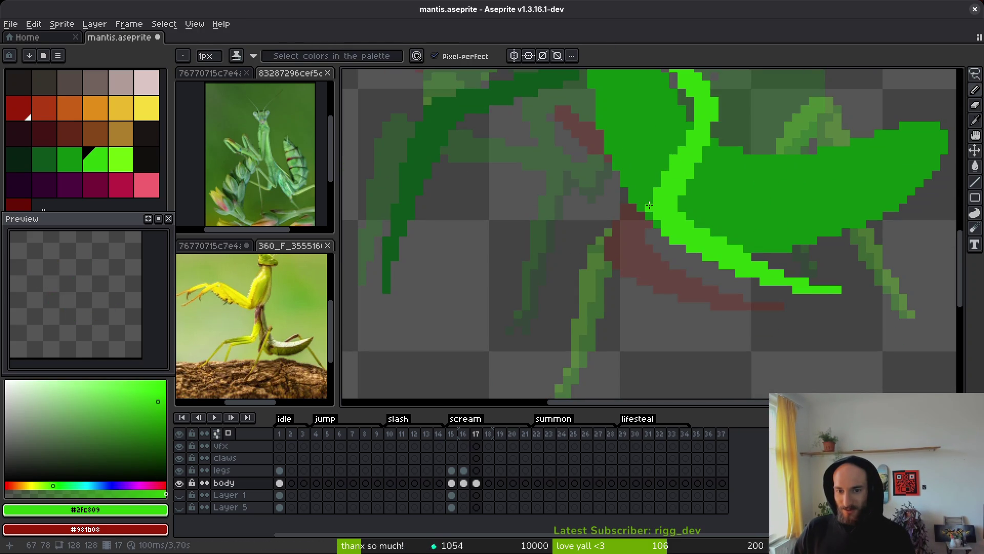
{"action": "left_click_drag", "start_coordinate": [649, 205], "coordinate": [656, 184]}
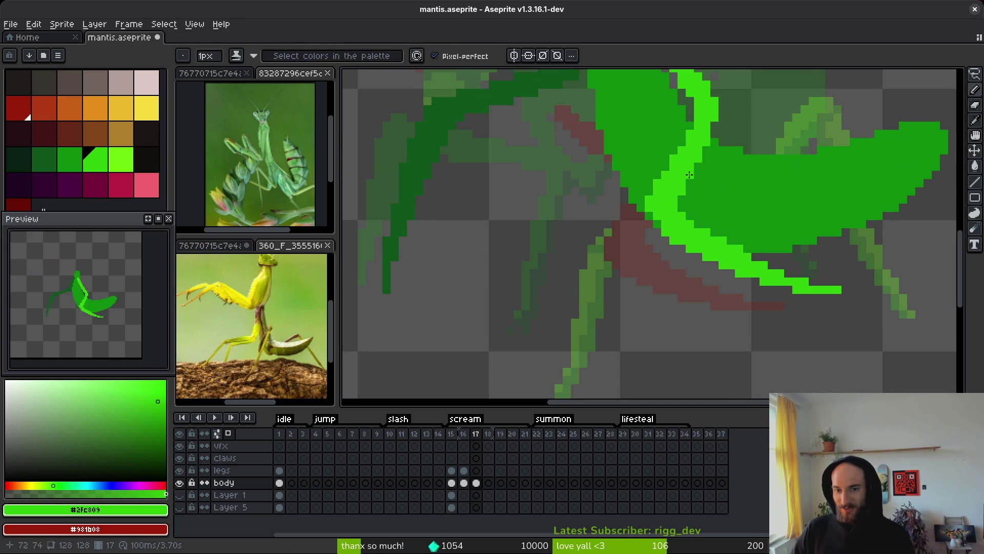
Paint dark green over part of the bright band, then undo the last pencil stroke.
{"action": "left_click", "coordinate": [699, 191], "text": "alt"}
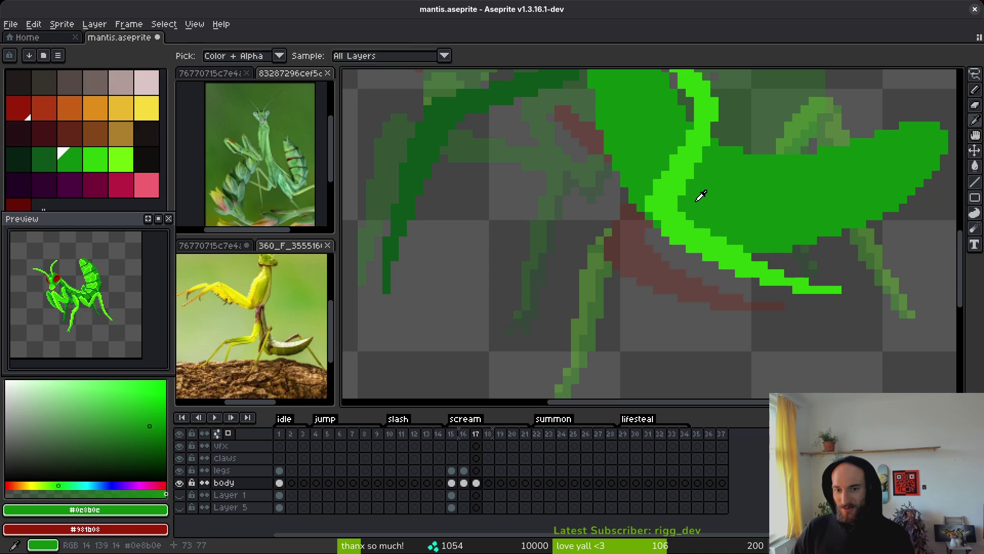
{"action": "left_click", "coordinate": [692, 174]}
{"action": "left_click", "coordinate": [700, 159]}
{"action": "scroll", "coordinate": [712, 196], "scroll_direction": "down", "scroll_amount": 2}
{"action": "scroll", "coordinate": [712, 196], "scroll_direction": "up", "scroll_amount": 2}
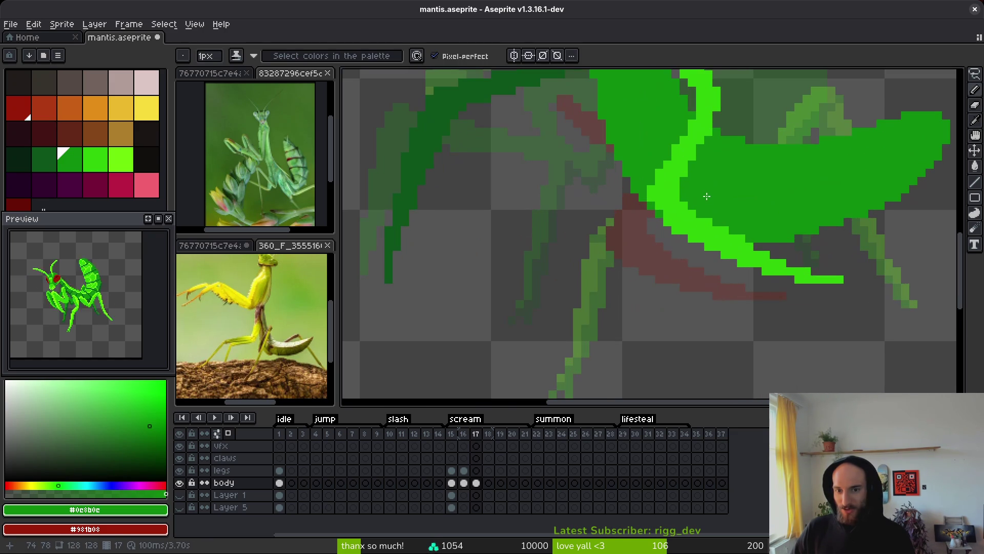
{"action": "left_click", "coordinate": [668, 215], "text": "alt"}
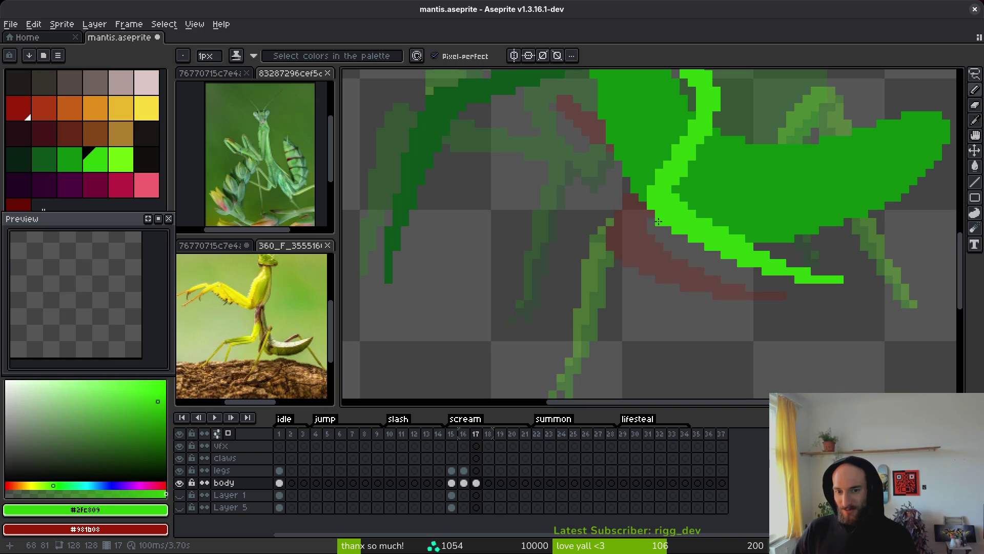
{"action": "scroll", "coordinate": [687, 212], "scroll_direction": "down", "scroll_amount": 3}
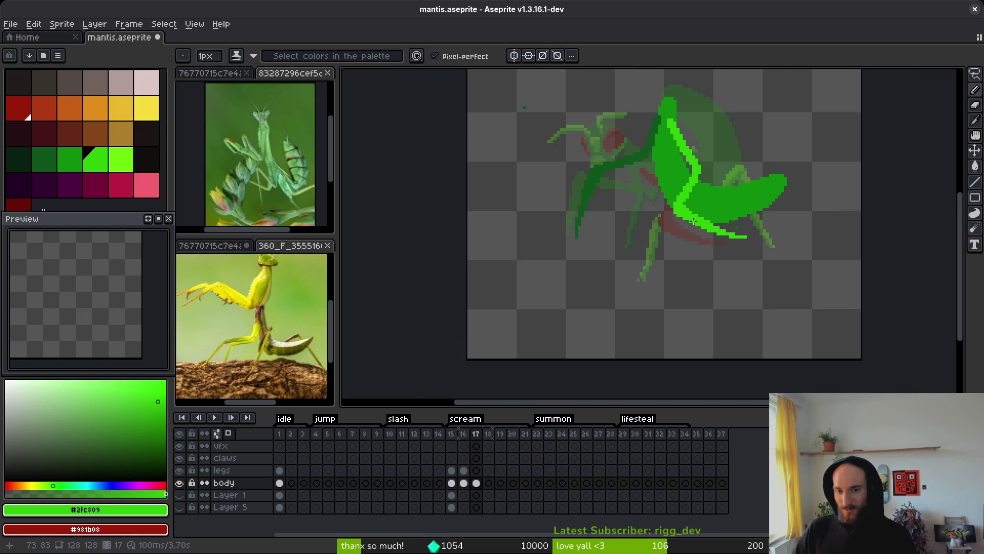
{"action": "key", "text": "ctrl+z"}
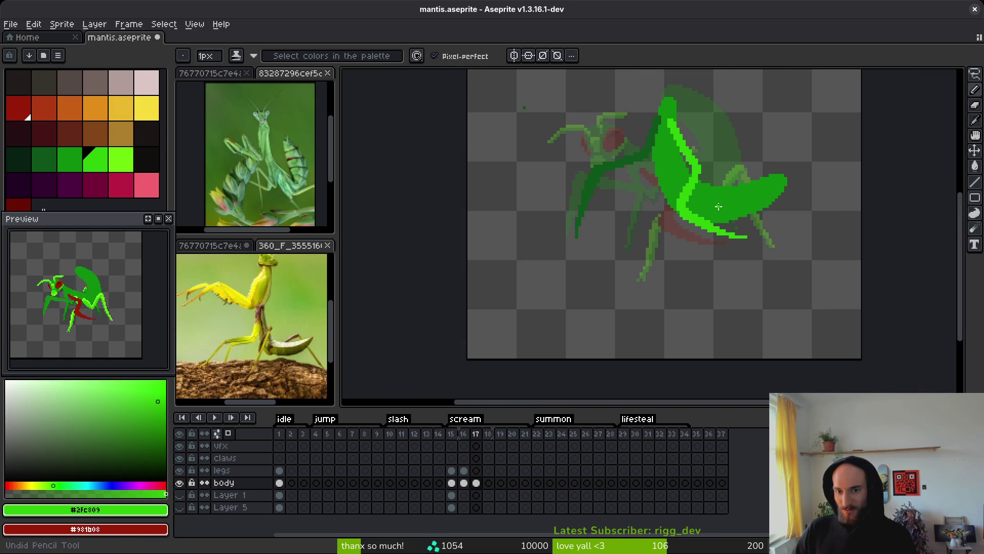
{"action": "scroll", "coordinate": [713, 208], "scroll_direction": "up", "scroll_amount": 3}
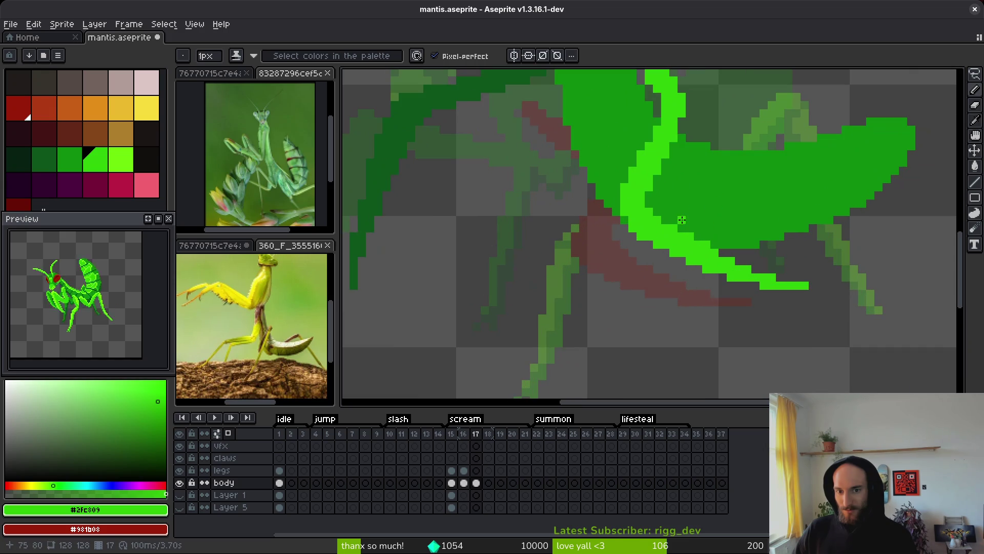
Erase stray light-green pixels at the body's edge and save mantis.aseprite.
{"action": "left_click", "coordinate": [620, 182], "text": "alt"}
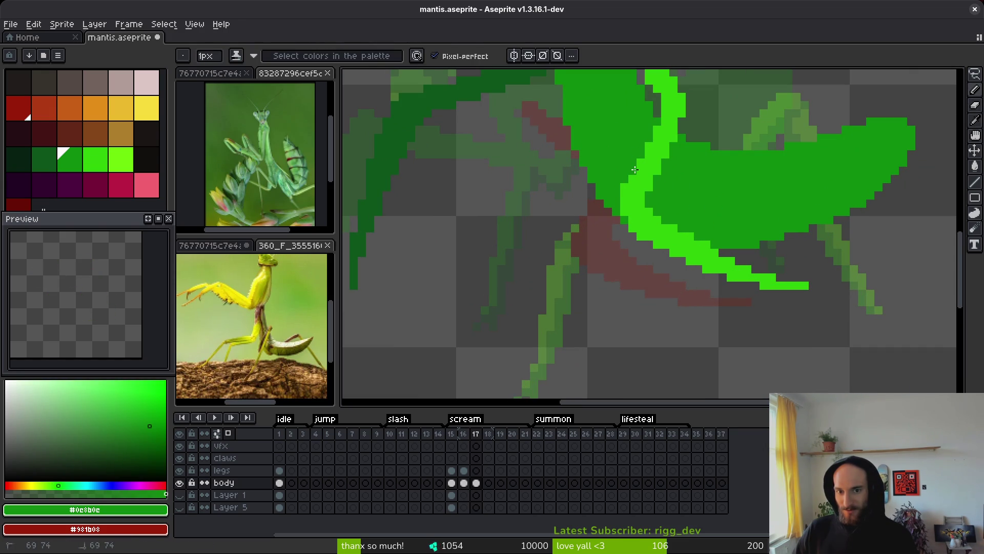
{"action": "key", "text": "alt"}
{"action": "left_click", "coordinate": [628, 216], "text": "alt"}
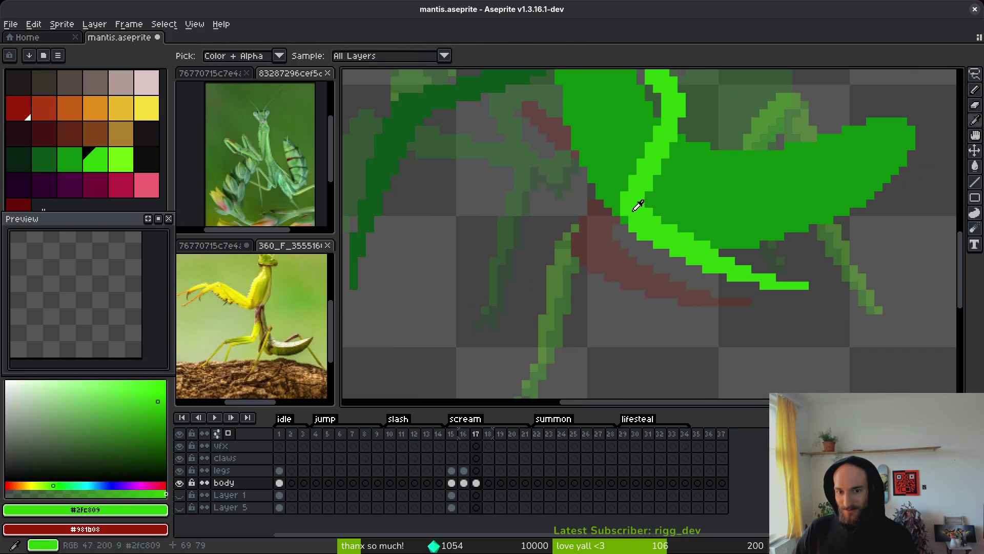
{"action": "key", "text": "ctrl+s"}
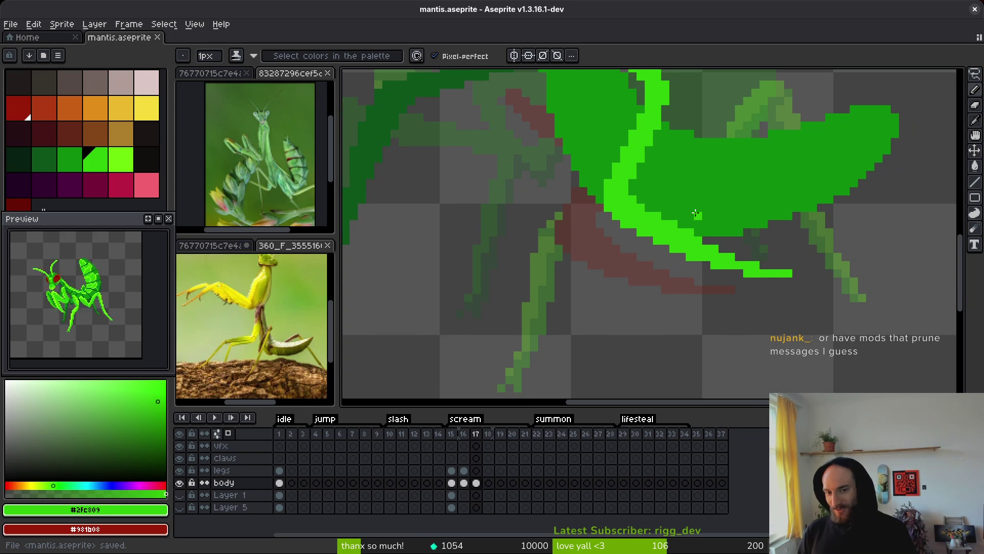
{"action": "key", "text": "e"}
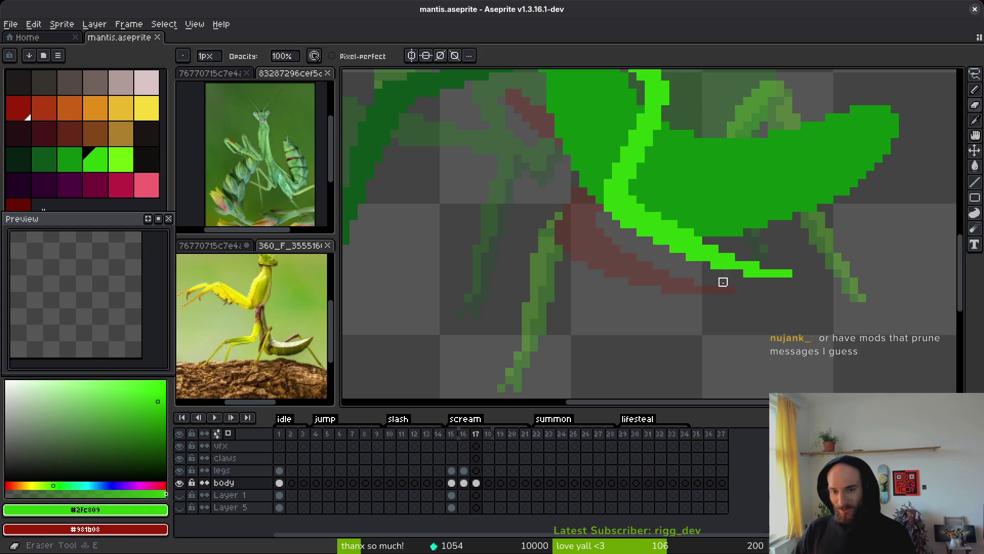
{"action": "left_click", "coordinate": [707, 264]}
{"action": "left_click", "coordinate": [756, 274]}
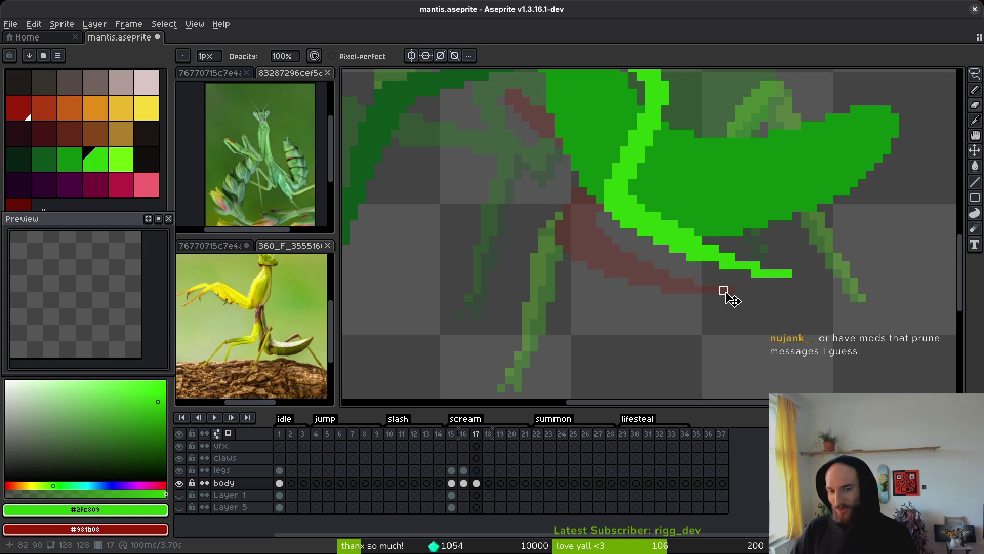
{"action": "key", "text": "ctrl+s"}
Check the body's underside, switching between Pencil and Eraser, and save the sprite.
{"action": "mouse_move", "coordinate": [729, 297]}
{"action": "left_mouse_down"}
{"action": "mouse_move", "coordinate": [710, 303]}
{"action": "mouse_move", "coordinate": [805, 285]}
{"action": "left_mouse_up"}
{"action": "scroll", "coordinate": [714, 307], "scroll_direction": "down", "scroll_amount": 3}
{"action": "scroll", "coordinate": [725, 310], "scroll_direction": "up", "scroll_amount": 5}
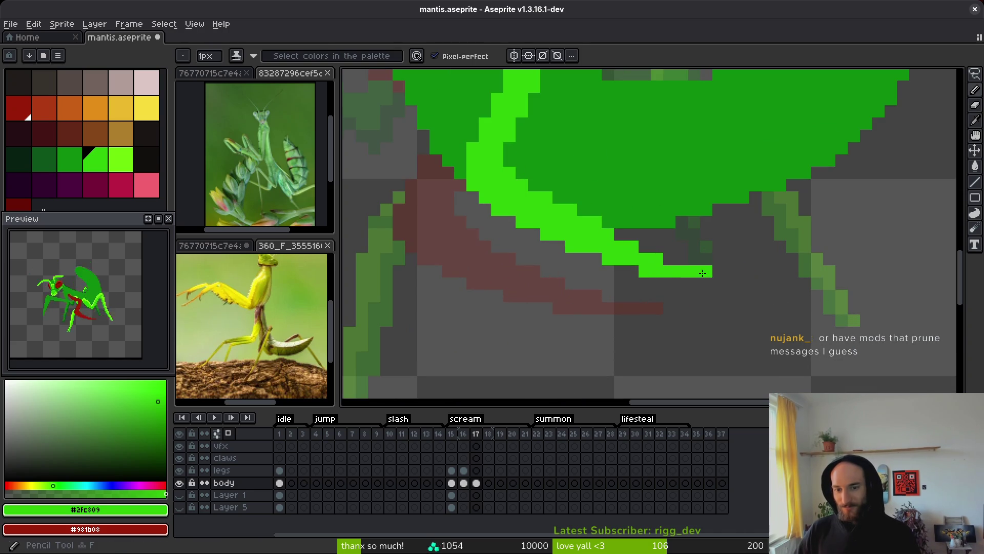
{"action": "key", "text": "b"}
{"action": "scroll", "coordinate": [666, 262], "scroll_direction": "down", "scroll_amount": 3}
{"action": "key", "text": "e"}
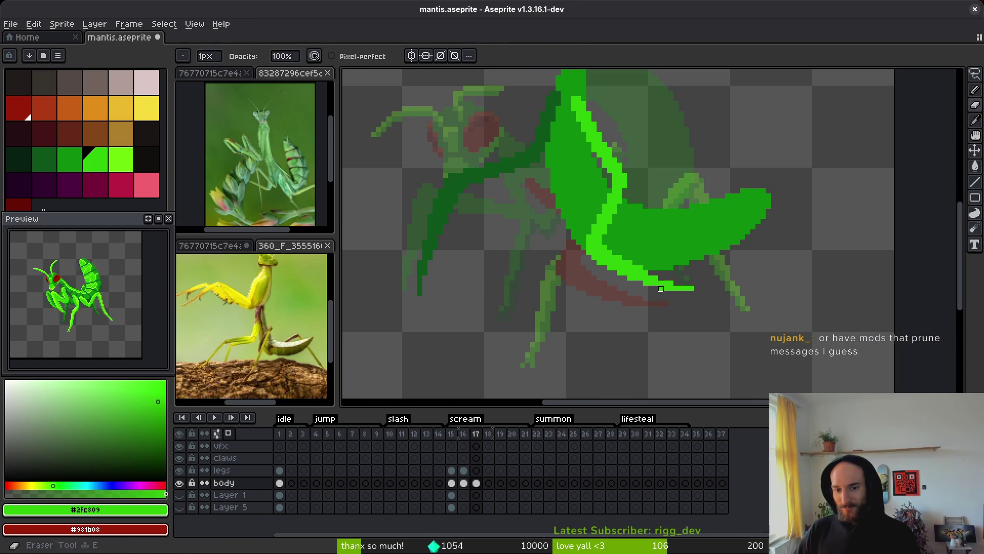
{"action": "key", "text": "ctrl+s"}
{"action": "scroll", "coordinate": [635, 262], "scroll_direction": "up", "scroll_amount": 4}
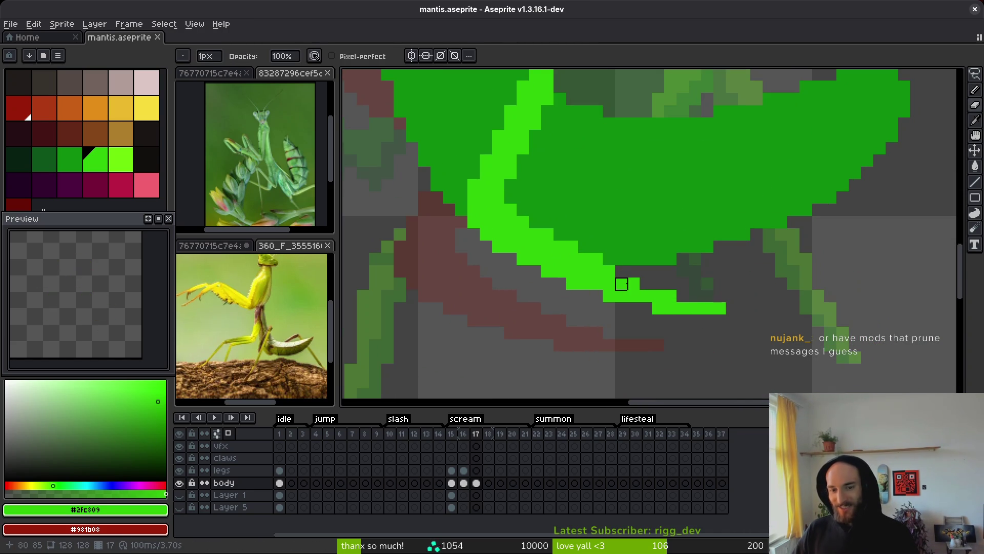
{"action": "key", "text": "b"}
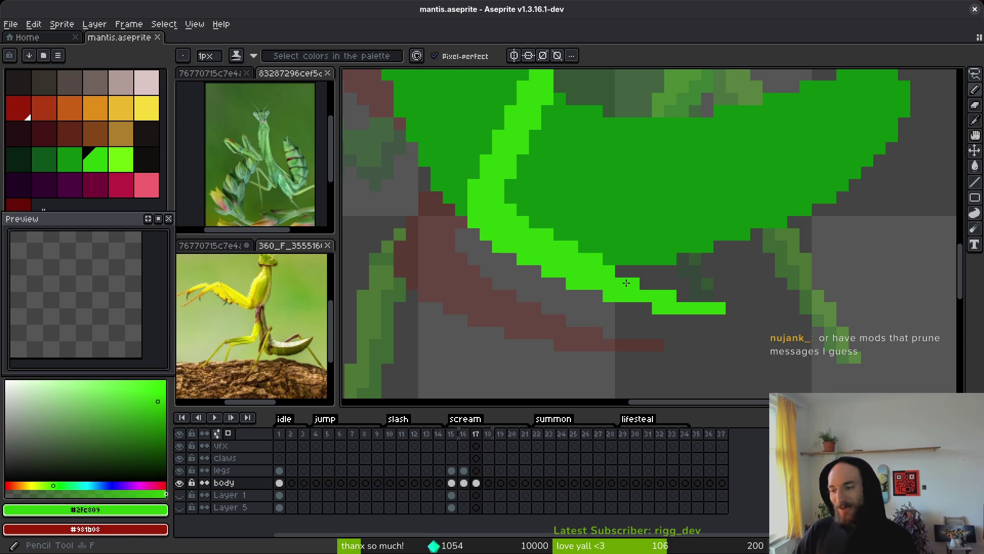
{"action": "scroll", "coordinate": [656, 282], "scroll_direction": "down", "scroll_amount": 2}
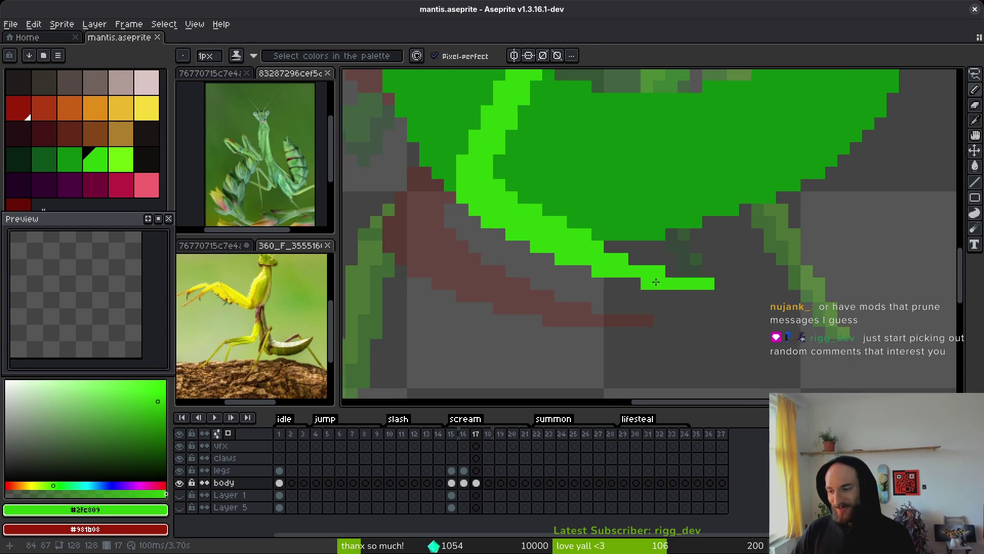
{"action": "scroll", "coordinate": [656, 282], "scroll_direction": "down", "scroll_amount": 1}
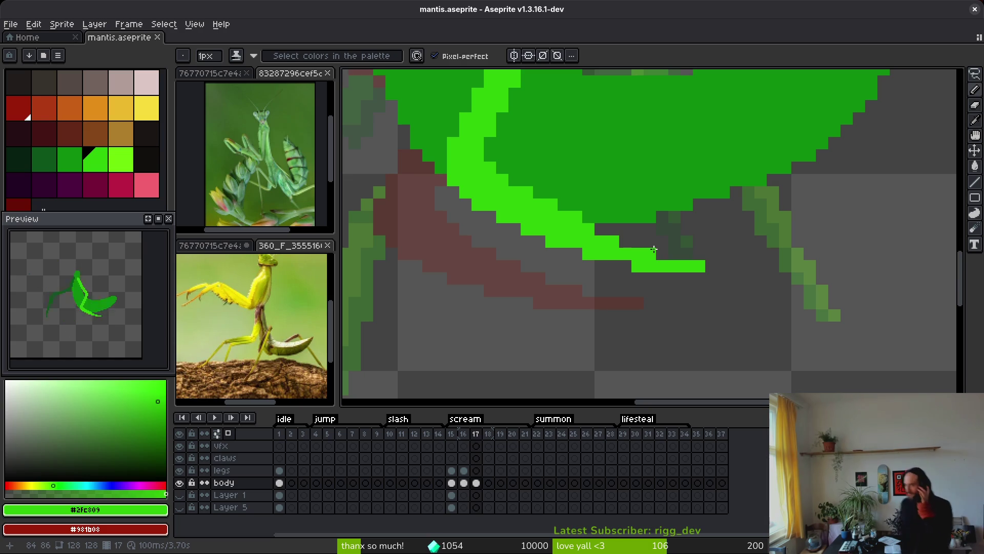
{"action": "key", "text": "i"}
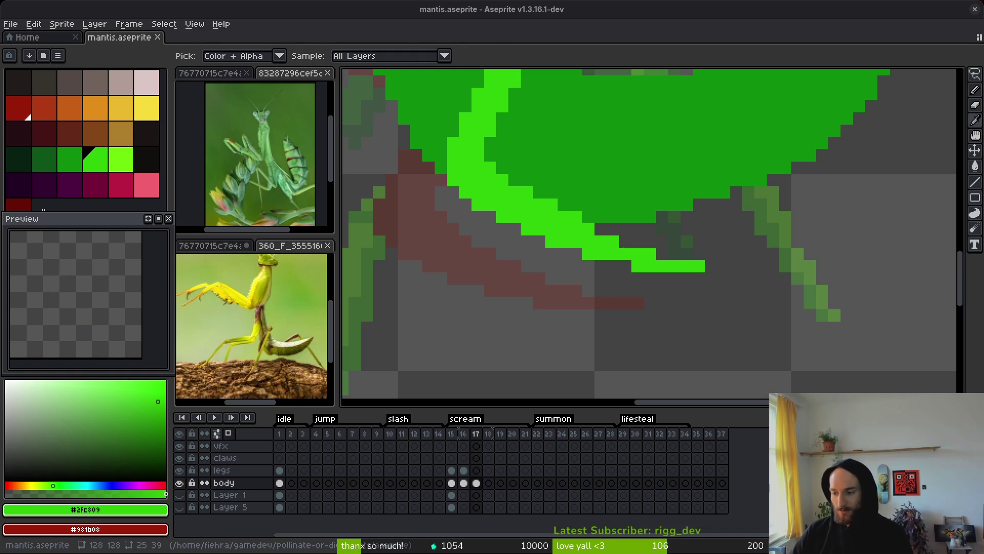
Erase the stray pixel by the head, pick dark green #0d541b, and frame the raised wing tip.
{"action": "scroll", "coordinate": [637, 275], "scroll_direction": "down", "scroll_amount": 6}
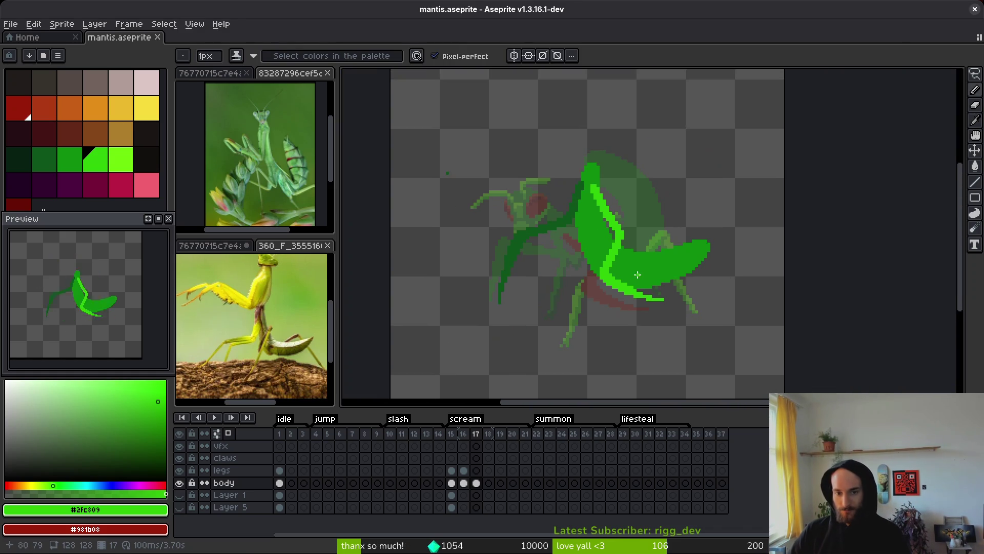
{"action": "scroll", "coordinate": [583, 213], "scroll_direction": "up", "scroll_amount": 2}
{"action": "key", "text": "e"}
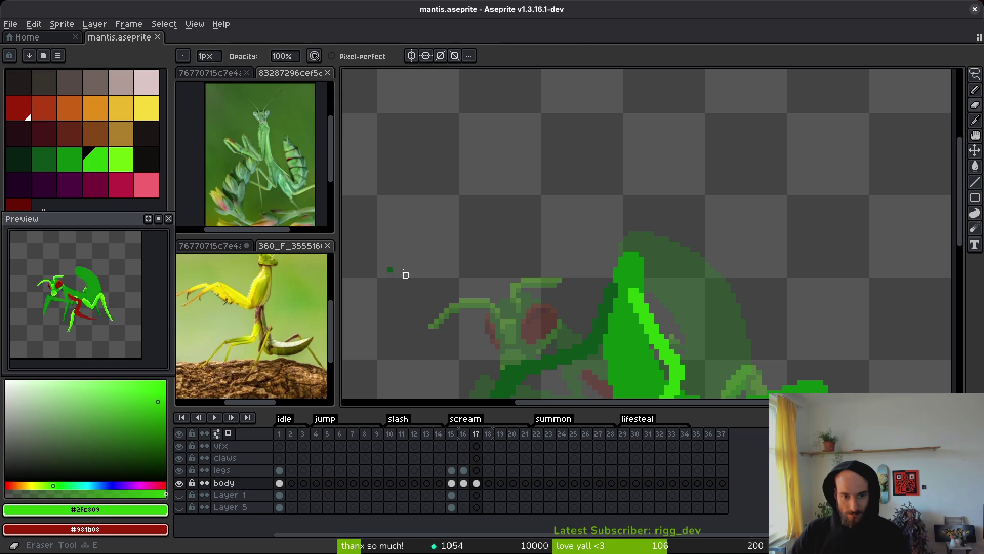
{"action": "key", "text": "b"}
{"action": "left_click", "coordinate": [605, 303], "text": "alt"}
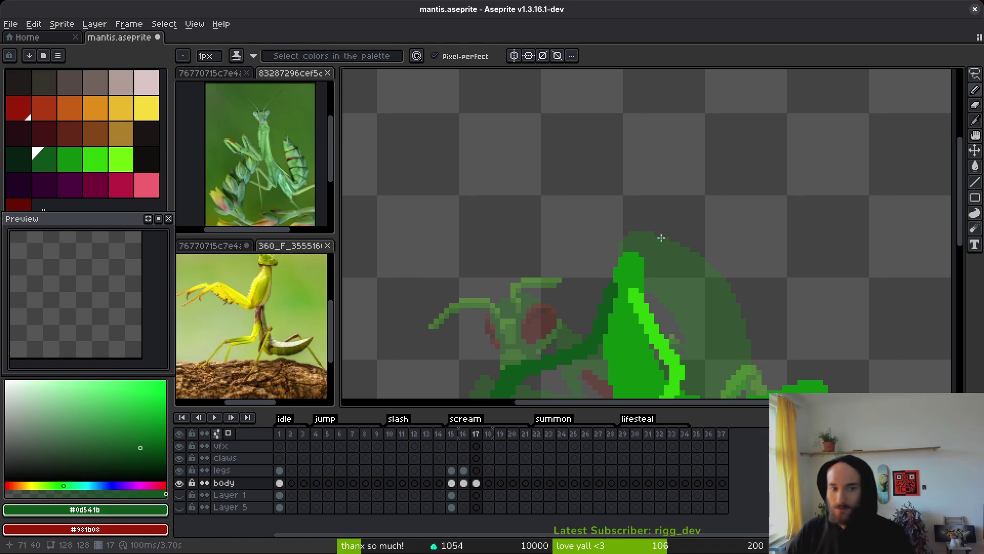
{"action": "scroll", "coordinate": [648, 247], "scroll_direction": "up", "scroll_amount": 2}
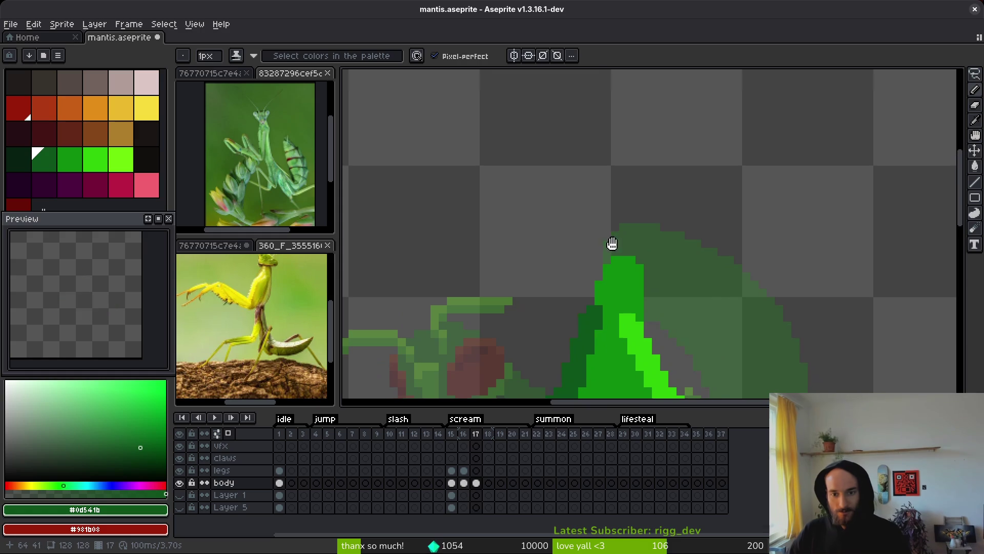
{"action": "left_click_drag", "start_coordinate": [612, 243], "coordinate": [608, 254]}
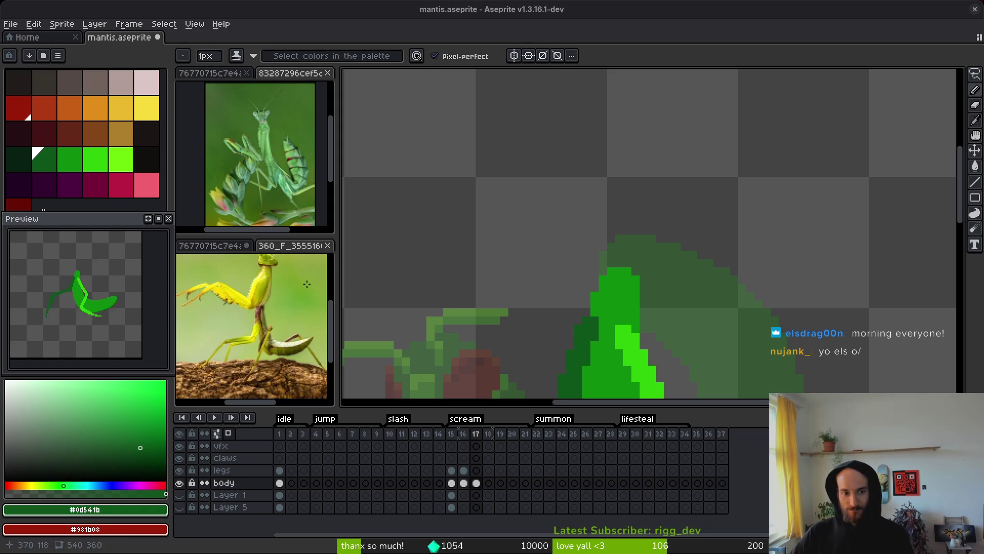
Activate the reference editor and switch to the green mantis photo 83287296cef5deb873a41c2f5fb224d2.webp.
{"action": "left_click", "coordinate": [287, 312]}
{"action": "scroll", "coordinate": [277, 328], "scroll_direction": "up", "scroll_amount": 4}
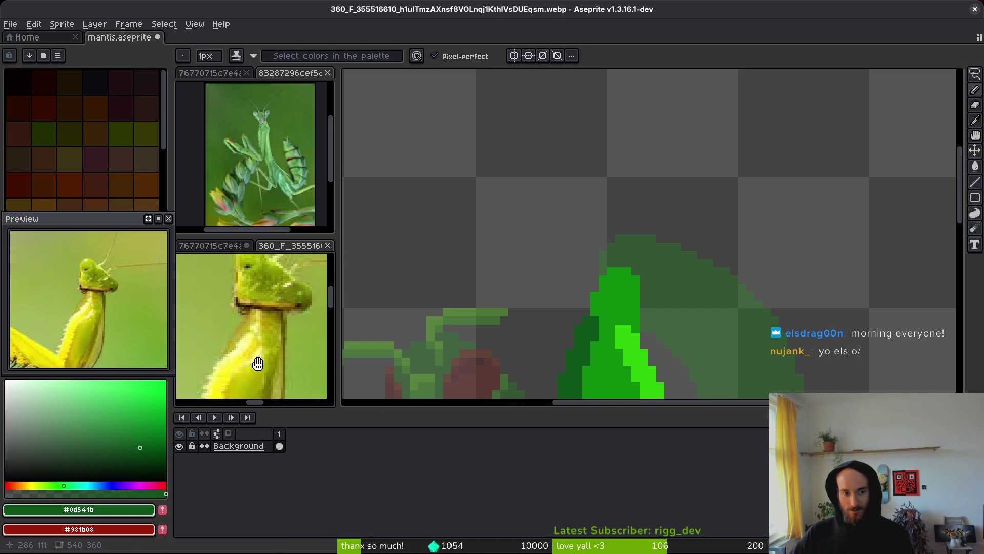
{"action": "scroll", "coordinate": [258, 363], "scroll_direction": "down", "scroll_amount": 4}
{"action": "left_click", "coordinate": [264, 193]}
{"action": "key", "text": "i"}
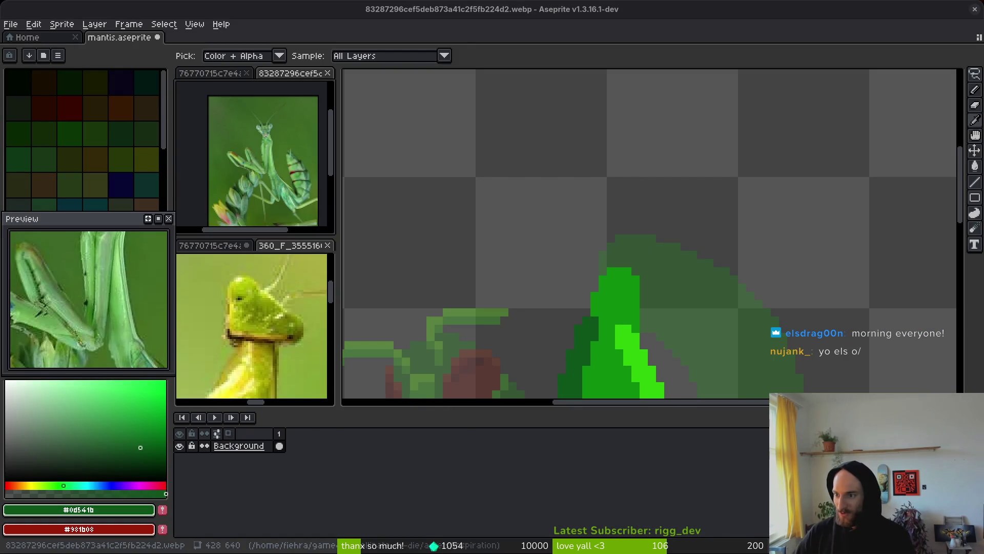
Open the file manager and navigate to gamedev/pollinate-or-die/assets/inspiration.
{"action": "key", "text": "b"}
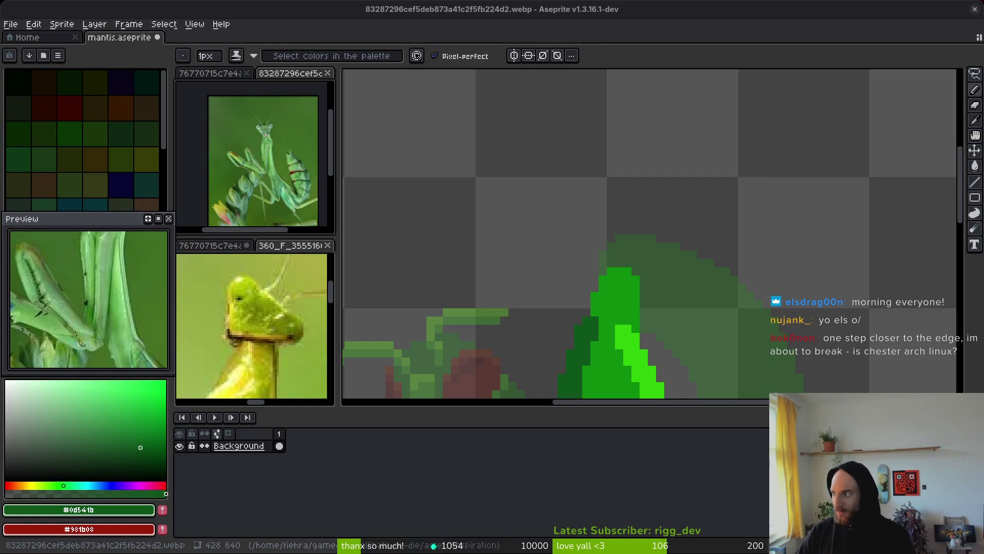
{"action": "key", "text": "super+e"}
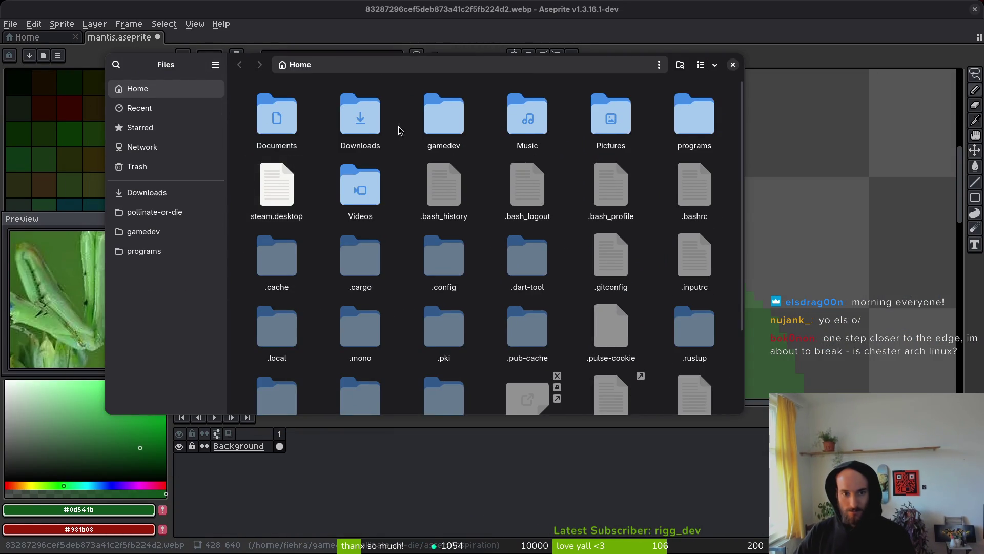
{"action": "double_click", "coordinate": [456, 128]}
{"action": "double_click", "coordinate": [268, 103]}
{"action": "double_click", "coordinate": [332, 108]}
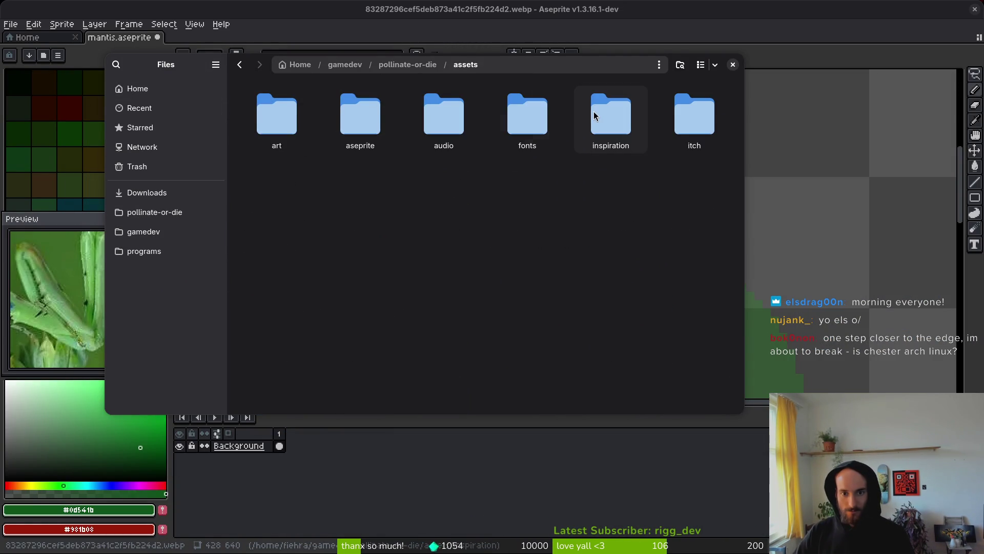
{"action": "double_click", "coordinate": [596, 116]}
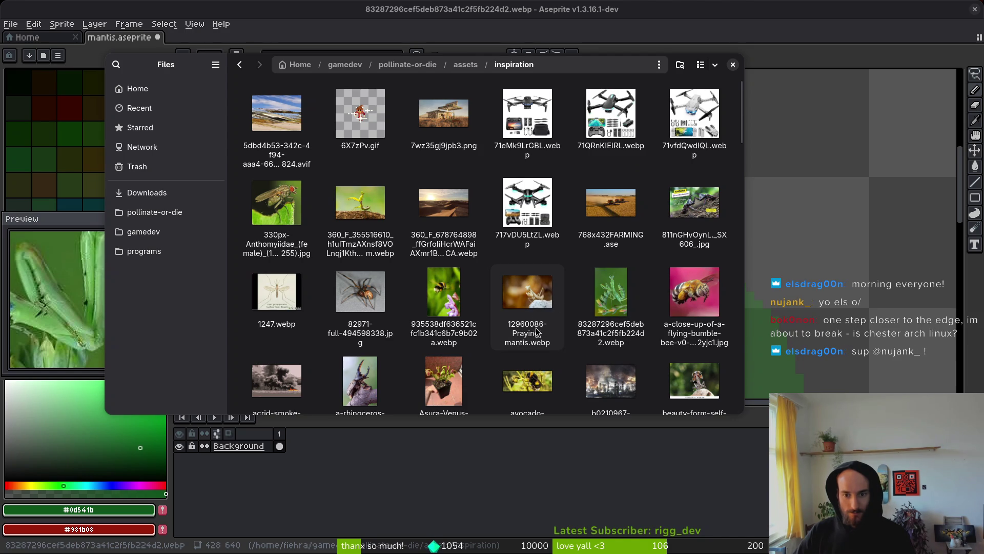
Preview the gettyimages mantis-on-leaf photo full size, then close the preview.
{"action": "scroll", "coordinate": [528, 329], "scroll_direction": "down", "scroll_amount": 4}
{"action": "scroll", "coordinate": [531, 327], "scroll_direction": "down", "scroll_amount": 5}
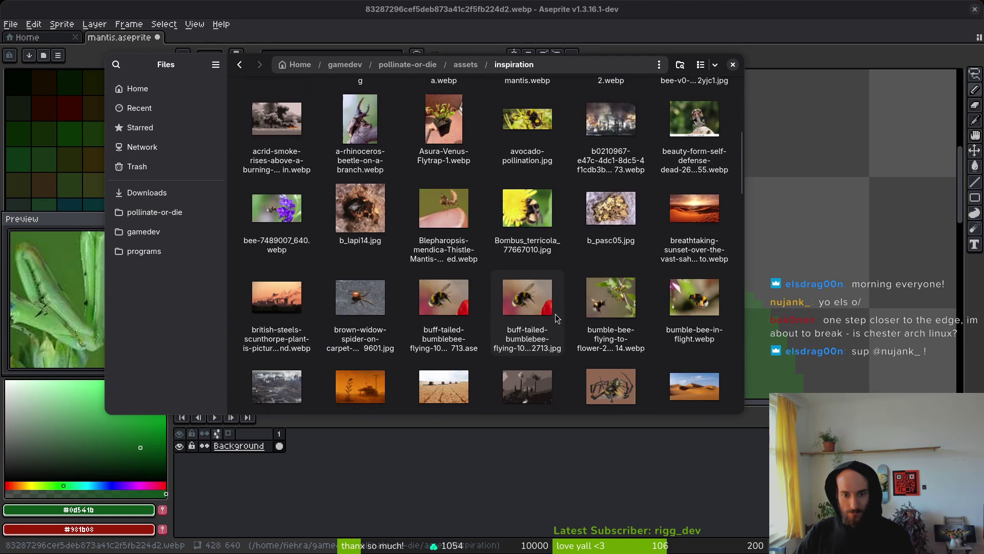
{"action": "scroll", "coordinate": [451, 315], "scroll_direction": "down", "scroll_amount": 6}
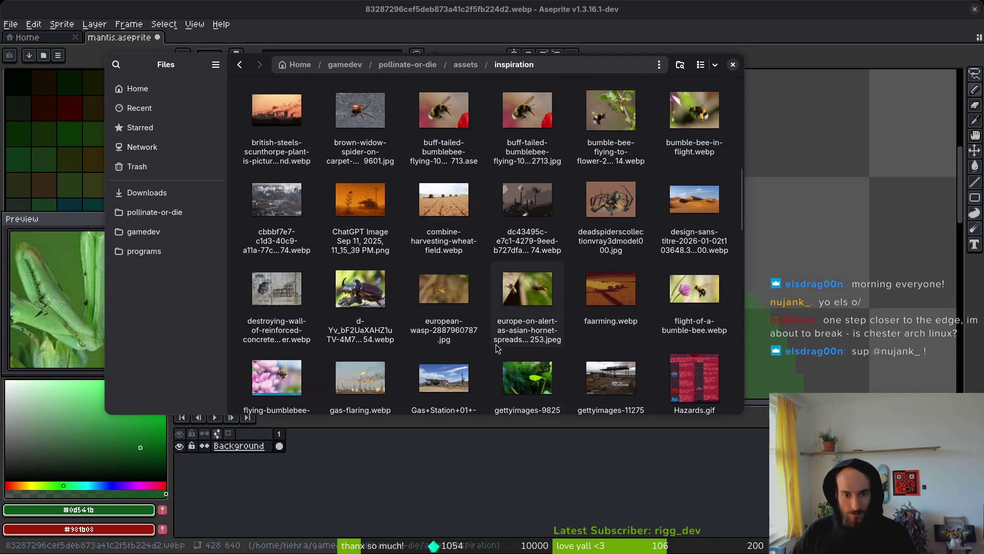
{"action": "scroll", "coordinate": [508, 305], "scroll_direction": "down", "scroll_amount": 3}
{"action": "double_click", "coordinate": [523, 315]}
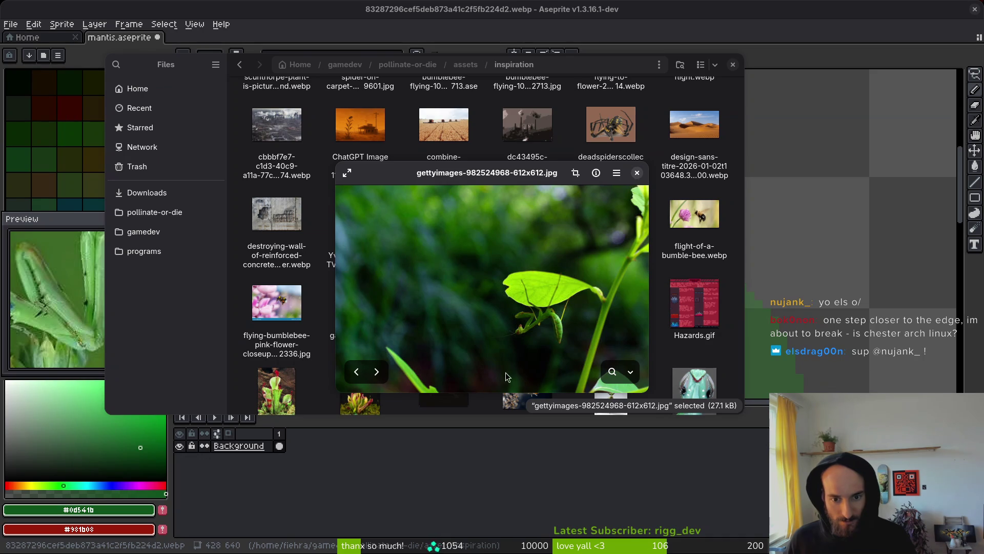
{"action": "scroll", "coordinate": [524, 339], "scroll_direction": "up", "scroll_amount": 5}
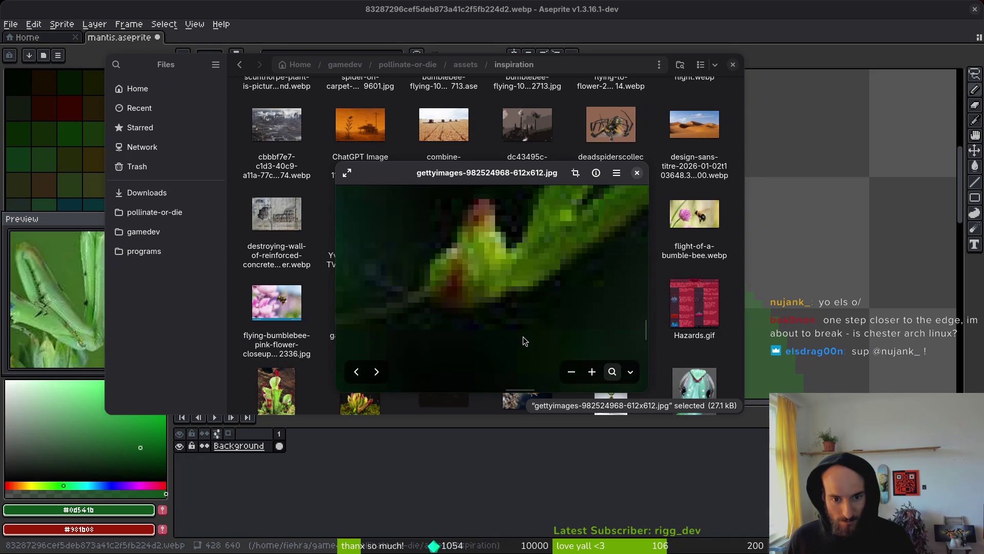
{"action": "scroll", "coordinate": [524, 334], "scroll_direction": "down", "scroll_amount": 5}
{"action": "key", "text": "Escape"}
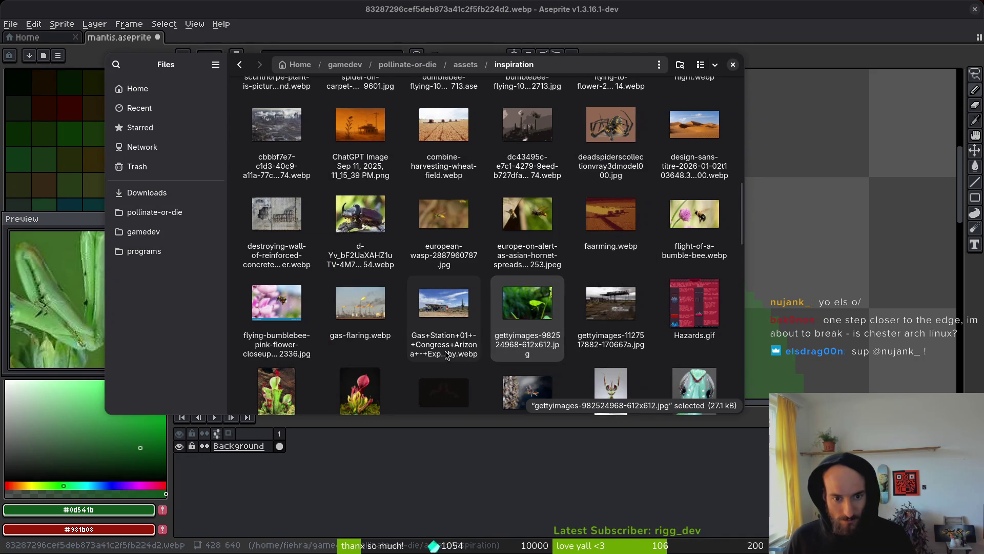
{"action": "scroll", "coordinate": [445, 351], "scroll_direction": "down", "scroll_amount": 3}
Scroll through the inspiration folder's mantis, bee, hornet and pitcher-plant reference images.
{"action": "scroll", "coordinate": [515, 349], "scroll_direction": "down", "scroll_amount": 3}
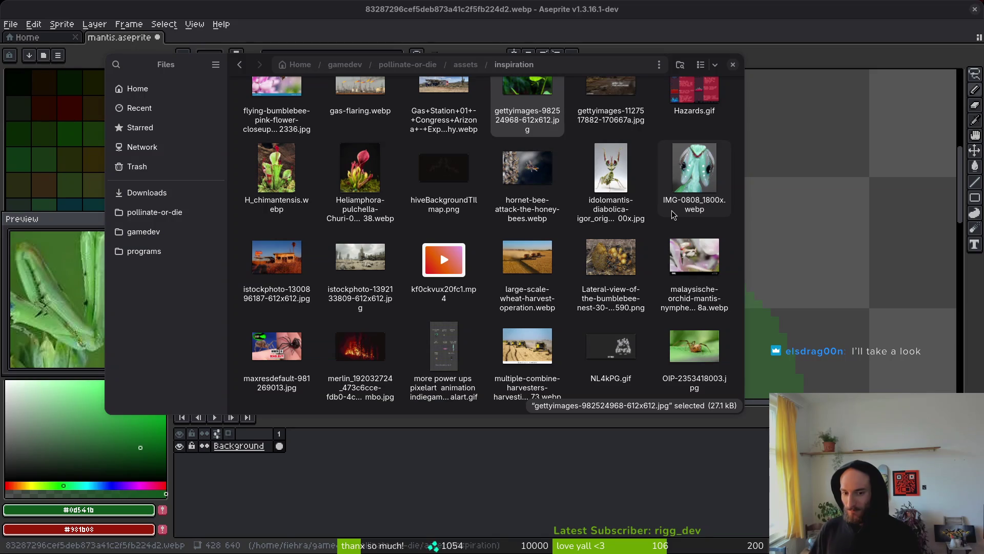
{"action": "double_click", "coordinate": [623, 177]}
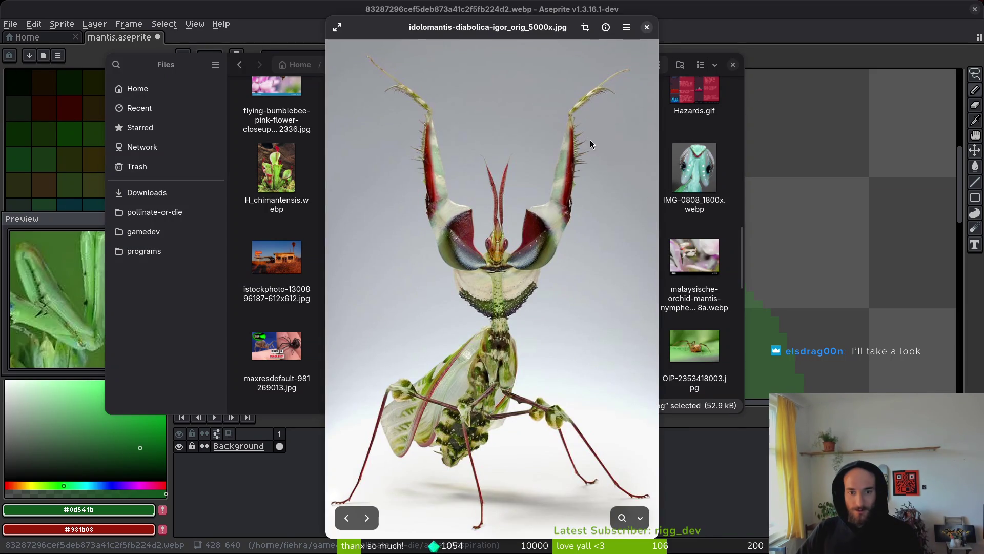
{"action": "left_click", "coordinate": [646, 27]}
{"action": "double_click", "coordinate": [694, 170]}
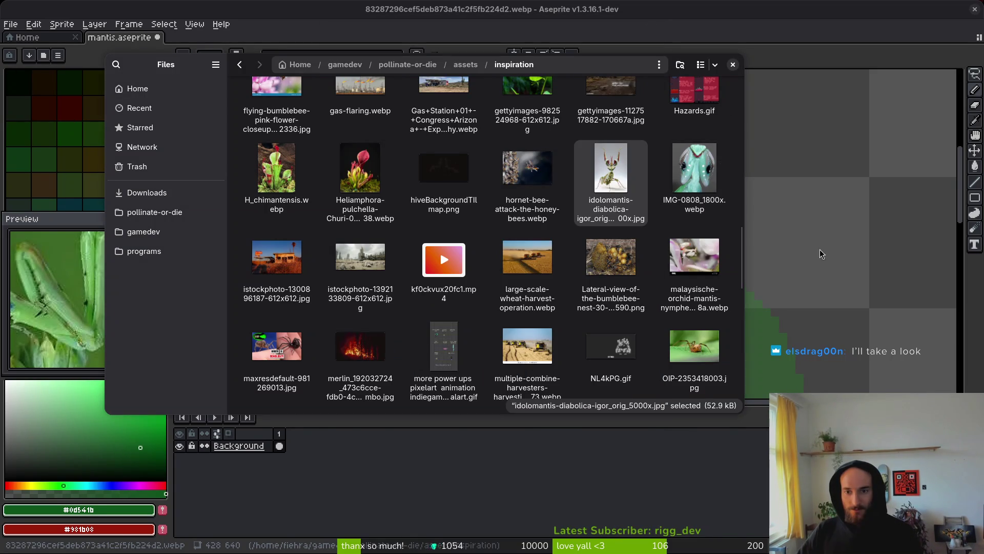
{"action": "scroll", "coordinate": [622, 288], "scroll_direction": "down", "scroll_amount": 3}
{"action": "key", "text": "comma"}
{"action": "key", "text": "i"}
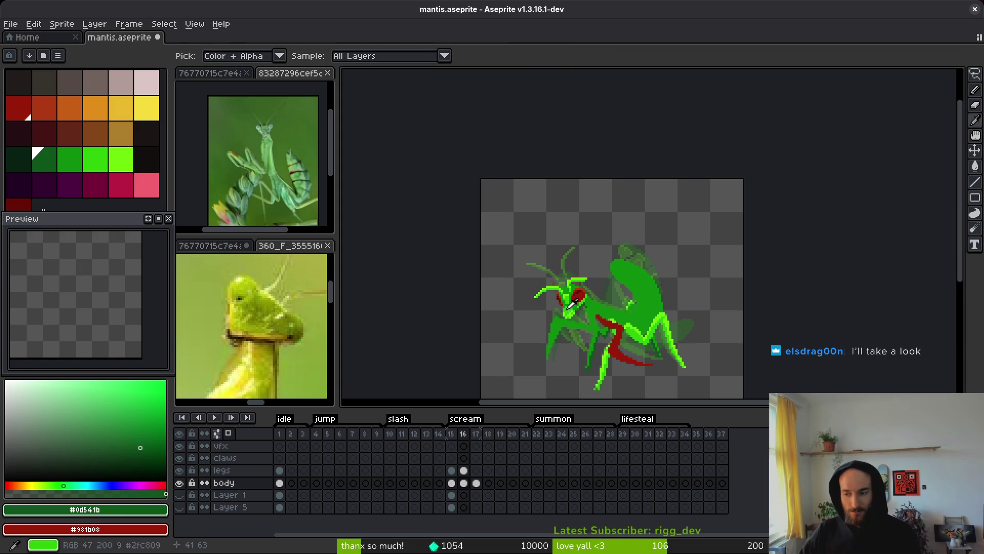
{"action": "key", "text": "period"}
{"action": "key", "text": "b"}
{"action": "key", "text": "ctrl+o"}
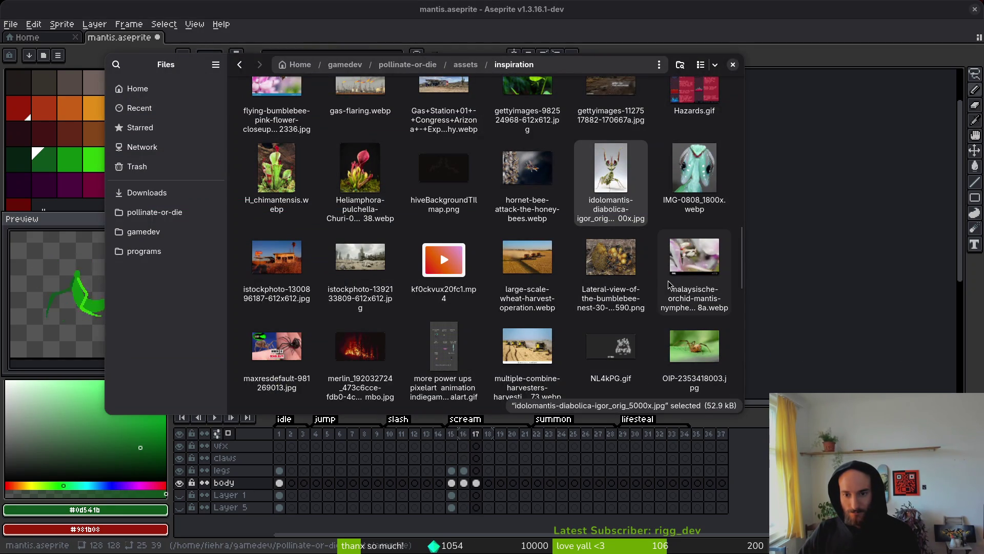
{"action": "double_click", "coordinate": [696, 267]}
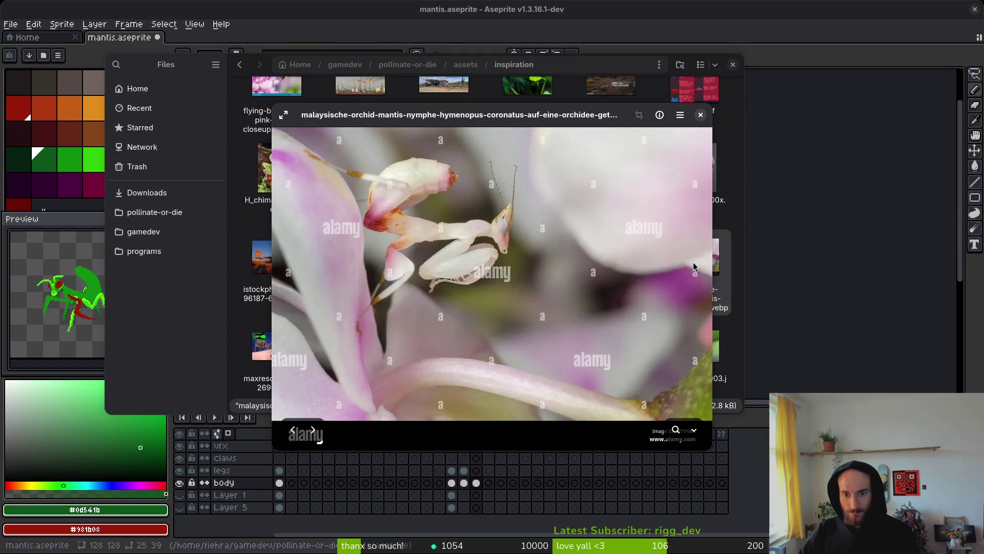
{"action": "left_click", "coordinate": [700, 115]}
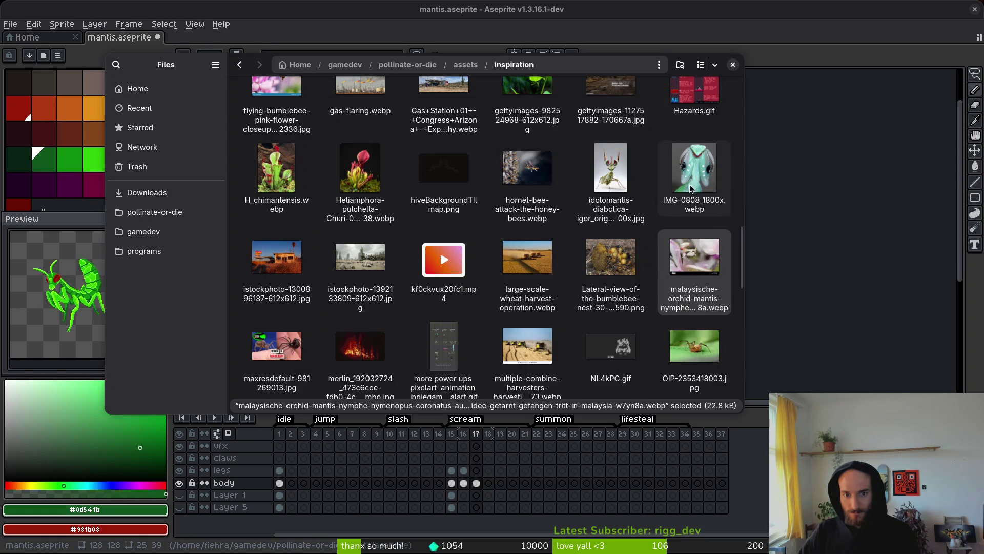
{"action": "left_click", "coordinate": [610, 264]}
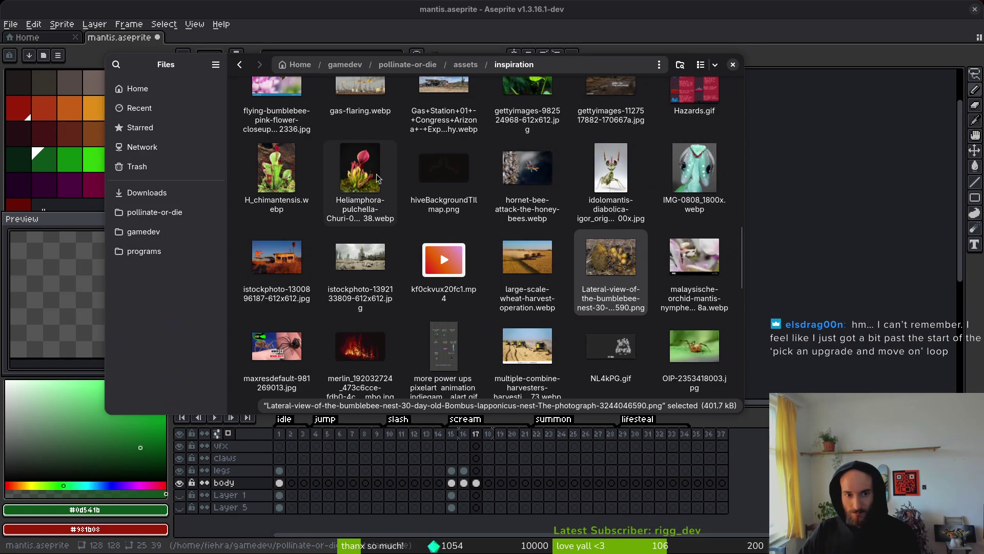
{"action": "scroll", "coordinate": [359, 190], "scroll_direction": "down", "scroll_amount": 3}
{"action": "double_click", "coordinate": [522, 322]}
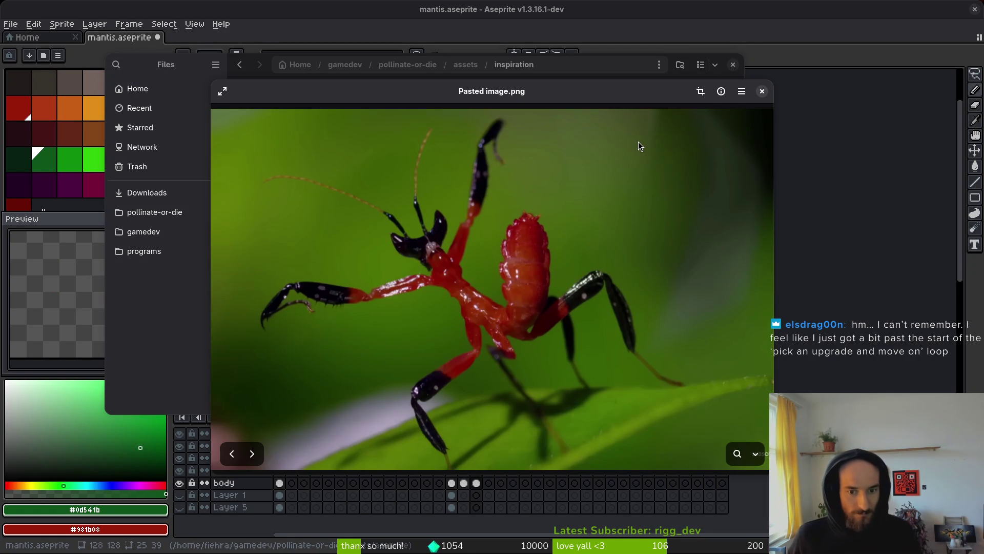
{"action": "left_click", "coordinate": [762, 91]}
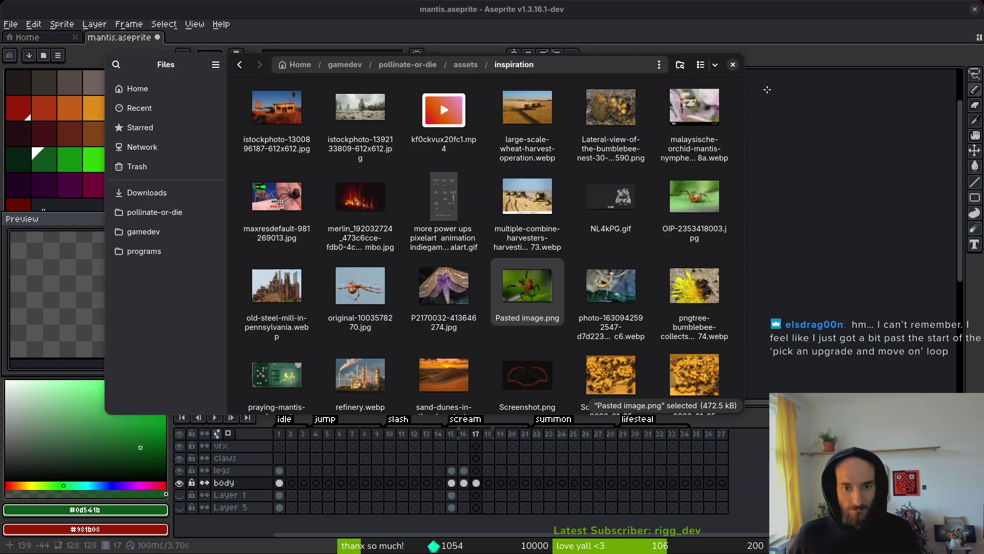
{"action": "double_click", "coordinate": [589, 286]}
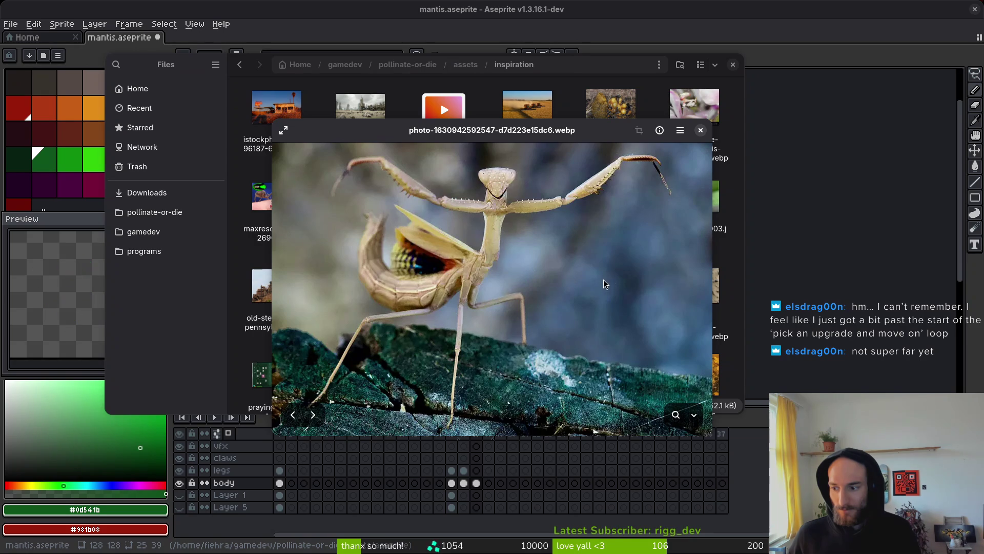
{"action": "key", "text": "Escape"}
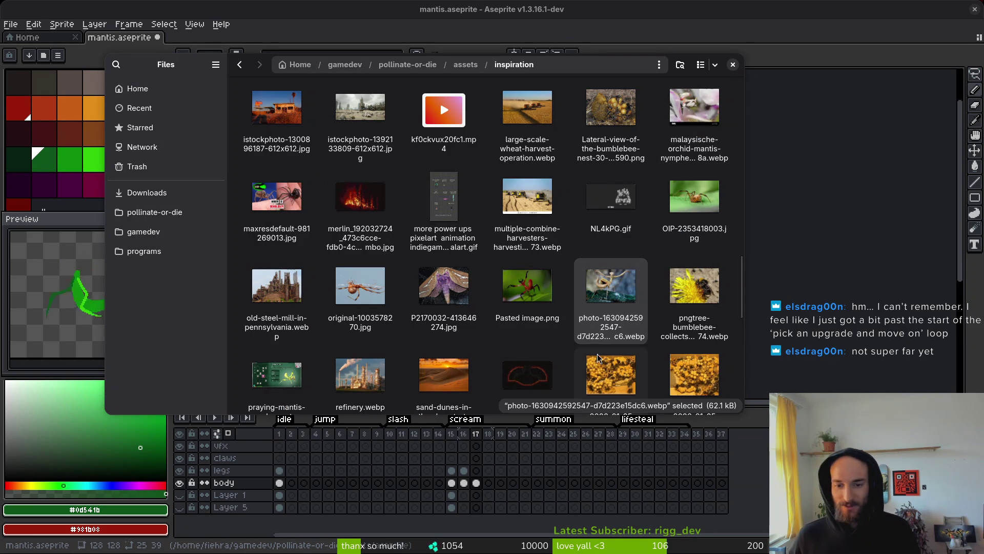
{"action": "left_click", "coordinate": [658, 267]}
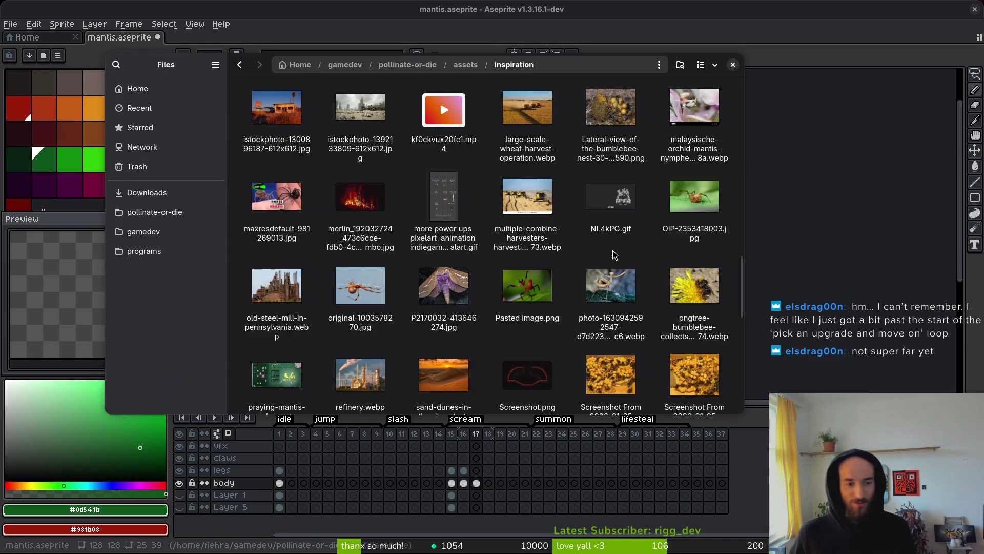
{"action": "scroll", "coordinate": [640, 308], "scroll_direction": "down", "scroll_amount": 5}
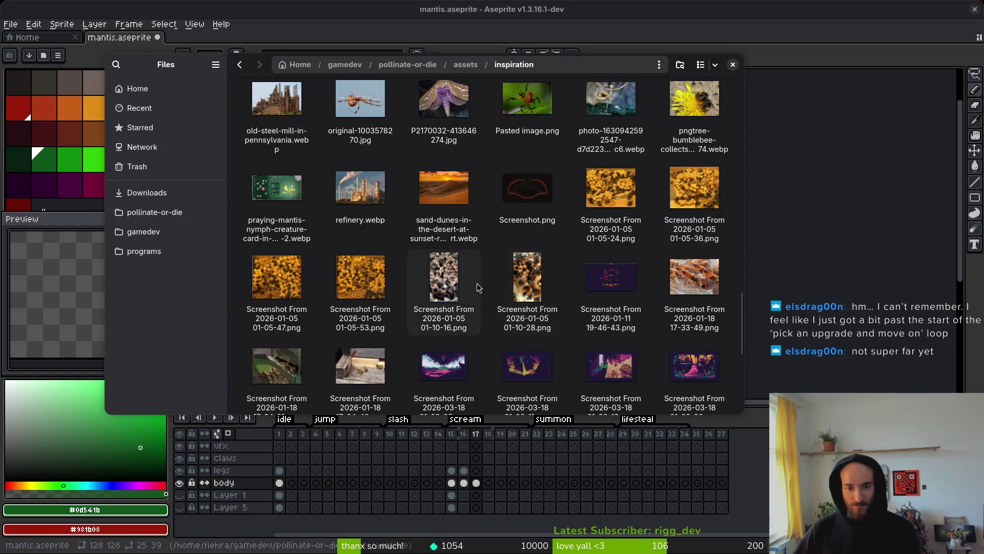
{"action": "scroll", "coordinate": [497, 293], "scroll_direction": "down", "scroll_amount": 1}
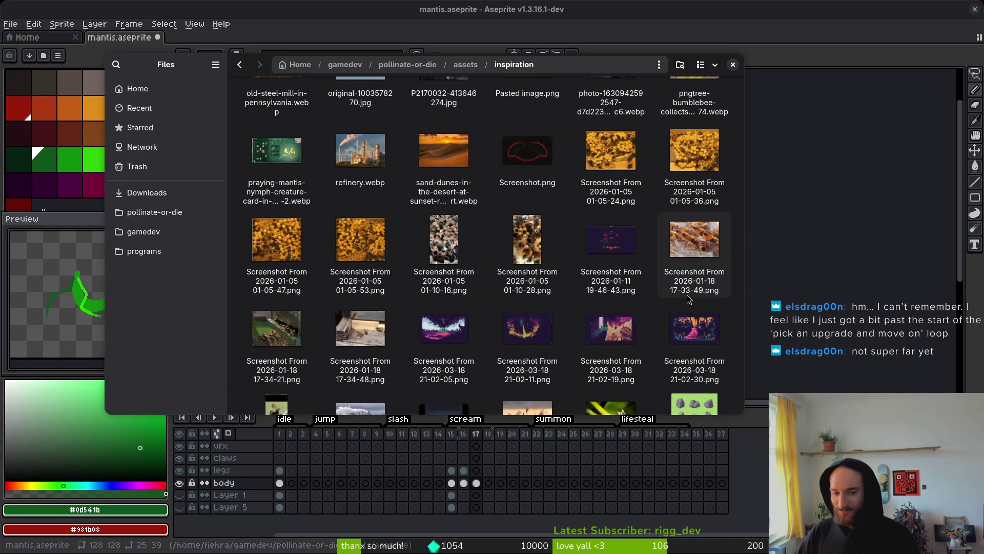
{"action": "scroll", "coordinate": [529, 304], "scroll_direction": "down", "scroll_amount": 3}
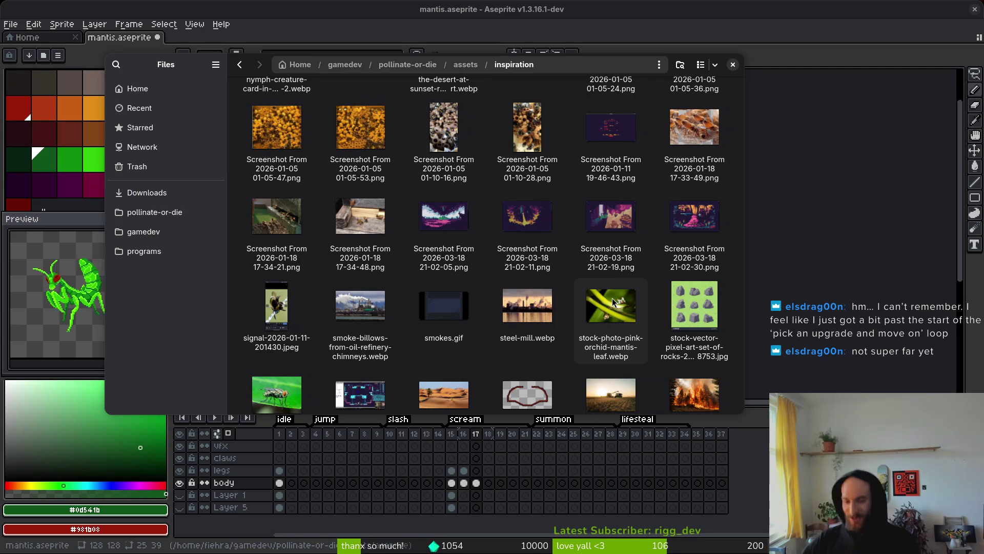
{"action": "left_click", "coordinate": [617, 316]}
{"action": "double_click", "coordinate": [618, 316]}
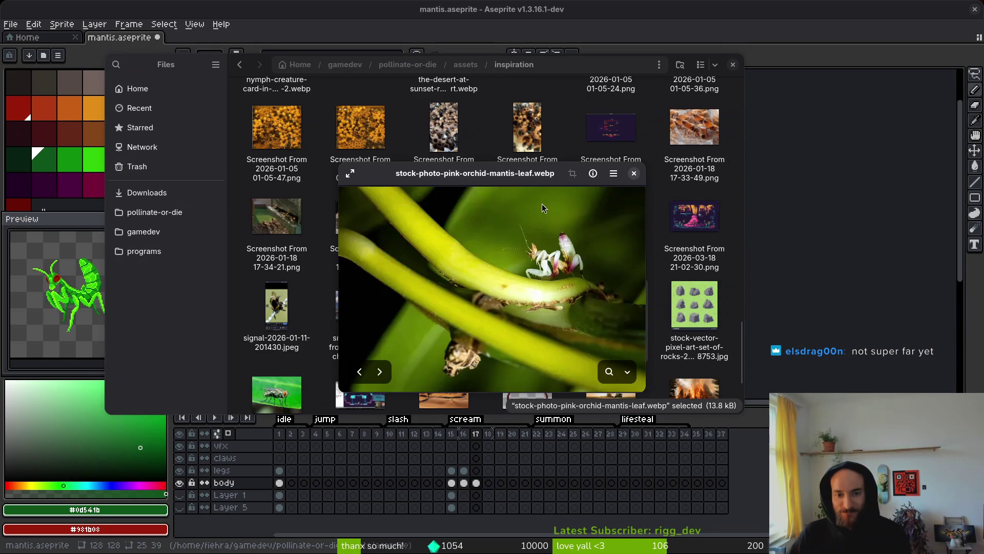
{"action": "left_click", "coordinate": [634, 173]}
{"action": "scroll", "coordinate": [617, 312], "scroll_direction": "down", "scroll_amount": 2}
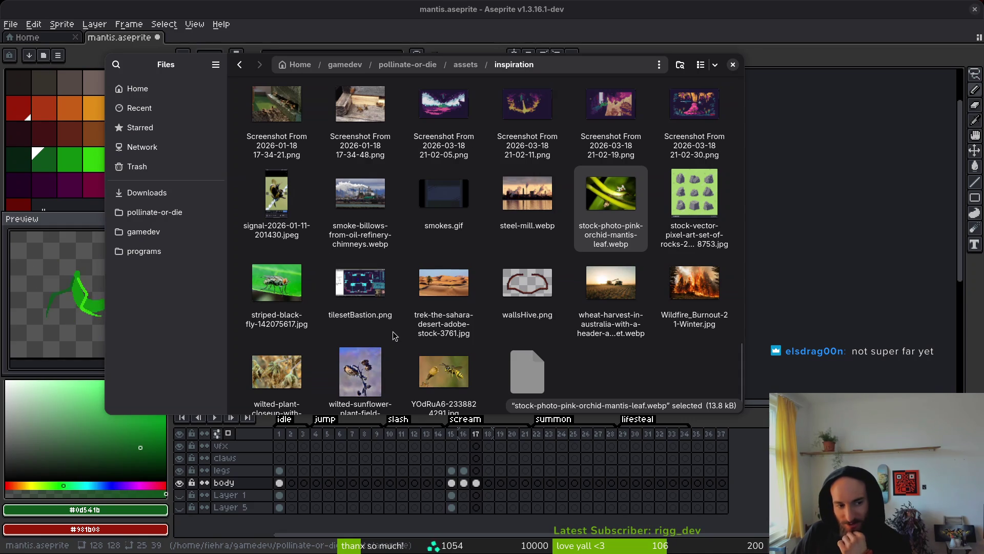
{"action": "scroll", "coordinate": [393, 331], "scroll_direction": "down", "scroll_amount": 1}
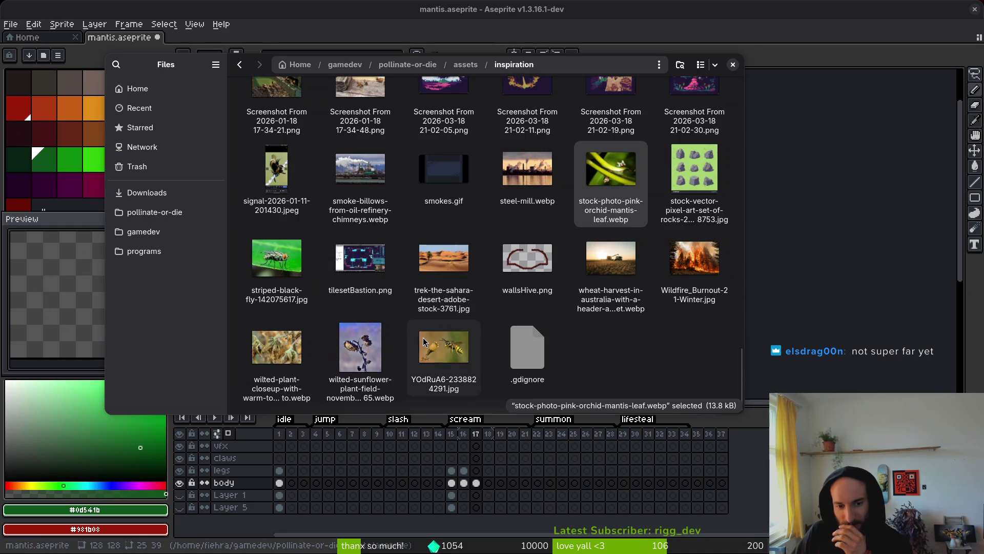
{"action": "left_click", "coordinate": [288, 350]}
{"action": "left_click", "coordinate": [610, 174]}
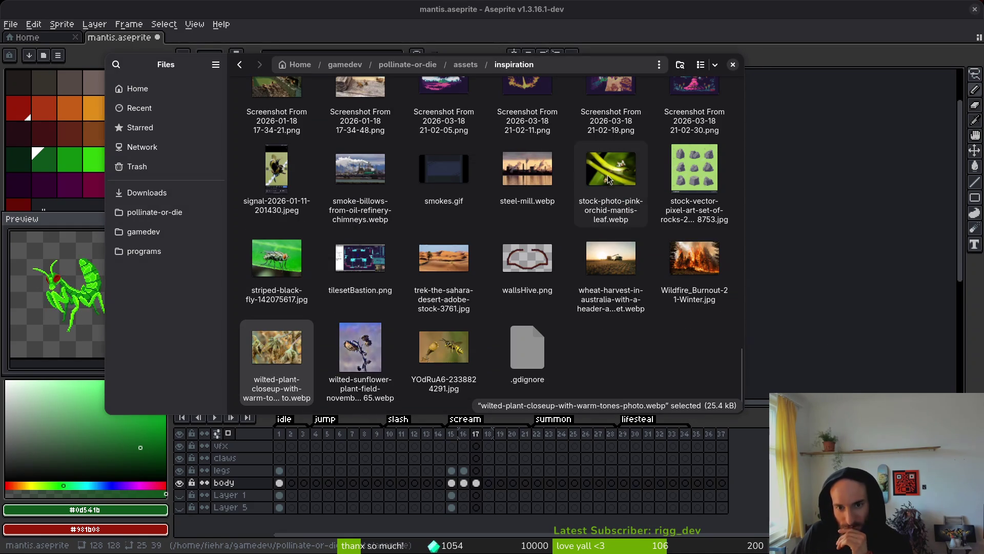
{"action": "scroll", "coordinate": [666, 372], "scroll_direction": "up", "scroll_amount": 3}
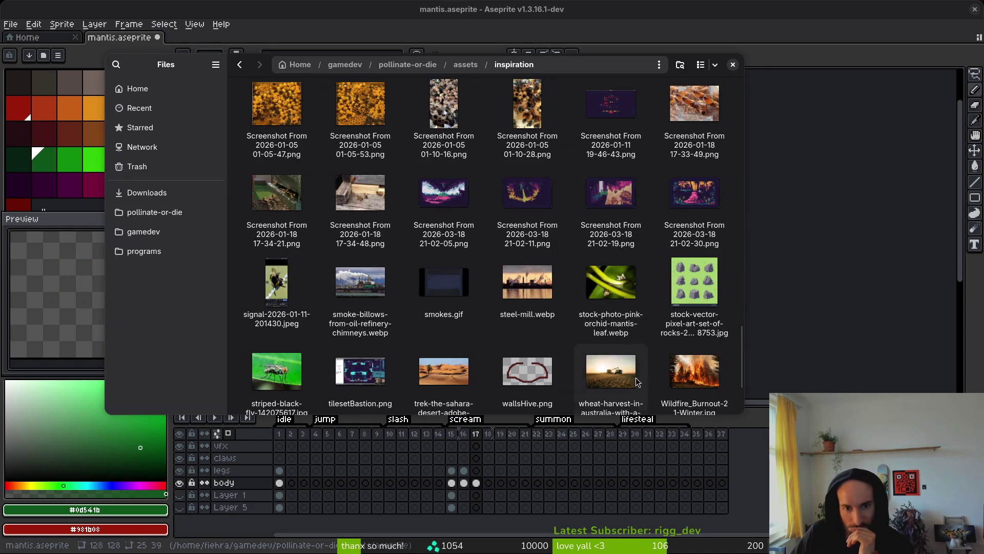
{"action": "left_click", "coordinate": [354, 208]}
{"action": "key", "text": "space"}
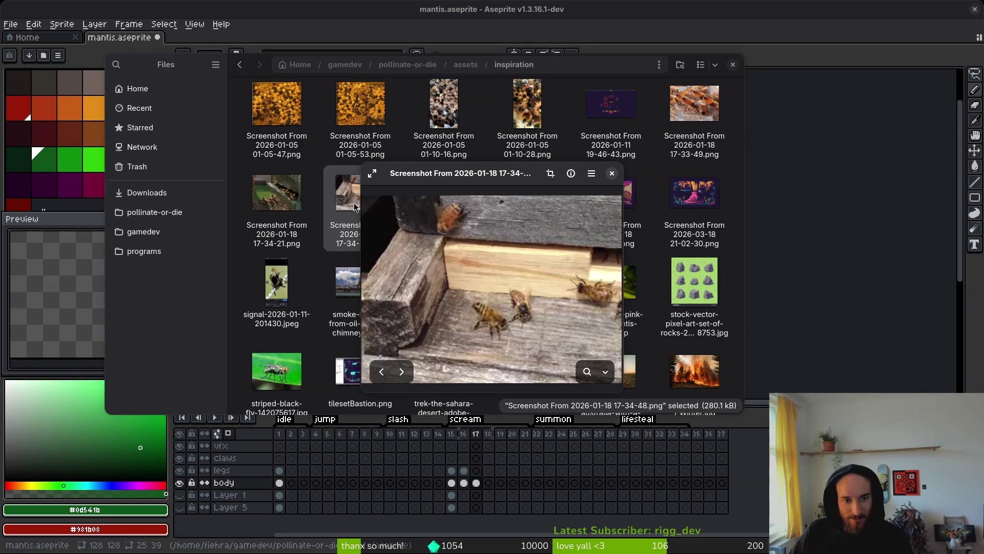
{"action": "key", "text": "space"}
{"action": "scroll", "coordinate": [643, 240], "scroll_direction": "up", "scroll_amount": 4}
{"action": "scroll", "coordinate": [513, 266], "scroll_direction": "up", "scroll_amount": 2}
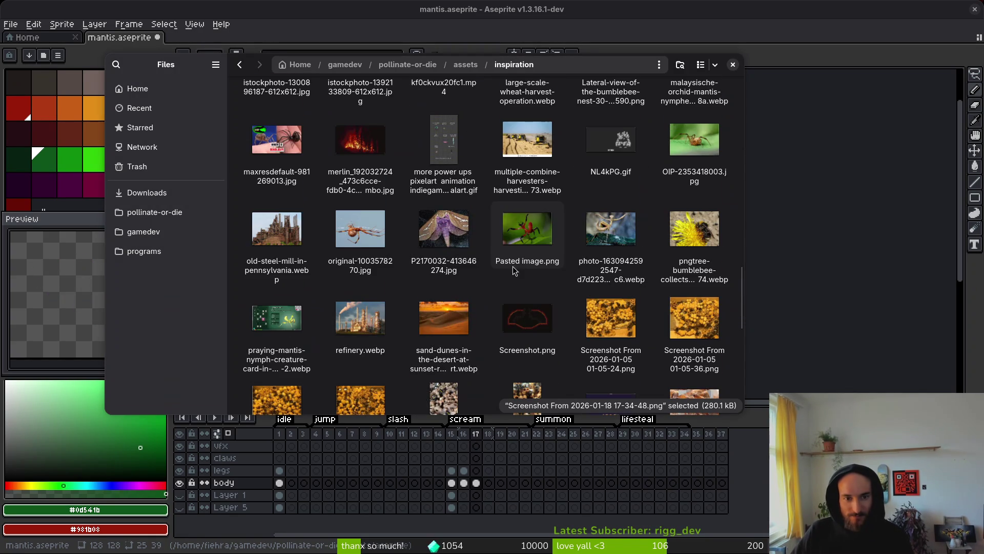
{"action": "scroll", "coordinate": [568, 294], "scroll_direction": "up", "scroll_amount": 2}
{"action": "double_click", "coordinate": [611, 306]}
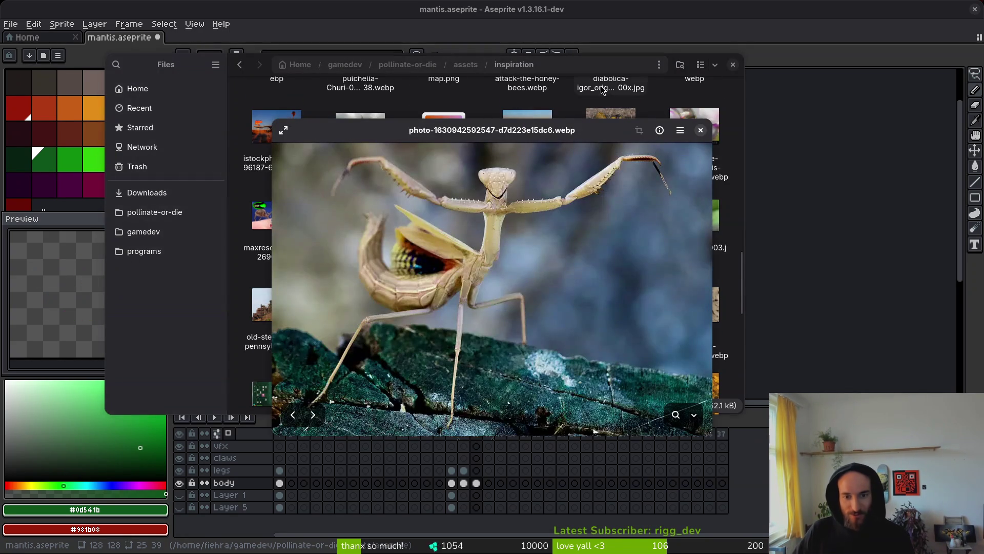
{"action": "key", "text": "space"}
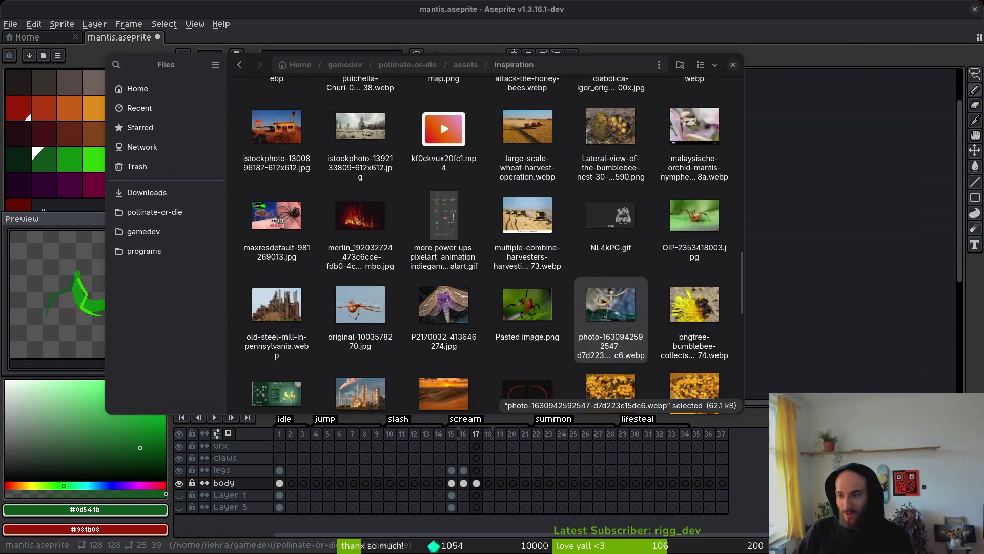
Back in the sprite, draw an antenna rising from the mantis head, redrawing it after one undo.
{"action": "left_click", "coordinate": [733, 65]}
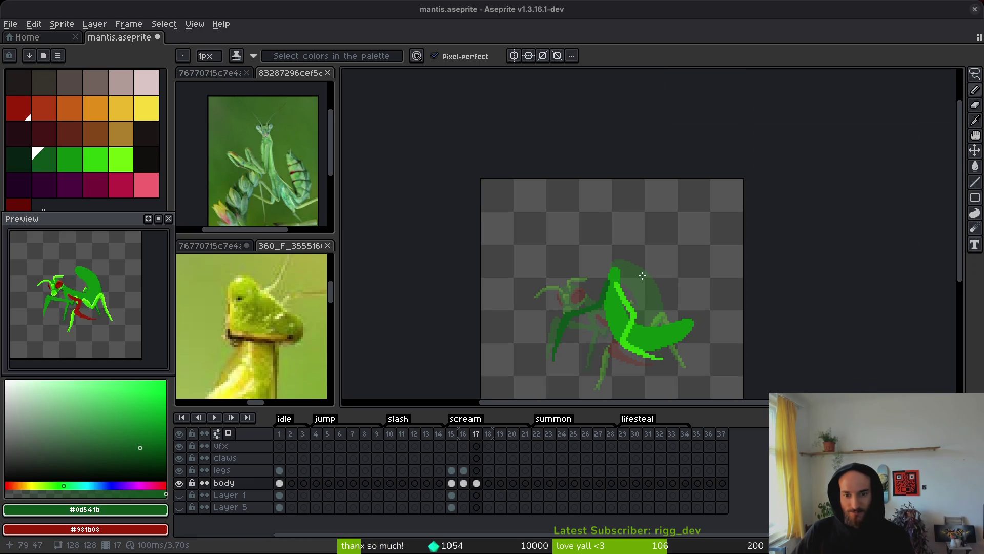
{"action": "scroll", "coordinate": [615, 274], "scroll_direction": "up", "scroll_amount": 2}
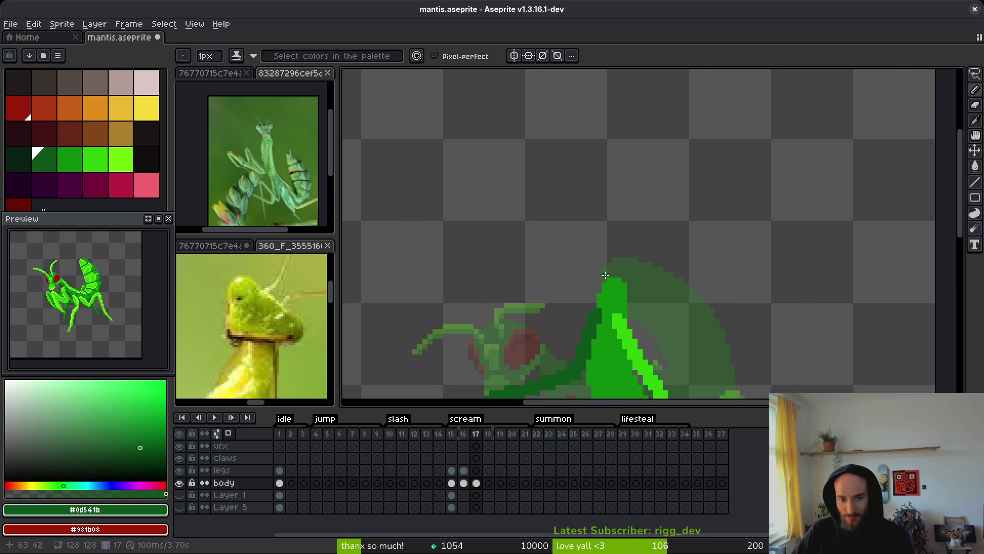
{"action": "scroll", "coordinate": [605, 275], "scroll_direction": "up", "scroll_amount": 1}
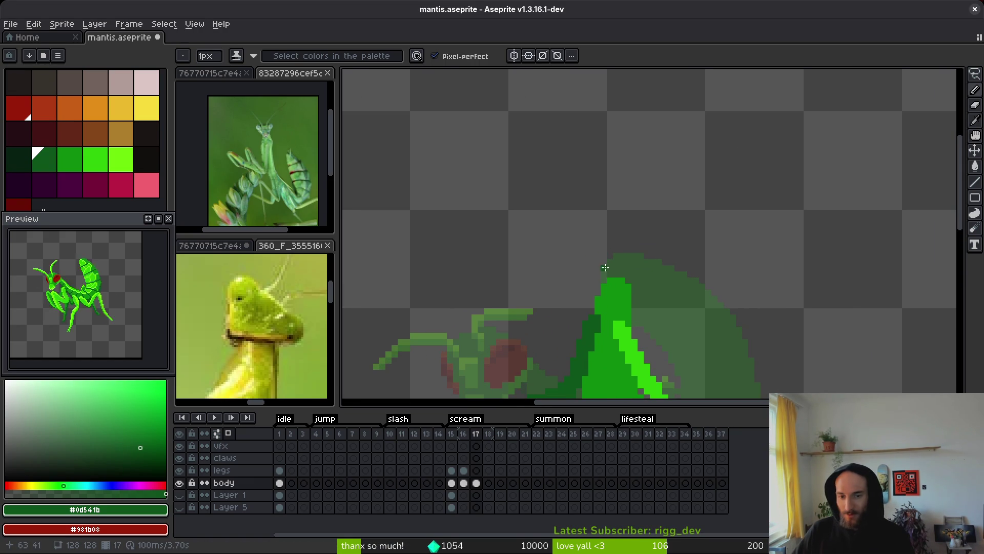
{"action": "left_click_drag", "start_coordinate": [626, 283], "coordinate": [574, 281]}
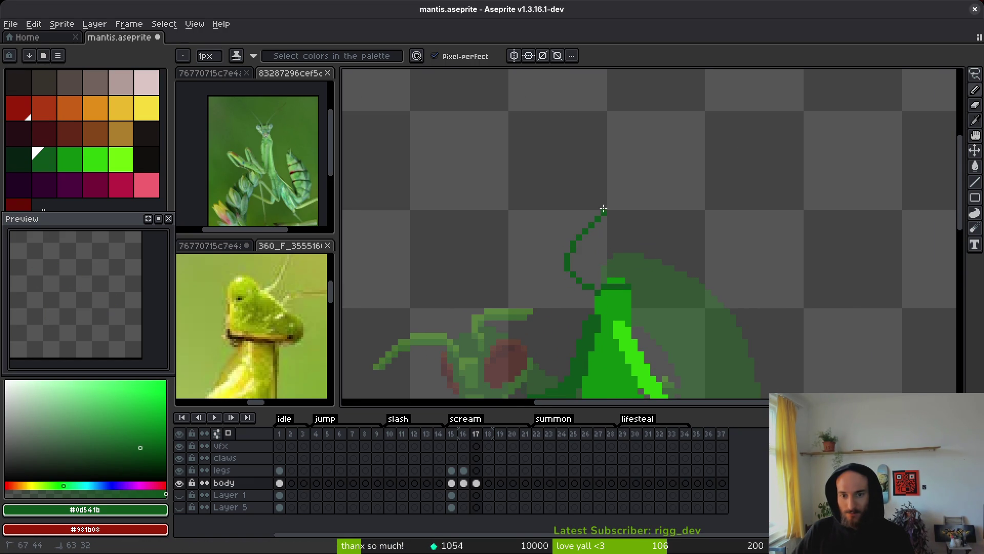
{"action": "mouse_move", "coordinate": [603, 208]}
{"action": "left_mouse_down"}
{"action": "mouse_move", "coordinate": [616, 189]}
{"action": "mouse_move", "coordinate": [594, 203]}
{"action": "left_mouse_up"}
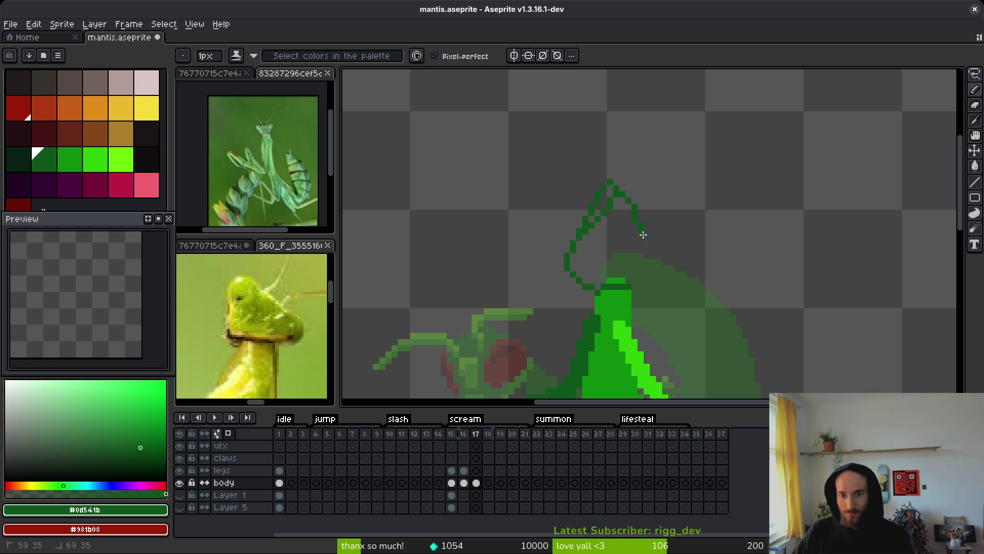
{"action": "key", "text": "ctrl+z"}
{"action": "scroll", "coordinate": [639, 282], "scroll_direction": "down", "scroll_amount": 4}
{"action": "scroll", "coordinate": [633, 280], "scroll_direction": "up", "scroll_amount": 3}
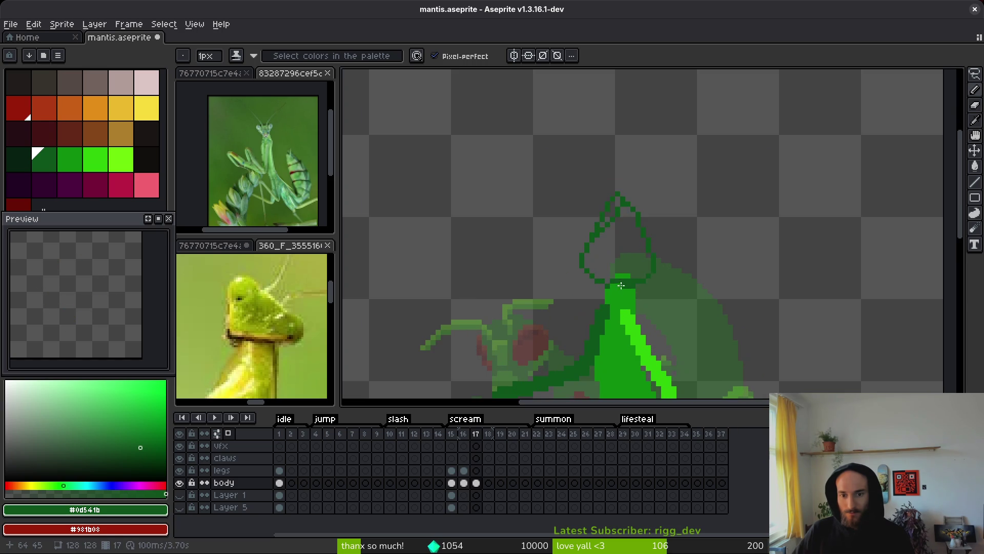
{"action": "left_click_drag", "start_coordinate": [590, 258], "coordinate": [592, 212]}
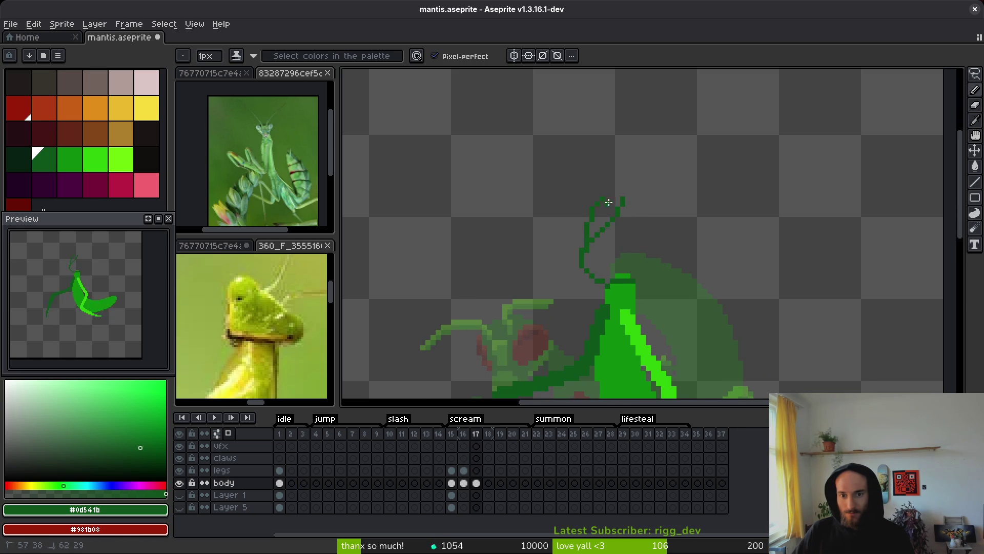
{"action": "scroll", "coordinate": [607, 196], "scroll_direction": "up", "scroll_amount": 3}
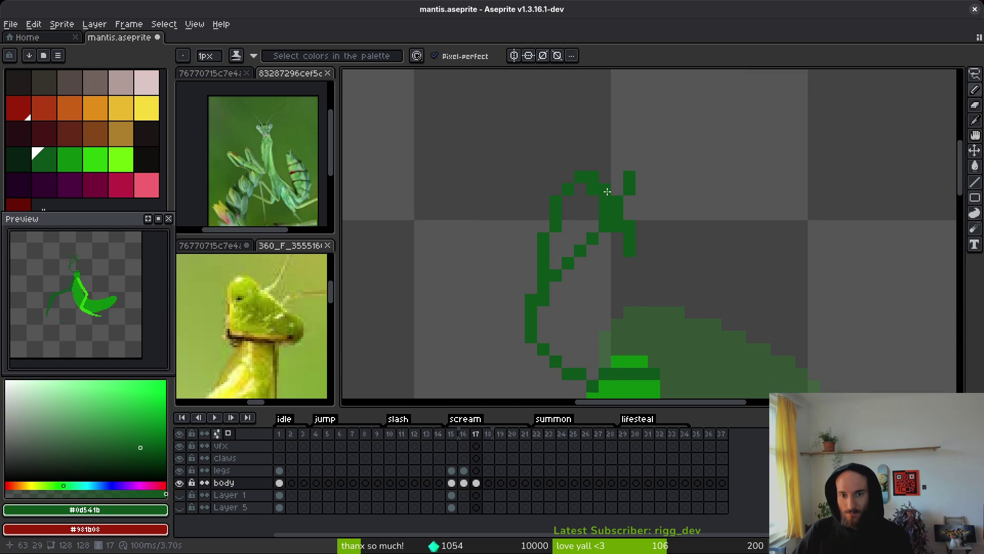
Eyedrop the red of frame 16's existing eye and return to frame 17.
{"action": "key", "text": "b"}
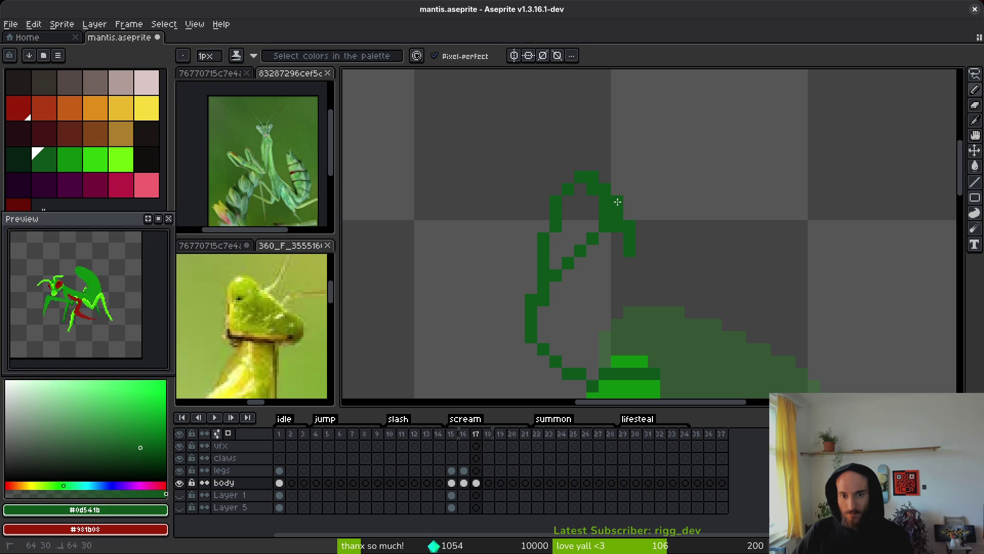
{"action": "left_click_drag", "start_coordinate": [677, 260], "coordinate": [542, 160]}
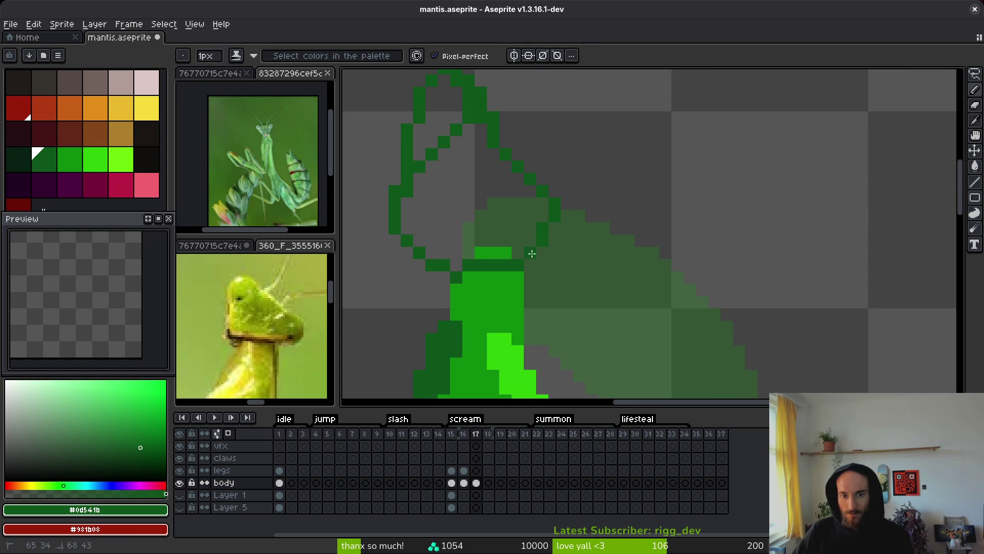
{"action": "key", "text": "Left"}
{"action": "scroll", "coordinate": [610, 284], "scroll_direction": "down", "scroll_amount": 3}
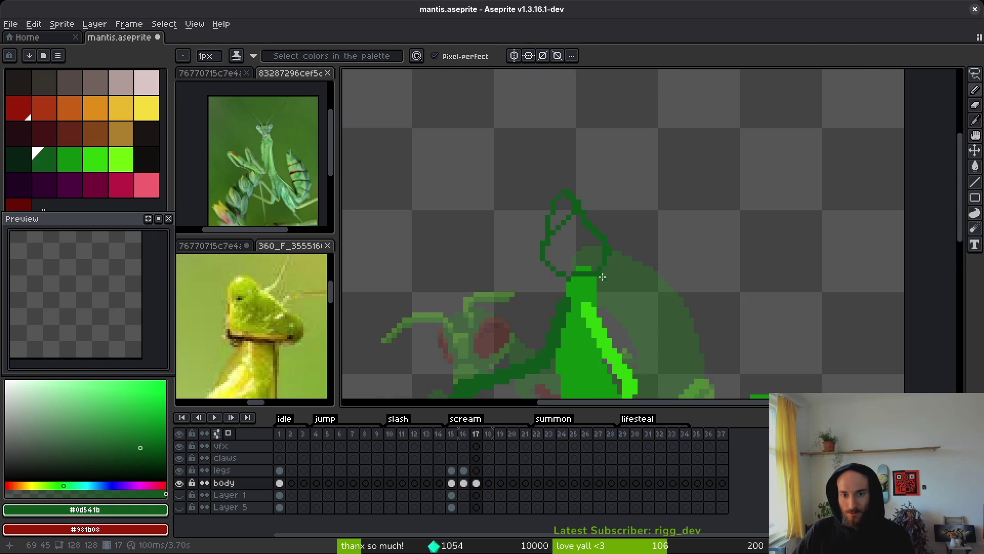
{"action": "key", "text": "alt"}
{"action": "left_click", "coordinate": [535, 310], "text": "alt"}
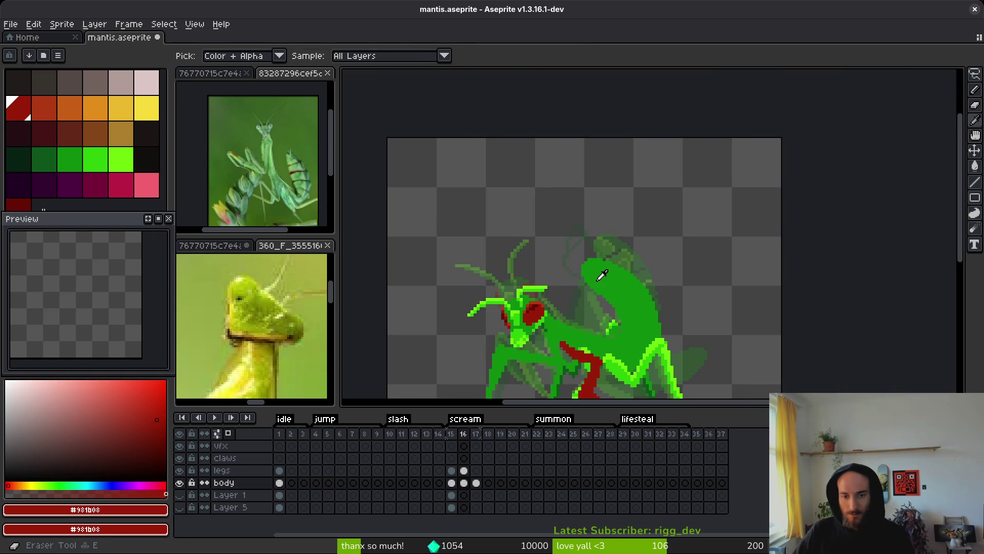
{"action": "key", "text": "Right"}
{"action": "scroll", "coordinate": [531, 262], "scroll_direction": "up", "scroll_amount": 3}
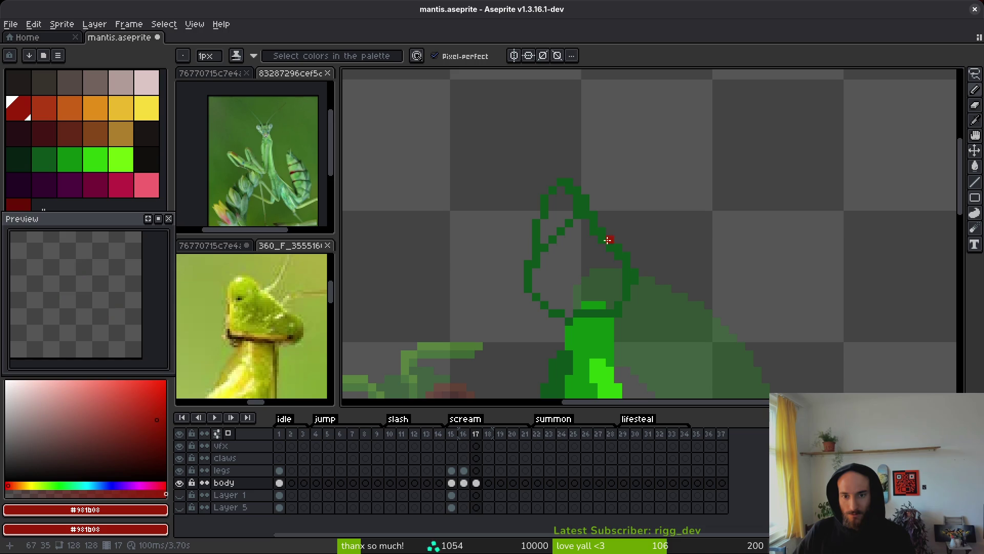
Outline the eye patch on frame 17's head in red and fill it solid.
{"action": "left_click_drag", "start_coordinate": [603, 232], "coordinate": [598, 251]}
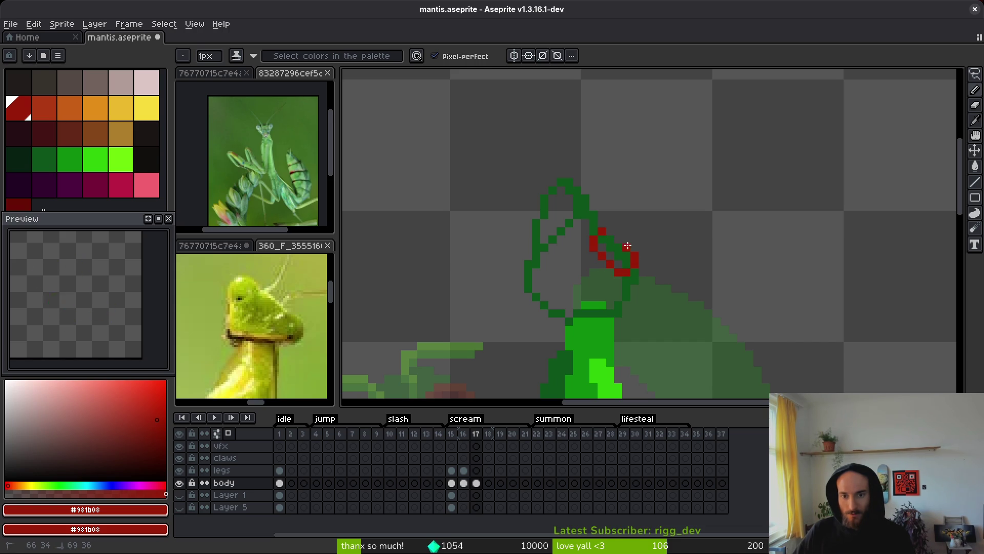
{"action": "left_click_drag", "start_coordinate": [603, 224], "coordinate": [622, 257]}
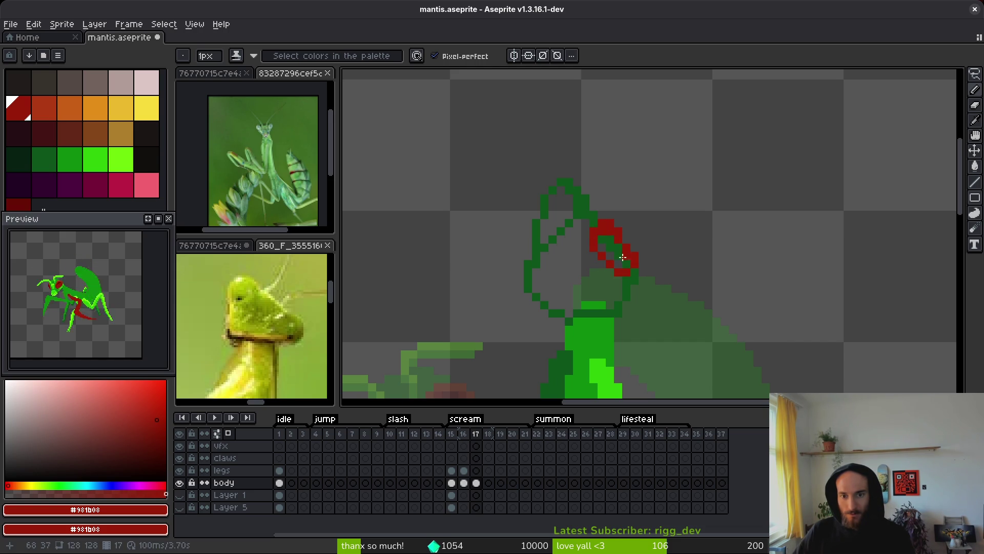
{"action": "key", "text": "g"}
{"action": "left_click", "coordinate": [622, 257]}
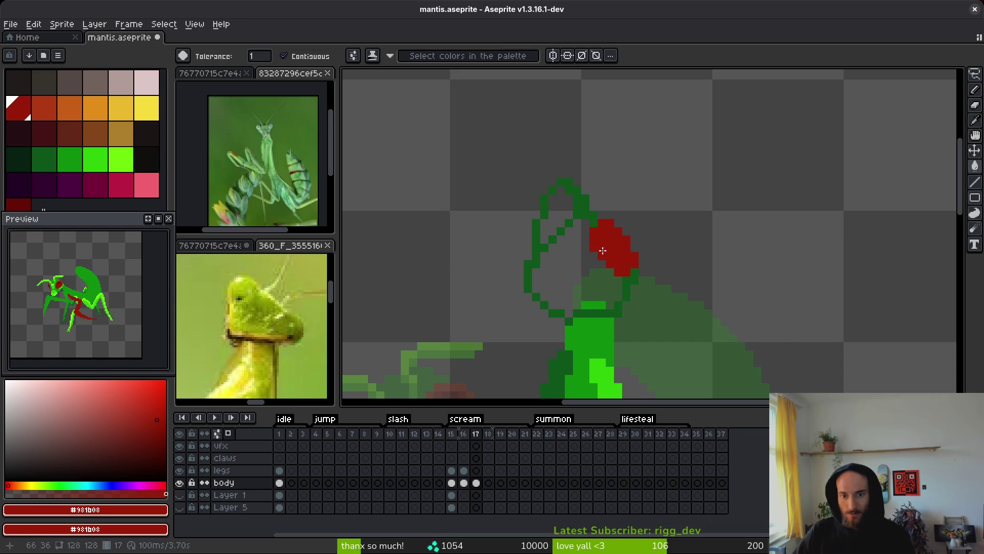
{"action": "scroll", "coordinate": [603, 251], "scroll_direction": "down", "scroll_amount": 3}
{"action": "scroll", "coordinate": [614, 294], "scroll_direction": "up", "scroll_amount": 5}
In dark green, draw a left crest stalk, erase a stray pixel, and reshape the right stalk's top.
{"action": "left_click", "coordinate": [614, 294], "text": "alt"}
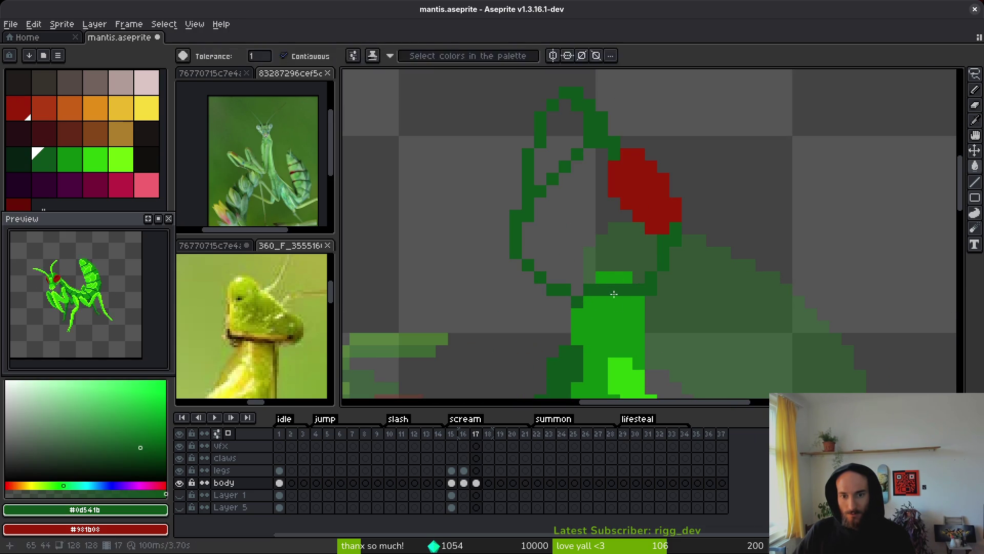
{"action": "key", "text": "b"}
{"action": "scroll", "coordinate": [549, 200], "scroll_direction": "down", "scroll_amount": 2}
{"action": "scroll", "coordinate": [491, 226], "scroll_direction": "up", "scroll_amount": 2}
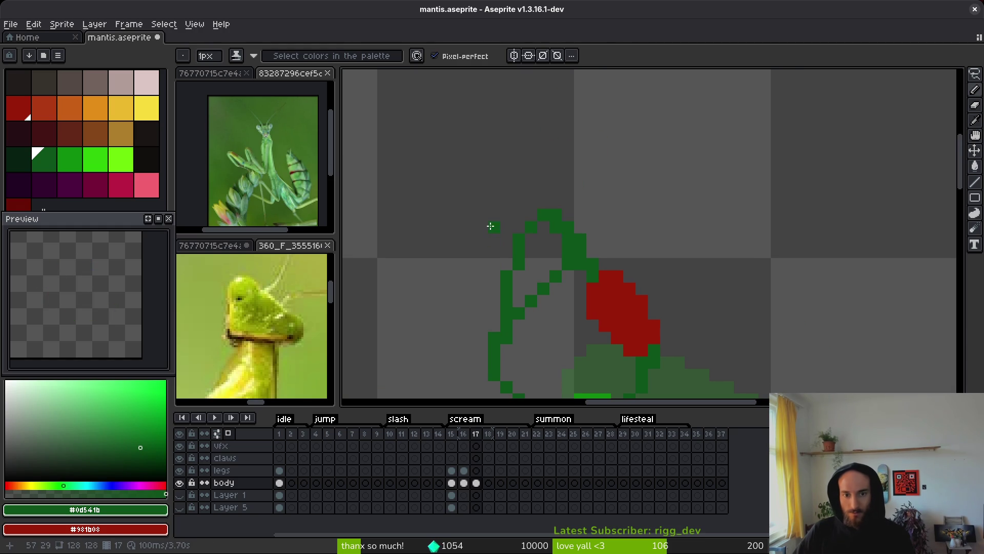
{"action": "mouse_move", "coordinate": [490, 226]}
{"action": "left_mouse_down"}
{"action": "mouse_move", "coordinate": [481, 271]}
{"action": "mouse_move", "coordinate": [495, 279]}
{"action": "left_mouse_up"}
{"action": "key", "text": "e"}
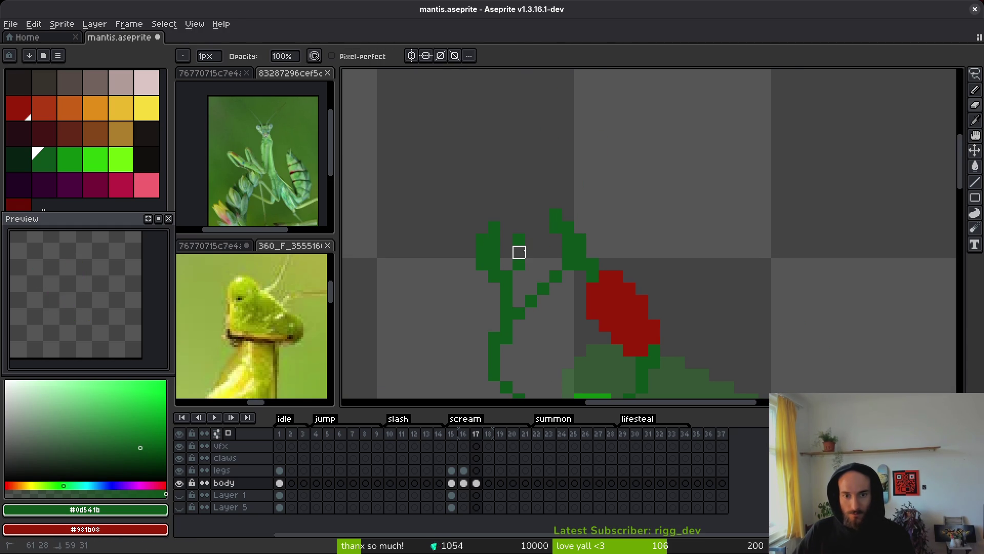
{"action": "left_click", "coordinate": [519, 253]}
{"action": "mouse_move", "coordinate": [556, 226]}
{"action": "left_mouse_down"}
{"action": "mouse_move", "coordinate": [580, 240]}
{"action": "mouse_move", "coordinate": [567, 238]}
{"action": "mouse_move", "coordinate": [556, 264]}
{"action": "left_mouse_up"}
{"action": "key", "text": "b"}
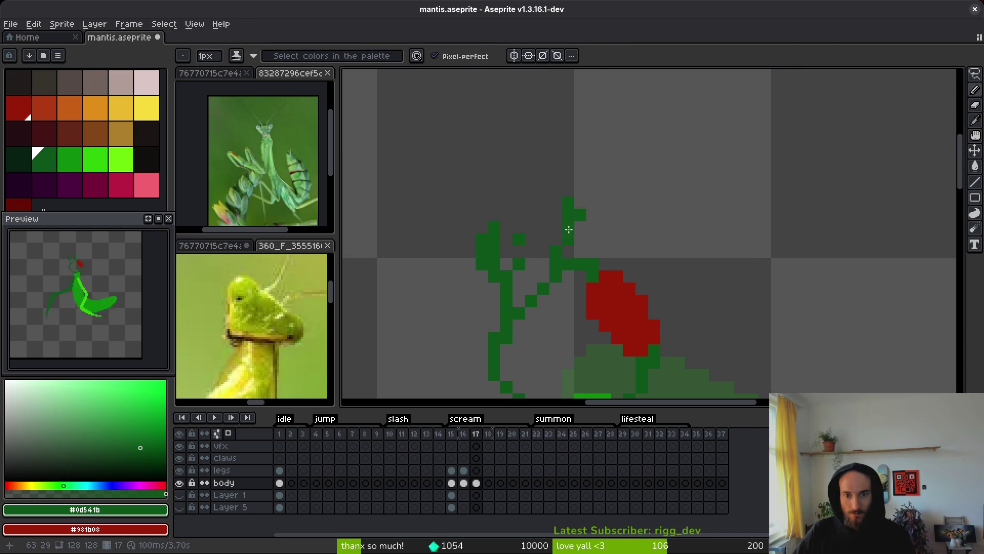
{"action": "left_click_drag", "start_coordinate": [580, 224], "coordinate": [580, 241]}
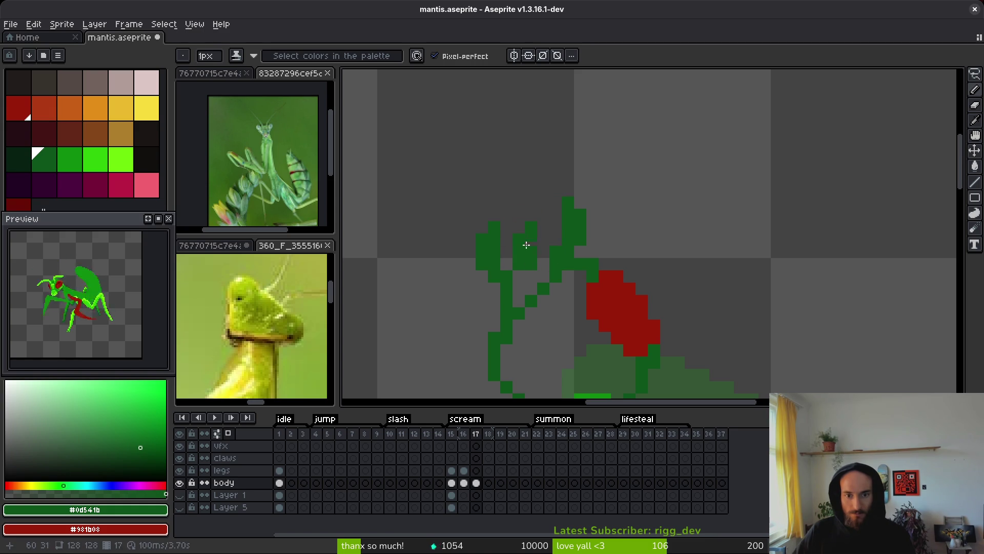
Thin the left crest stalk and fill the gap between the stalks in green.
{"action": "key", "text": "e"}
{"action": "left_click_drag", "start_coordinate": [530, 250], "coordinate": [531, 239]}
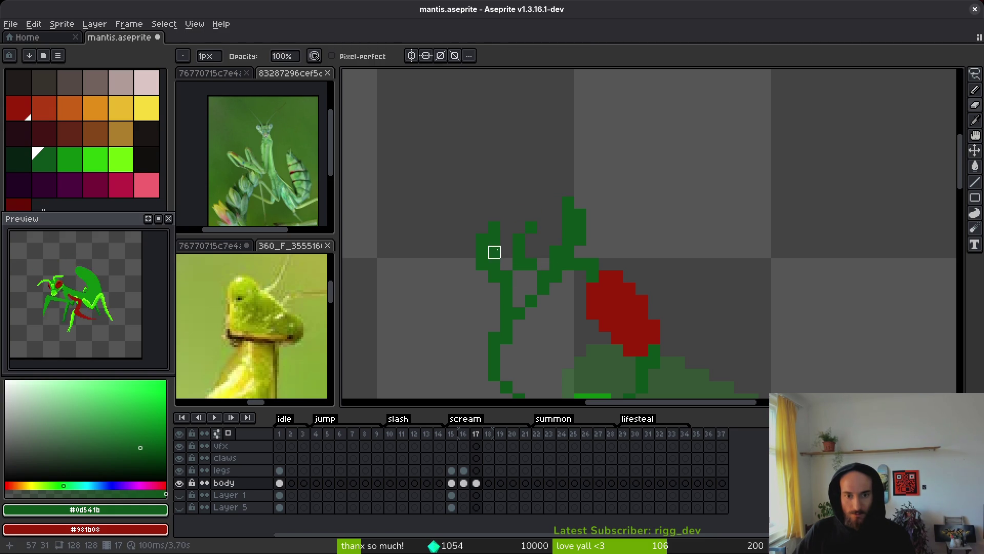
{"action": "key", "text": "b"}
{"action": "mouse_move", "coordinate": [523, 275]}
{"action": "left_mouse_down"}
{"action": "mouse_move", "coordinate": [528, 285]}
{"action": "mouse_move", "coordinate": [546, 287]}
{"action": "left_mouse_up"}
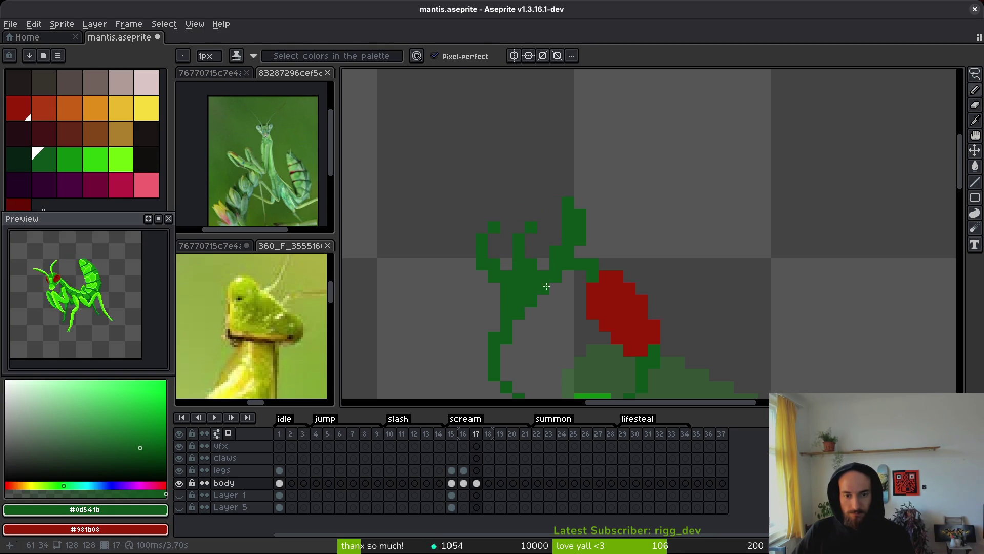
{"action": "scroll", "coordinate": [546, 287], "scroll_direction": "down", "scroll_amount": 5}
{"action": "scroll", "coordinate": [560, 295], "scroll_direction": "up", "scroll_amount": 5}
Add two green spike pixels atop the crest and trim its top-right pixels.
{"action": "left_click", "coordinate": [561, 296]}
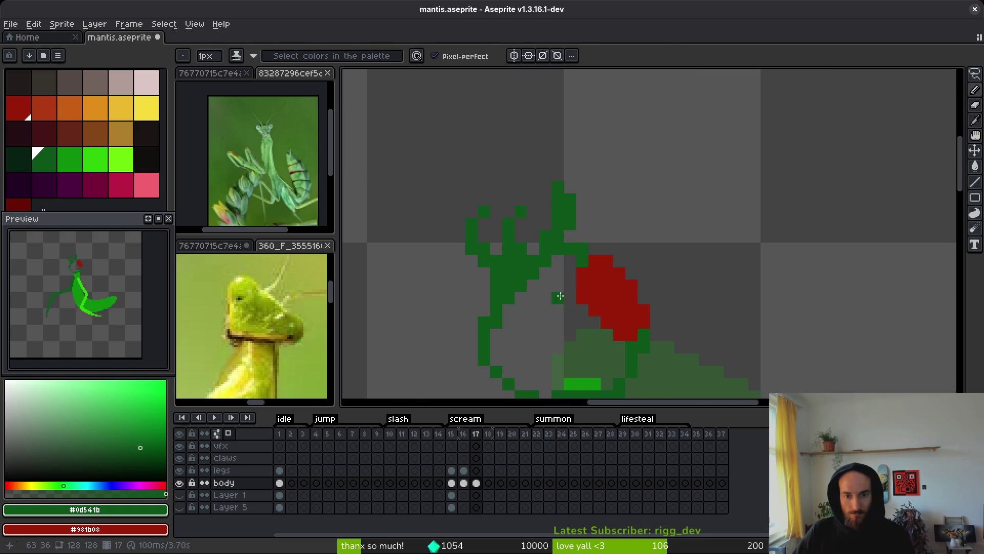
{"action": "left_click", "coordinate": [534, 188]}
{"action": "key", "text": "e"}
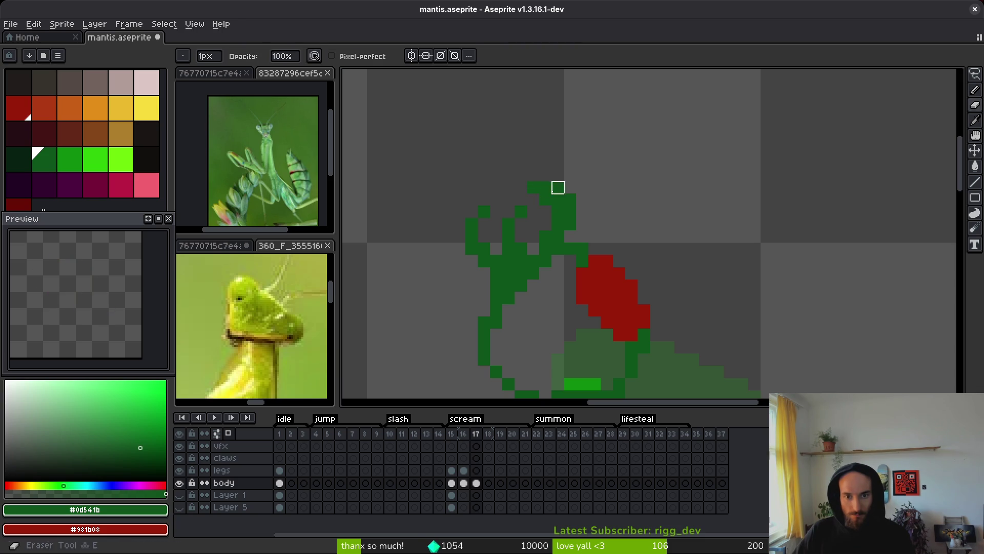
{"action": "mouse_move", "coordinate": [558, 187]}
{"action": "left_mouse_down"}
{"action": "mouse_move", "coordinate": [583, 224]}
{"action": "mouse_move", "coordinate": [559, 186]}
{"action": "left_mouse_up"}
{"action": "key", "text": "b"}
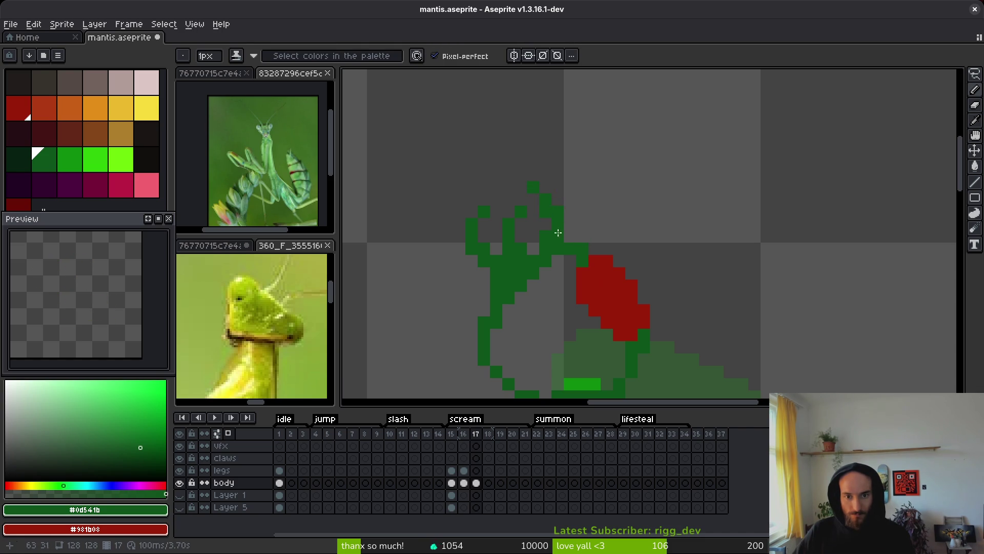
{"action": "scroll", "coordinate": [536, 236], "scroll_direction": "down", "scroll_amount": 4}
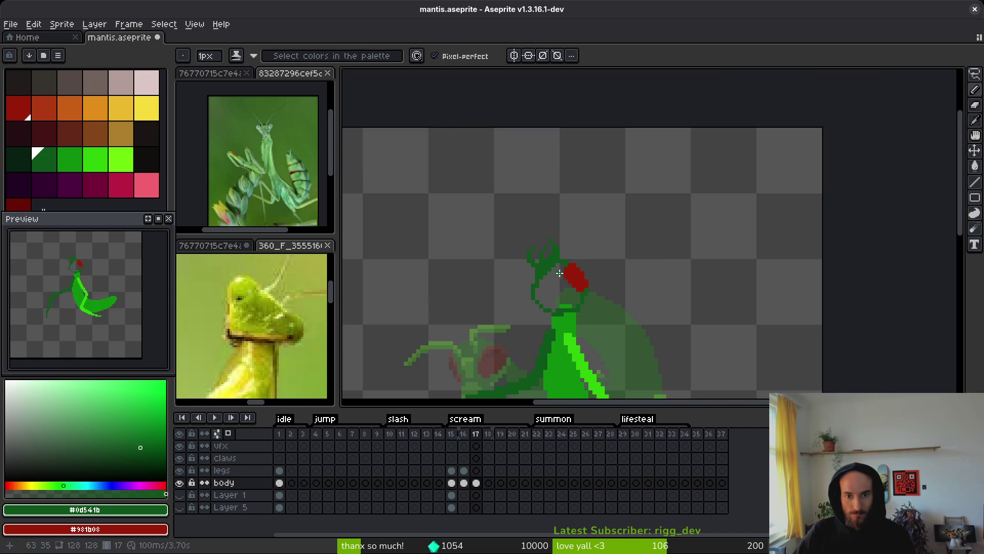
{"action": "scroll", "coordinate": [570, 289], "scroll_direction": "up", "scroll_amount": 4}
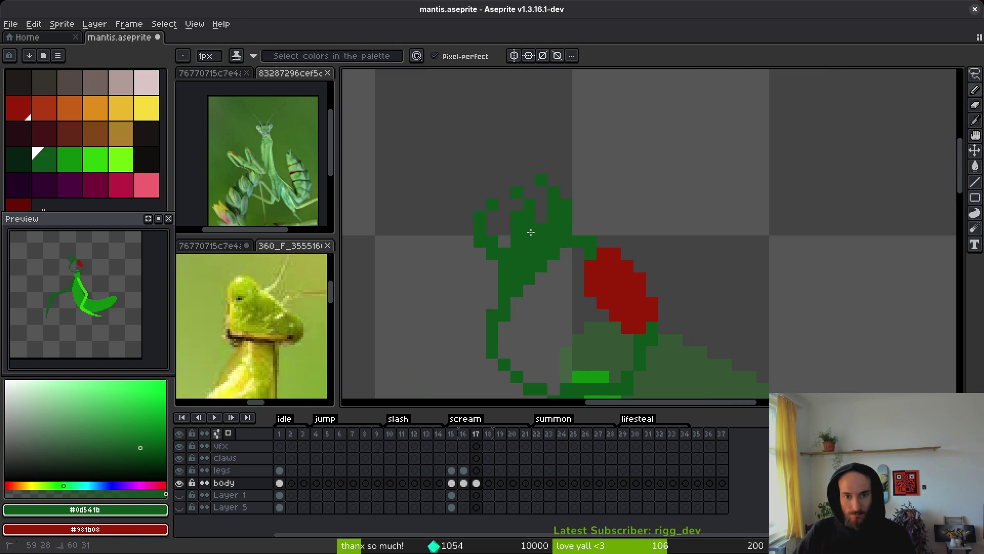
{"action": "scroll", "coordinate": [558, 281], "scroll_direction": "down", "scroll_amount": 2}
{"action": "scroll", "coordinate": [554, 266], "scroll_direction": "down", "scroll_amount": 2}
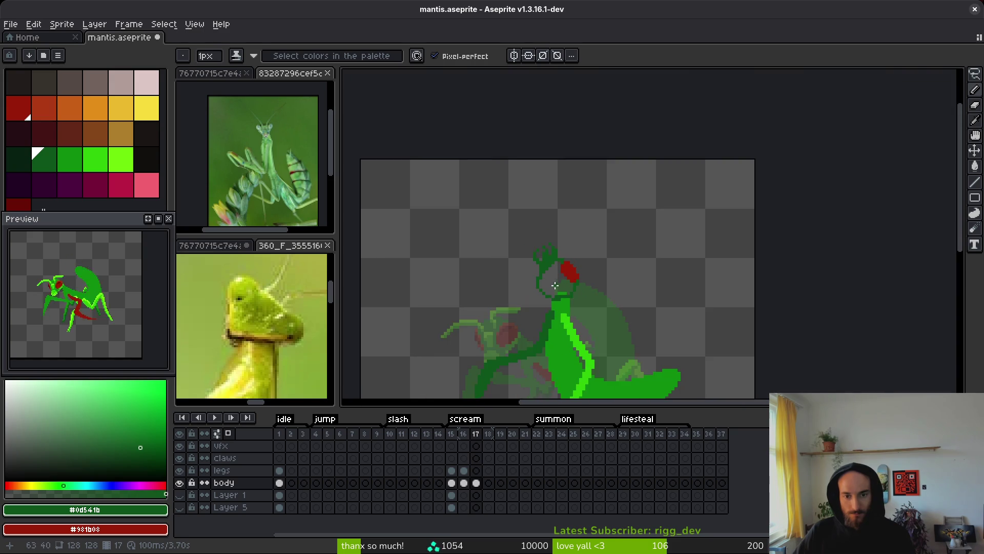
{"action": "scroll", "coordinate": [548, 279], "scroll_direction": "up", "scroll_amount": 3}
Select the red eye patch, move it down one pixel, and deselect.
{"action": "key", "text": "e"}
{"action": "key", "text": "w"}
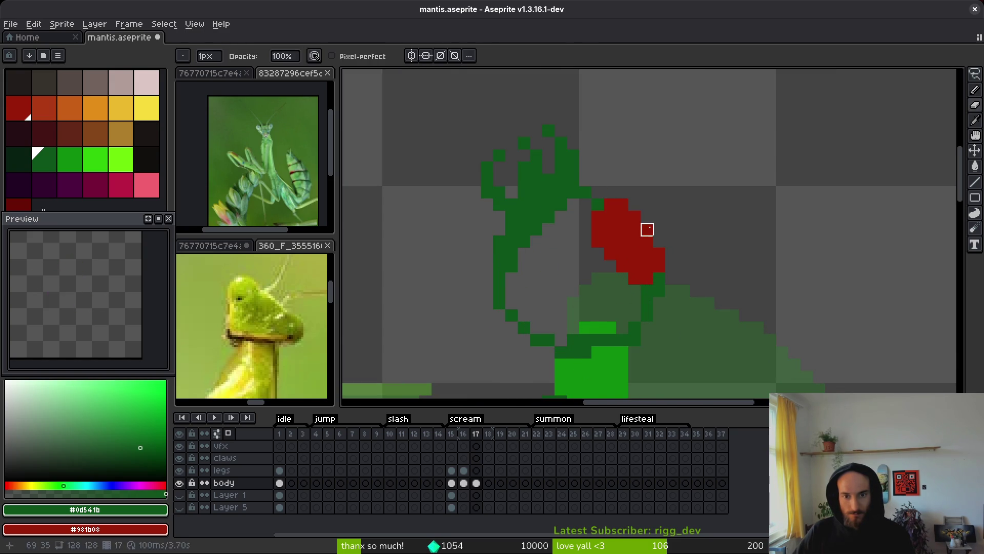
{"action": "left_click", "coordinate": [643, 228]}
{"action": "mouse_move", "coordinate": [660, 254]}
{"action": "left_mouse_down"}
{"action": "mouse_move", "coordinate": [646, 266]}
{"action": "mouse_move", "coordinate": [639, 260]}
{"action": "mouse_move", "coordinate": [649, 264]}
{"action": "left_mouse_up"}
{"action": "key", "text": "Return"}
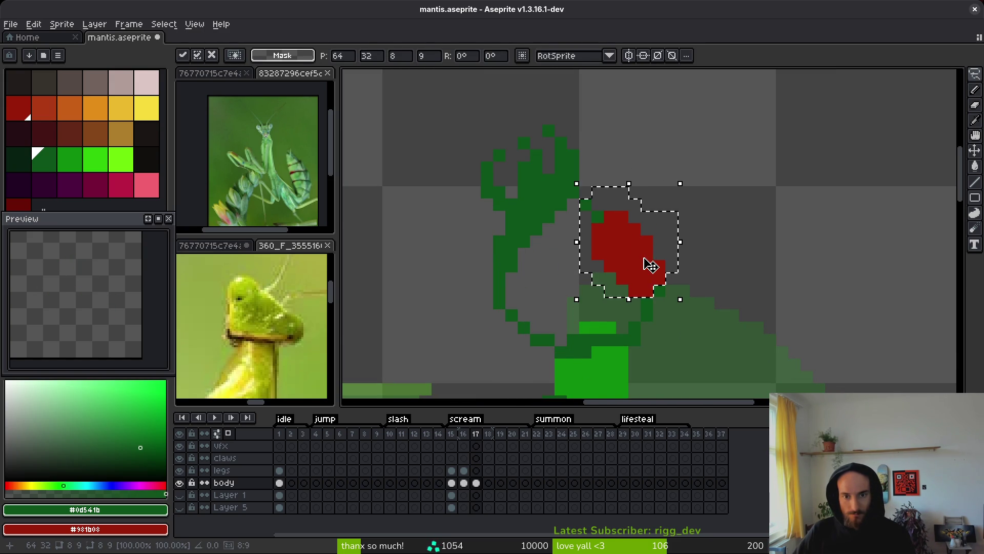
{"action": "key", "text": "ctrl+d"}
Switch to the Paint Bucket and step back to frame 16 to compare the head.
{"action": "key", "text": "g"}
{"action": "scroll", "coordinate": [588, 232], "scroll_direction": "down", "scroll_amount": 2}
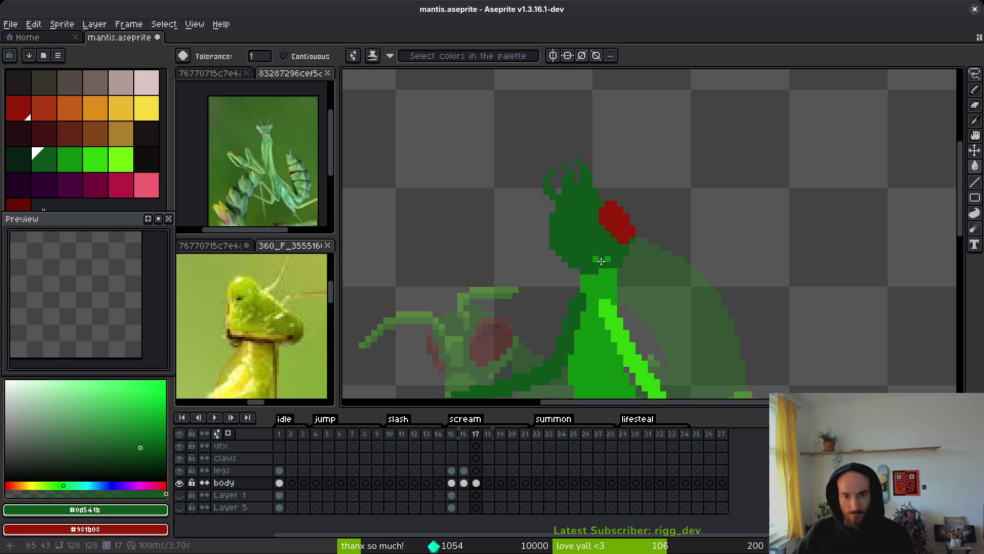
{"action": "scroll", "coordinate": [605, 259], "scroll_direction": "down", "scroll_amount": 6}
{"action": "scroll", "coordinate": [607, 268], "scroll_direction": "up", "scroll_amount": 4}
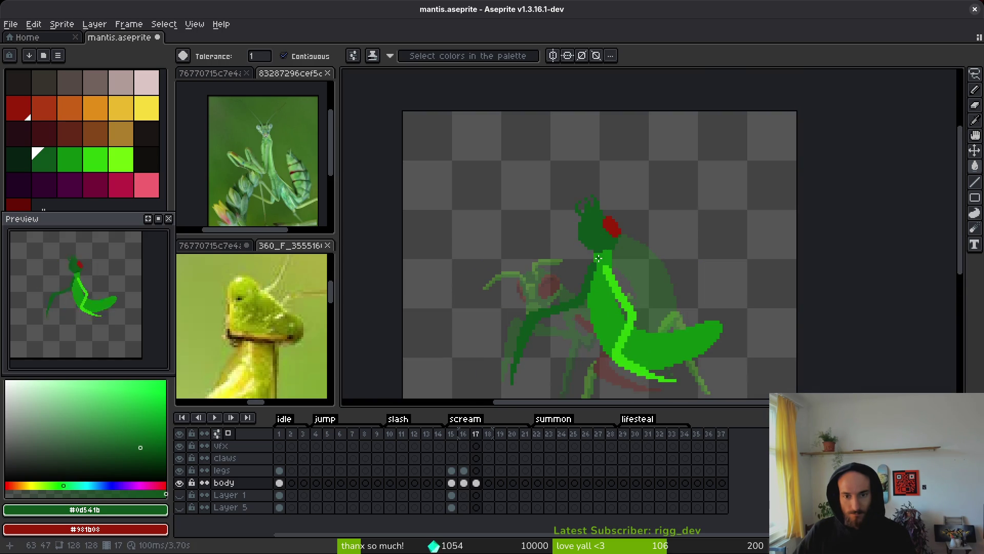
{"action": "scroll", "coordinate": [598, 258], "scroll_direction": "down", "scroll_amount": 4}
{"action": "scroll", "coordinate": [565, 258], "scroll_direction": "up", "scroll_amount": 6}
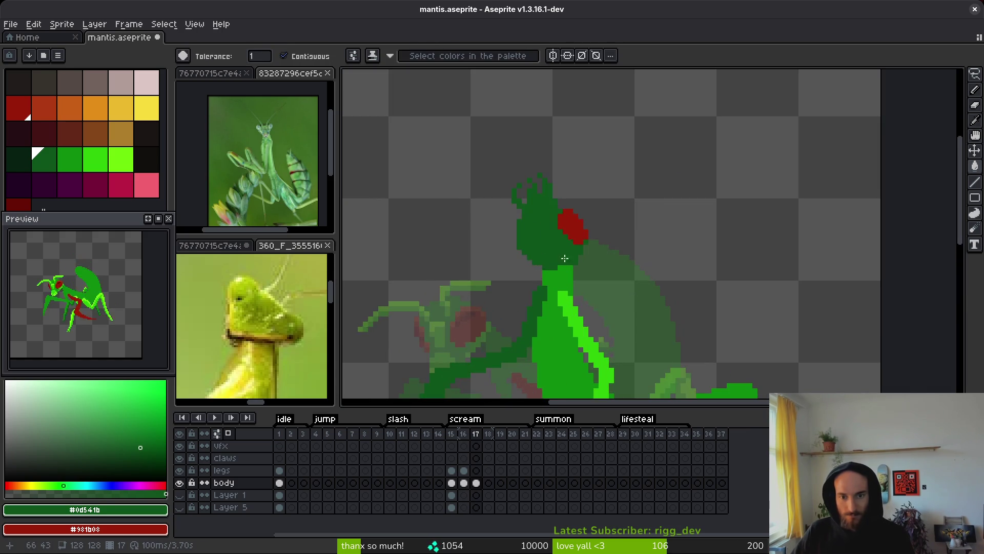
{"action": "key", "text": "i"}
{"action": "key", "text": "comma"}
{"action": "key", "text": "w"}
{"action": "scroll", "coordinate": [545, 235], "scroll_direction": "up", "scroll_amount": 2}
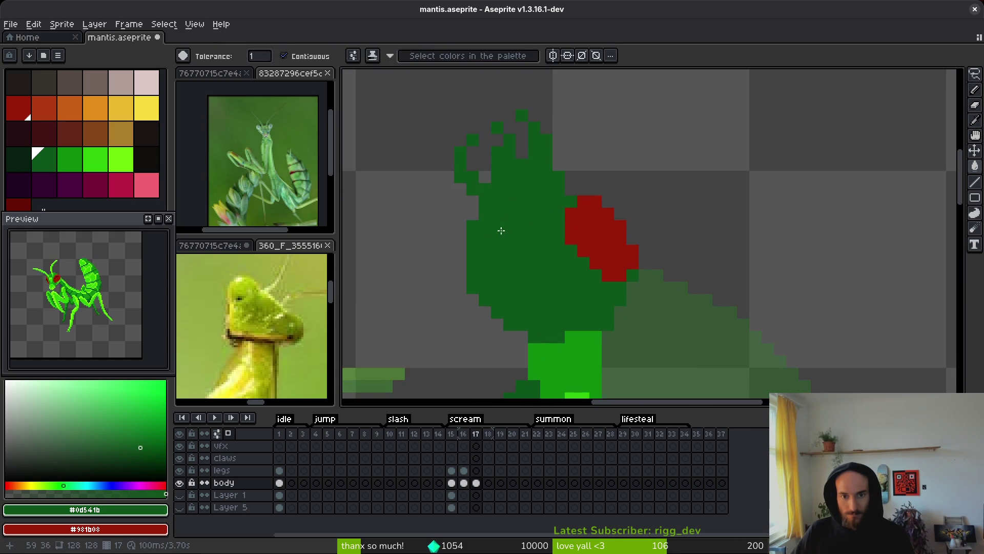
{"action": "scroll", "coordinate": [595, 135], "scroll_direction": "down", "scroll_amount": 2}
Pick light and bright greens from the body as the two colours, then return to frame 17.
{"action": "scroll", "coordinate": [418, 337], "scroll_direction": "up", "scroll_amount": 2}
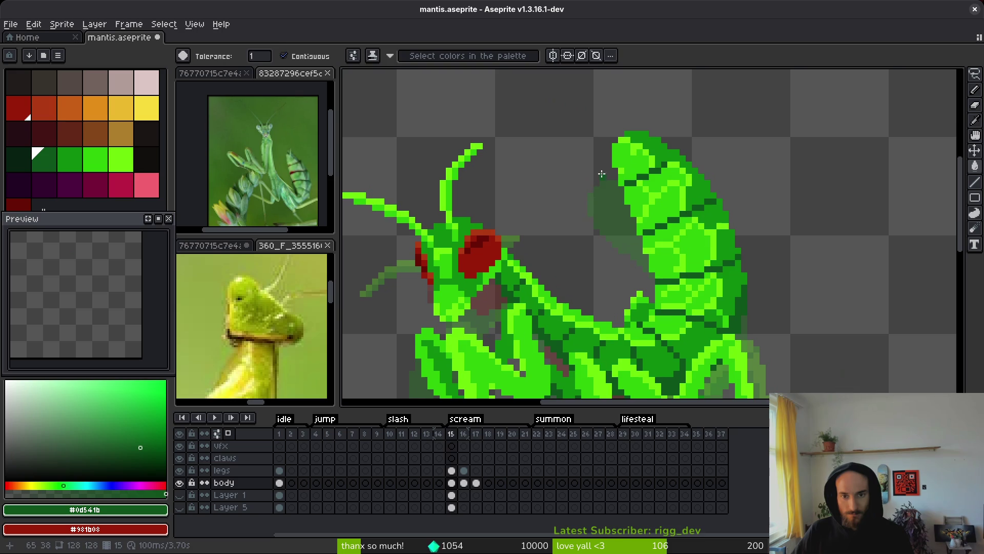
{"action": "left_click", "coordinate": [458, 338], "text": "alt"}
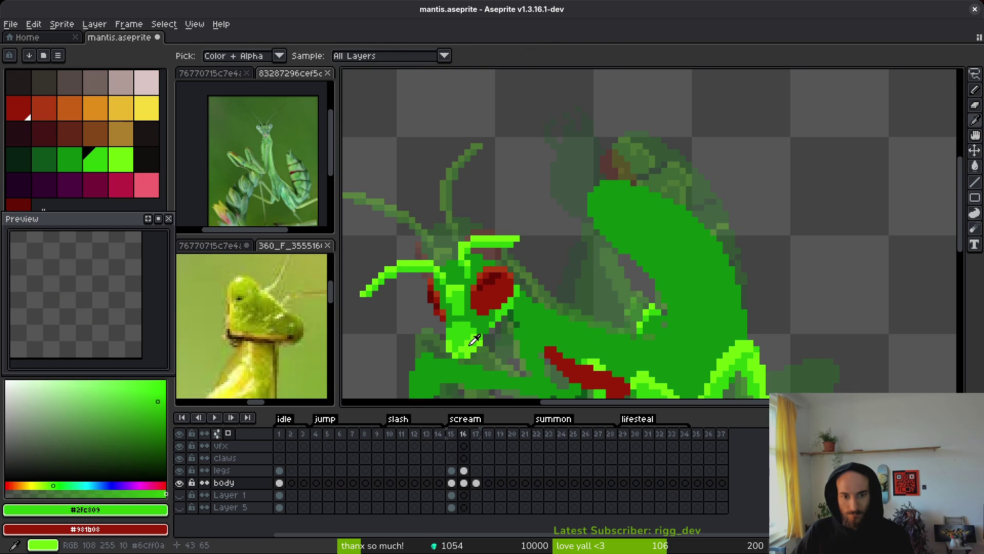
{"action": "right_click", "coordinate": [476, 339], "text": "alt"}
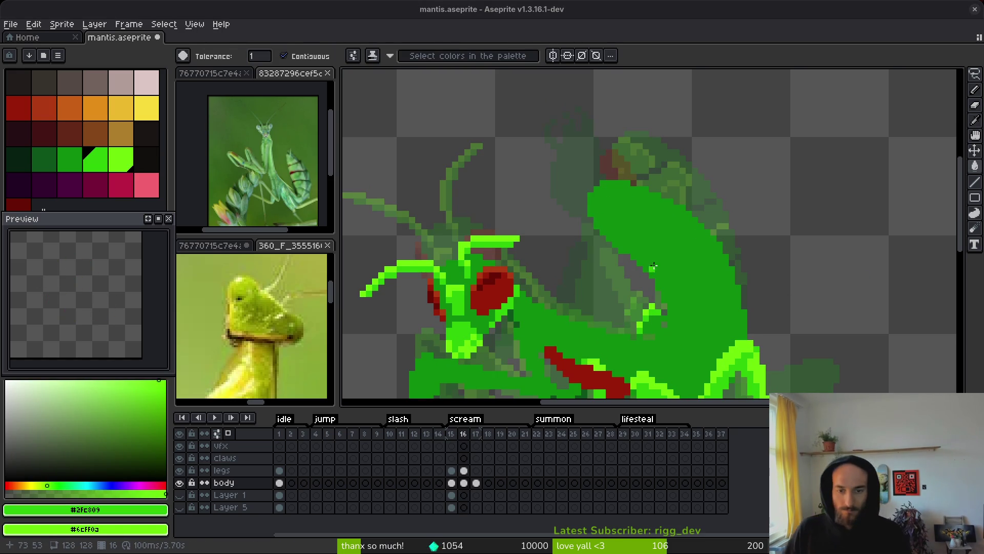
{"action": "key", "text": "Right"}
{"action": "left_click_drag", "start_coordinate": [614, 201], "coordinate": [630, 239]}
{"action": "scroll", "coordinate": [618, 236], "scroll_direction": "up", "scroll_amount": 1}
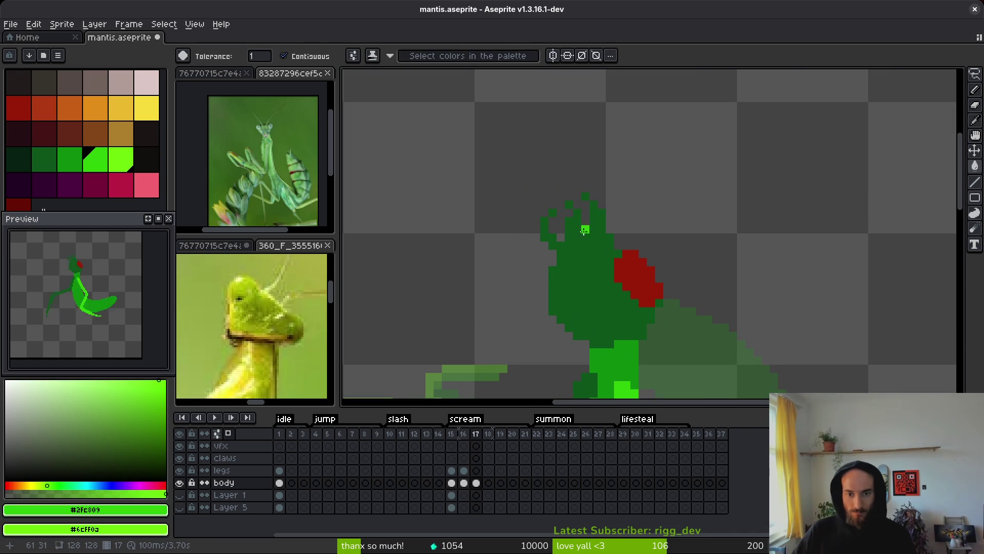
{"action": "key", "text": "Right"}
{"action": "mouse_move", "coordinate": [578, 238]}
{"action": "left_mouse_down"}
{"action": "mouse_move", "coordinate": [641, 169]}
{"action": "mouse_move", "coordinate": [720, 177]}
{"action": "left_mouse_up"}
{"action": "key", "text": "Left"}
{"action": "key", "text": "w"}
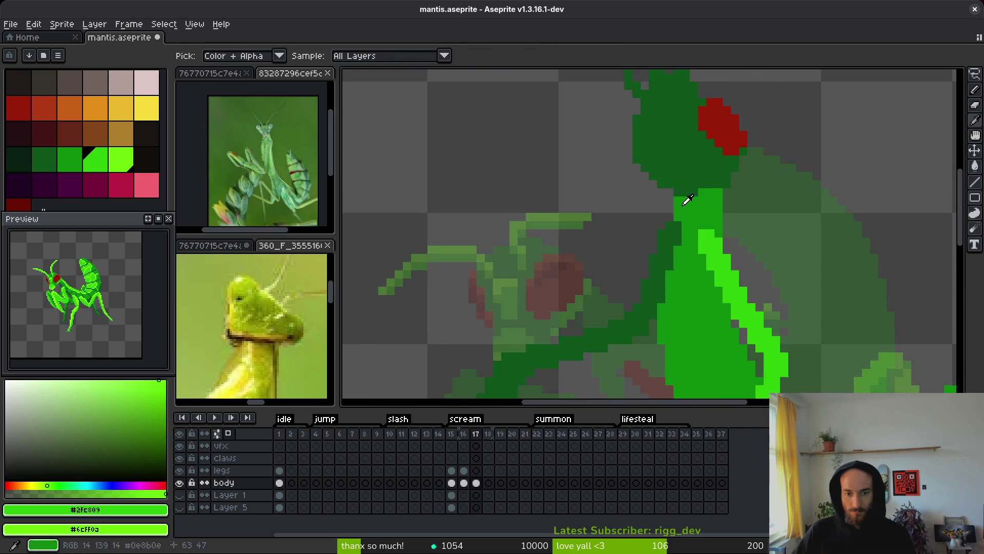
{"action": "scroll", "coordinate": [645, 130], "scroll_direction": "up", "scroll_amount": 2}
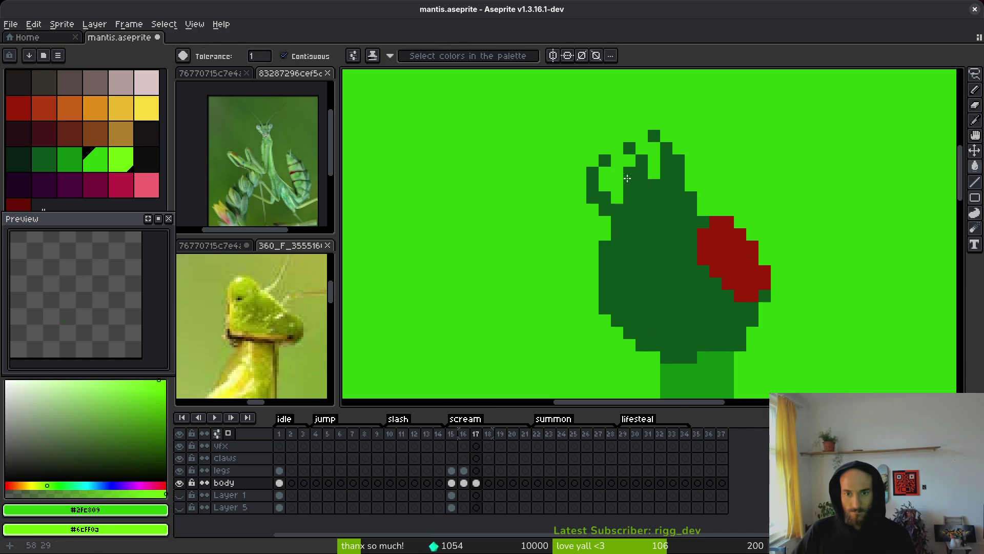
Draw bright green crest pixels across the head's top and down its right side.
{"action": "key", "text": "f"}
{"action": "left_click_drag", "start_coordinate": [625, 154], "coordinate": [629, 197]}
{"action": "left_click_drag", "start_coordinate": [642, 136], "coordinate": [662, 178]}
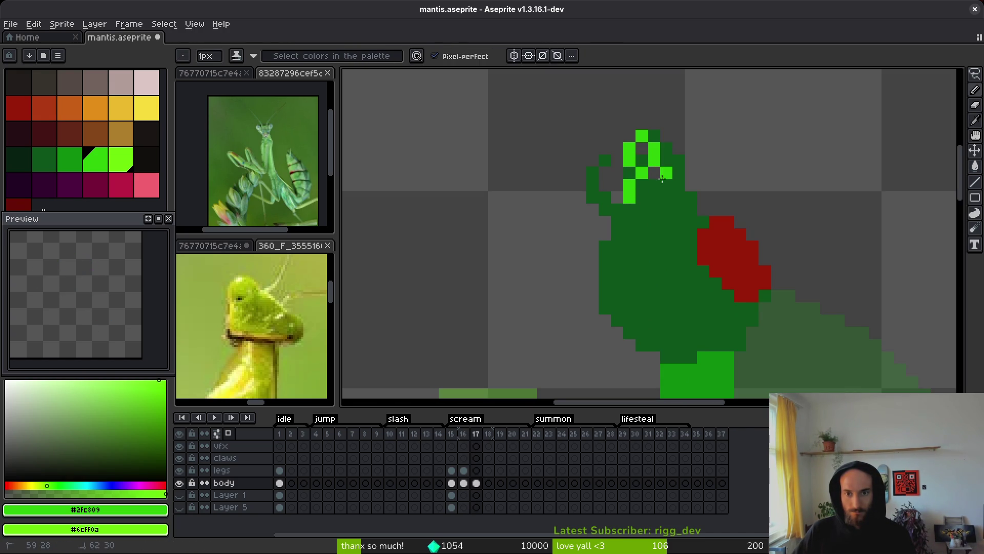
{"action": "key", "text": "e"}
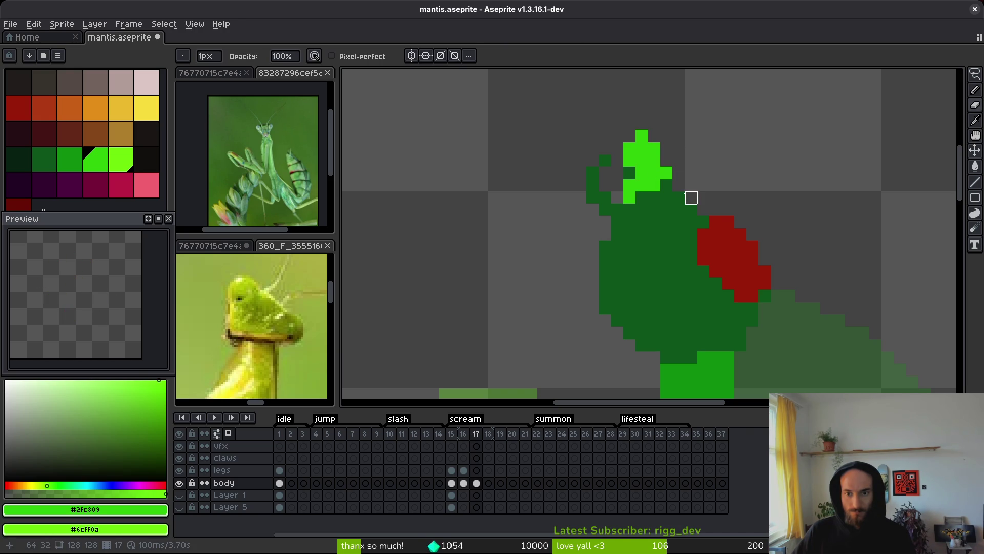
{"action": "key", "text": "b"}
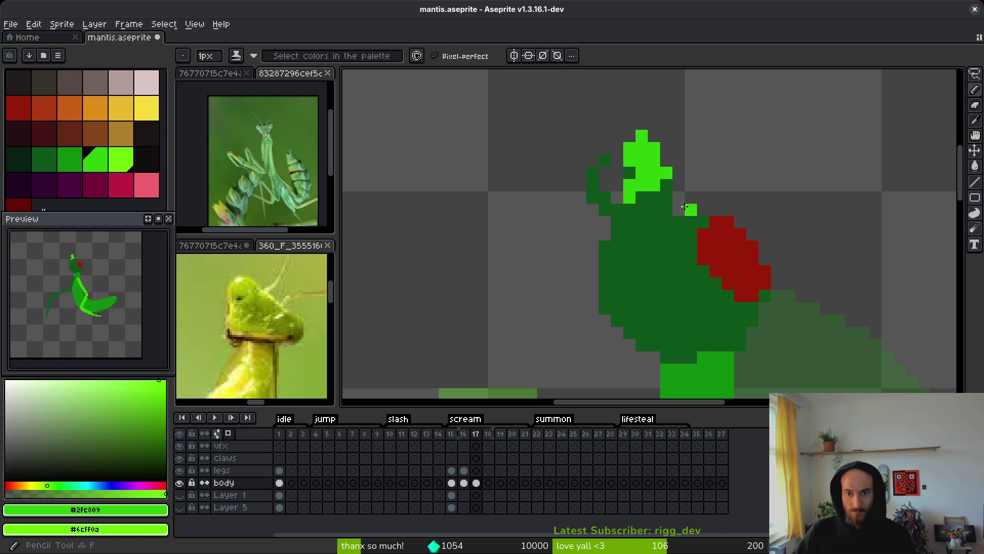
Paint light green pixels along the head's lower edge, left column and below the crest.
{"action": "left_click", "coordinate": [680, 205], "text": "alt"}
{"action": "left_click", "coordinate": [661, 174], "text": "alt"}
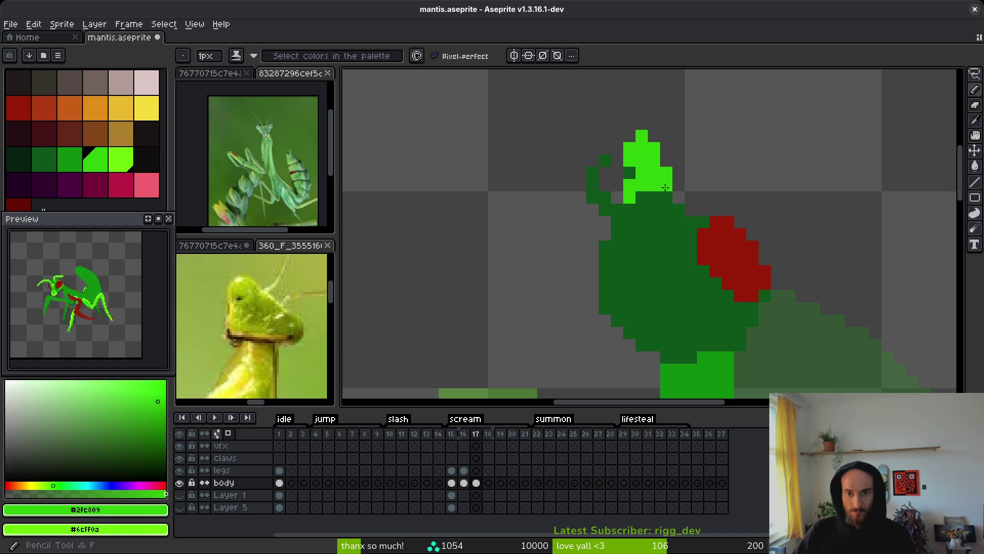
{"action": "left_click", "coordinate": [667, 197]}
{"action": "left_click", "coordinate": [644, 191]}
{"action": "left_click_drag", "start_coordinate": [605, 172], "coordinate": [608, 192]}
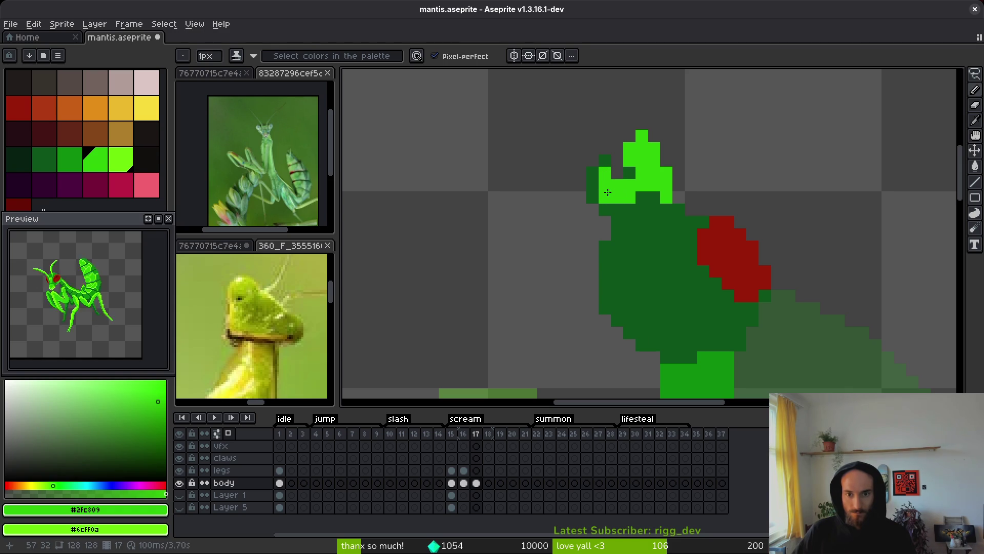
{"action": "left_click", "coordinate": [592, 172]}
{"action": "left_click", "coordinate": [593, 184]}
{"action": "left_click", "coordinate": [605, 209]}
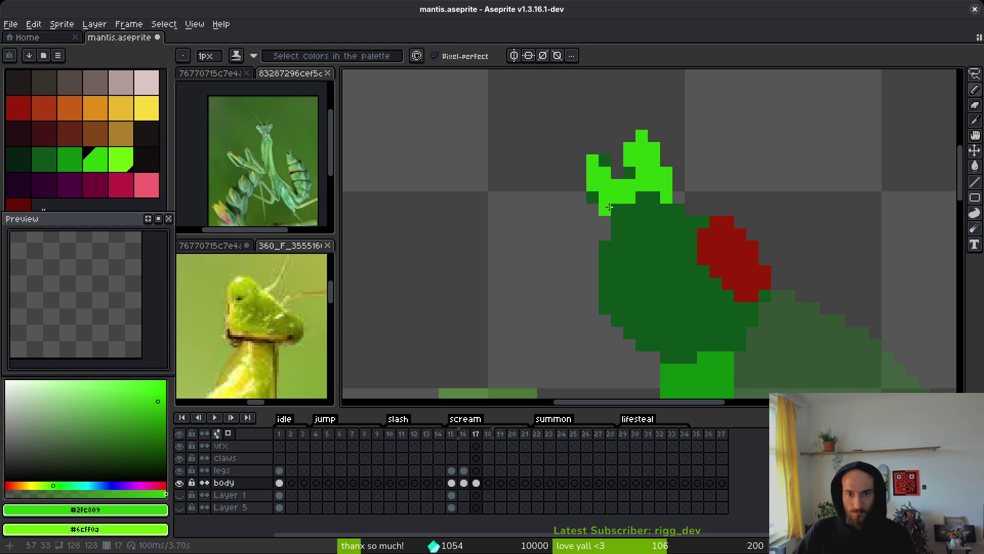
{"action": "left_click", "coordinate": [654, 197]}
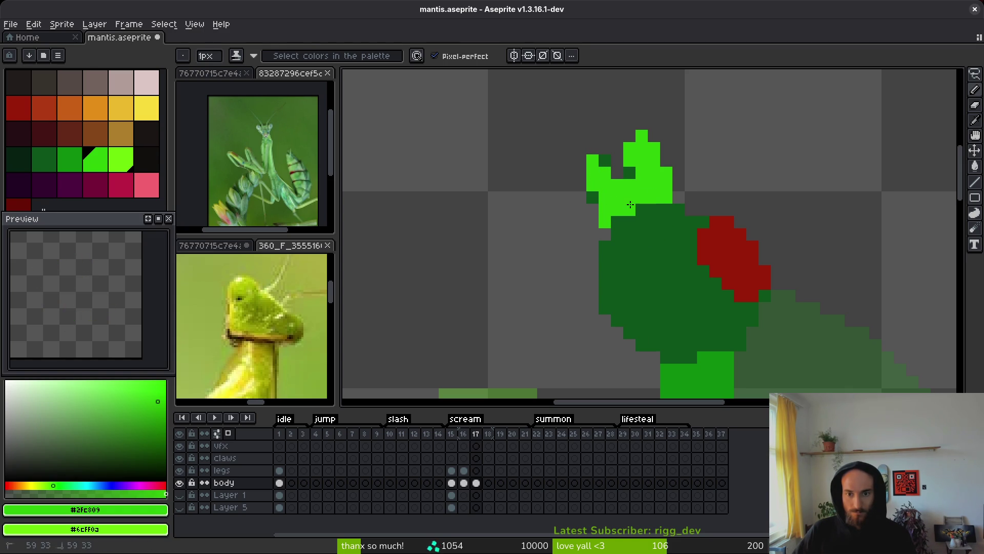
Pick the head's dark green and erase stray pixels beside and atop the crest.
{"action": "key", "text": "alt"}
{"action": "left_click", "coordinate": [646, 234], "text": "alt"}
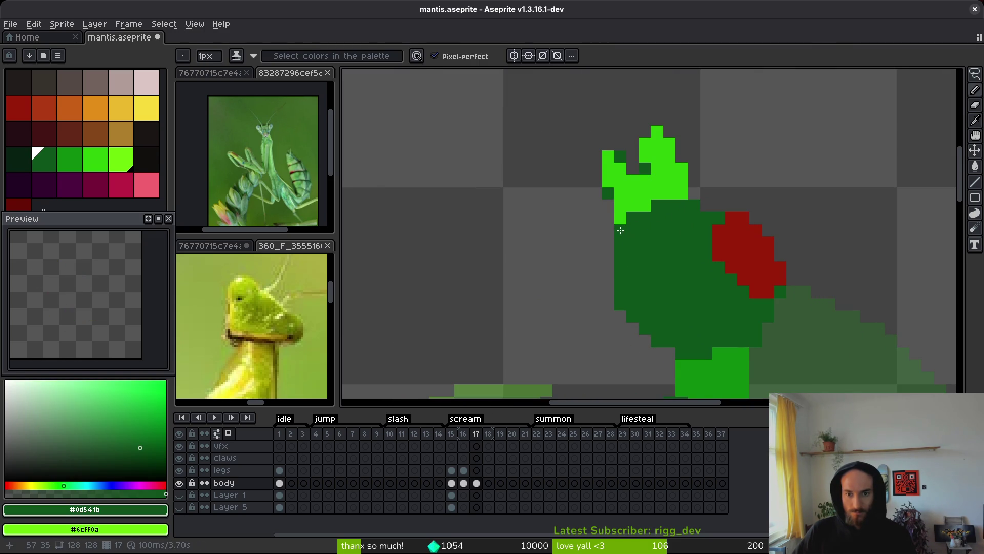
{"action": "scroll", "coordinate": [667, 261], "scroll_direction": "down", "scroll_amount": 2}
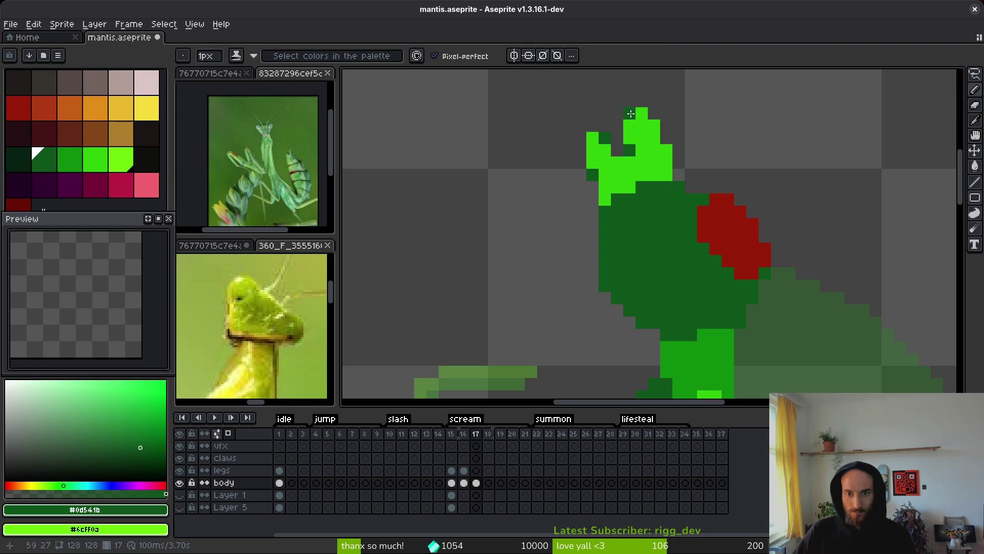
{"action": "key", "text": "e"}
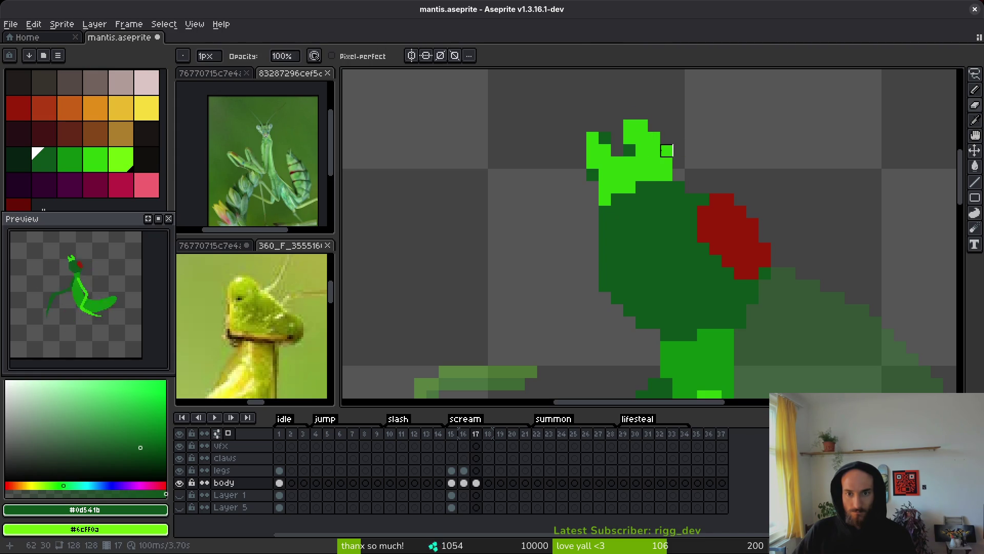
{"action": "left_click", "coordinate": [666, 150]}
{"action": "left_click", "coordinate": [642, 125]}
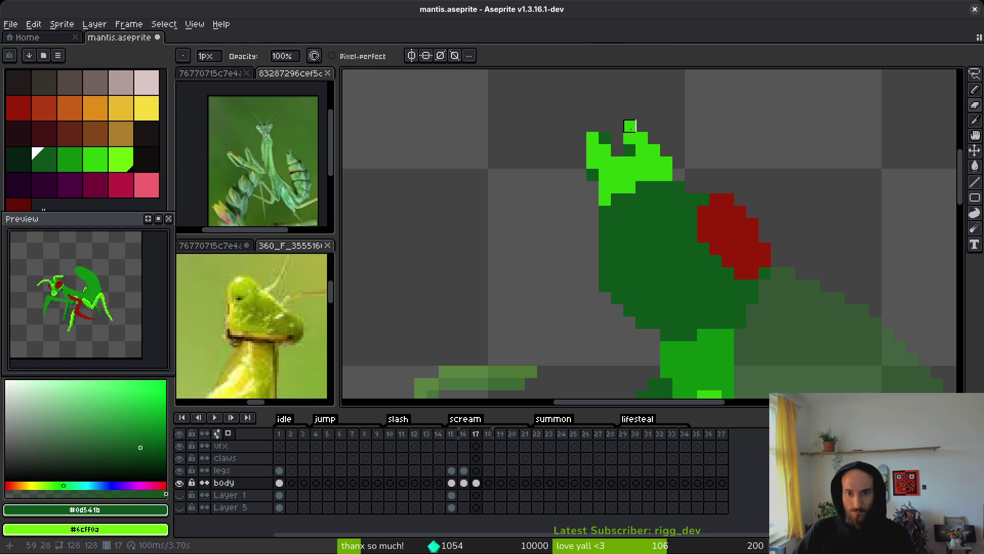
{"action": "left_click", "coordinate": [630, 138]}
{"action": "key", "text": "b"}
Add bright green pixels on the head's top, erase a diagonal crest run, and repaint two crest pixels.
{"action": "left_click", "coordinate": [647, 149], "text": "alt"}
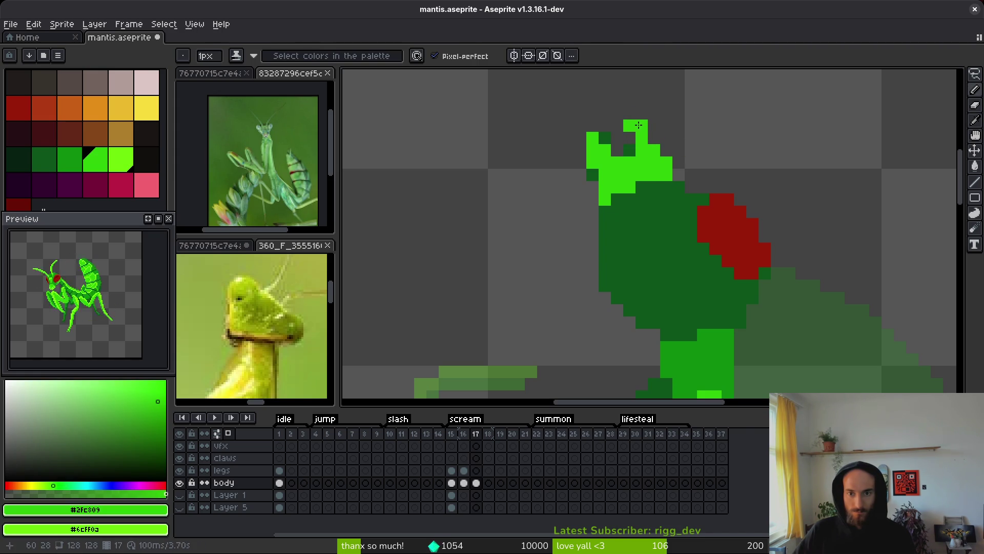
{"action": "left_click", "coordinate": [629, 113]}
{"action": "left_click", "coordinate": [654, 138]}
{"action": "scroll", "coordinate": [672, 159], "scroll_direction": "down", "scroll_amount": 3}
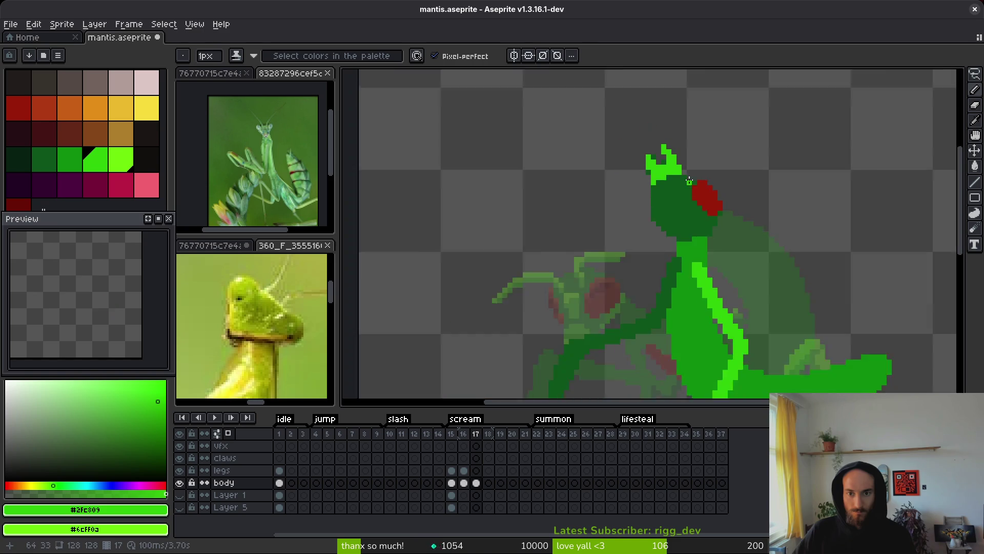
{"action": "scroll", "coordinate": [658, 144], "scroll_direction": "up", "scroll_amount": 4}
{"action": "left_click", "coordinate": [643, 105]}
{"action": "key", "text": "e"}
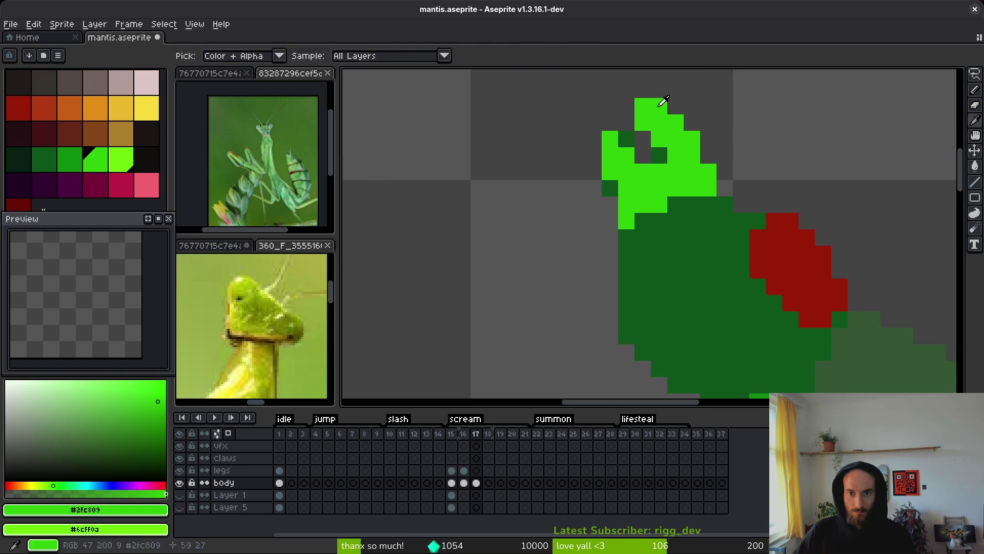
{"action": "left_click_drag", "start_coordinate": [659, 105], "coordinate": [692, 139]}
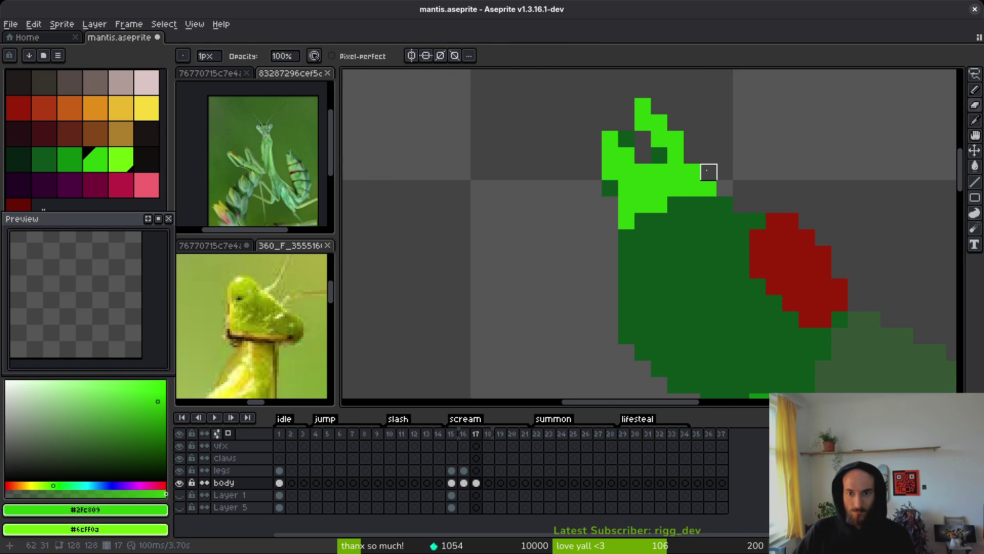
{"action": "key", "text": "b"}
{"action": "left_click", "coordinate": [659, 156]}
{"action": "left_click", "coordinate": [708, 172]}
Erase two green pixels inside the crest.
{"action": "scroll", "coordinate": [723, 184], "scroll_direction": "down", "scroll_amount": 3}
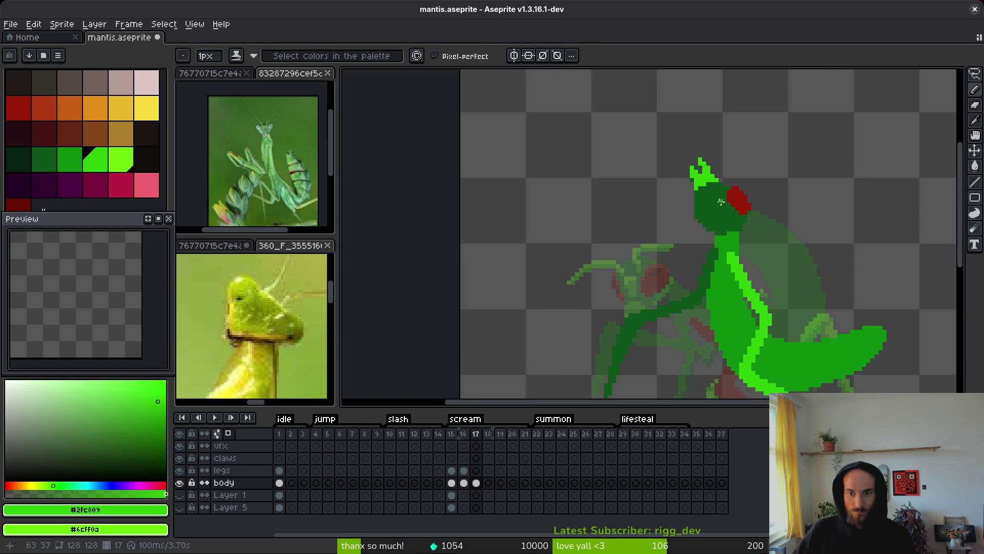
{"action": "scroll", "coordinate": [721, 202], "scroll_direction": "down", "scroll_amount": 2}
{"action": "scroll", "coordinate": [715, 190], "scroll_direction": "up", "scroll_amount": 3}
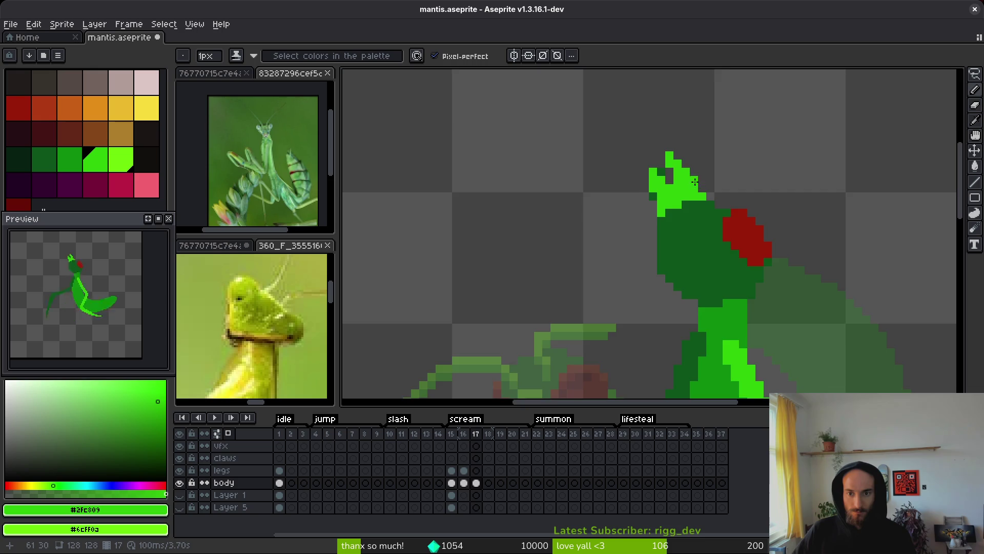
{"action": "scroll", "coordinate": [695, 182], "scroll_direction": "up", "scroll_amount": 3}
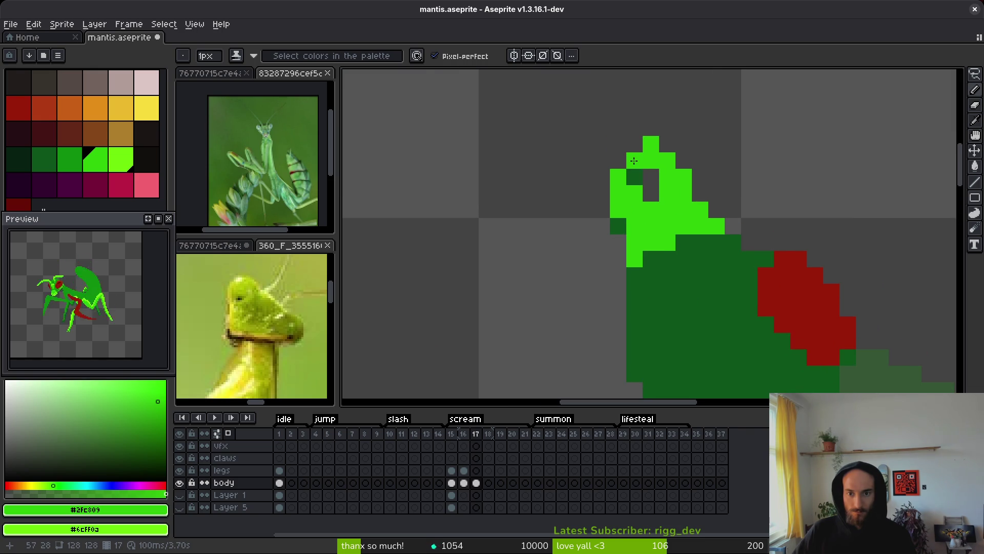
{"action": "key", "text": "e"}
{"action": "left_click", "coordinate": [651, 161]}
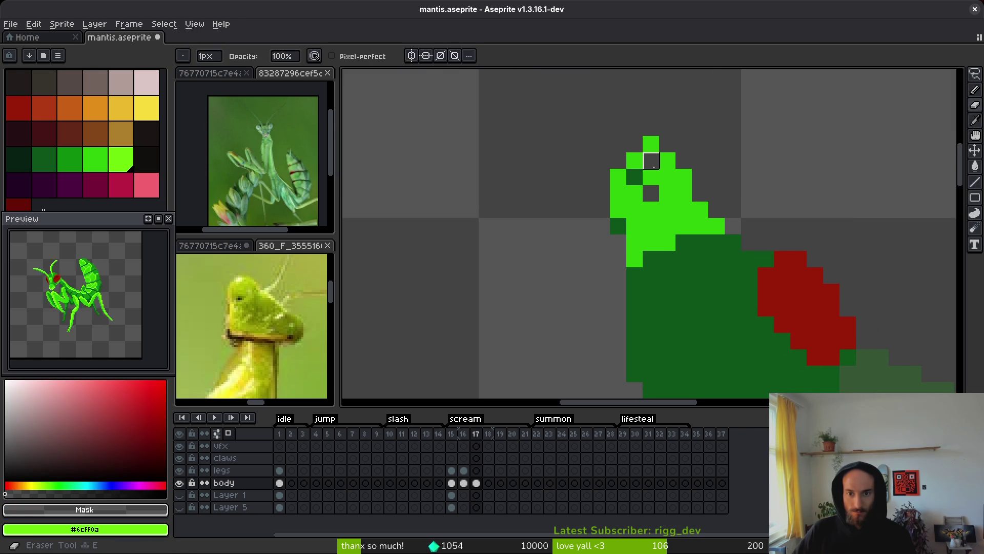
{"action": "left_click", "coordinate": [668, 177]}
{"action": "scroll", "coordinate": [688, 215], "scroll_direction": "down", "scroll_amount": 4}
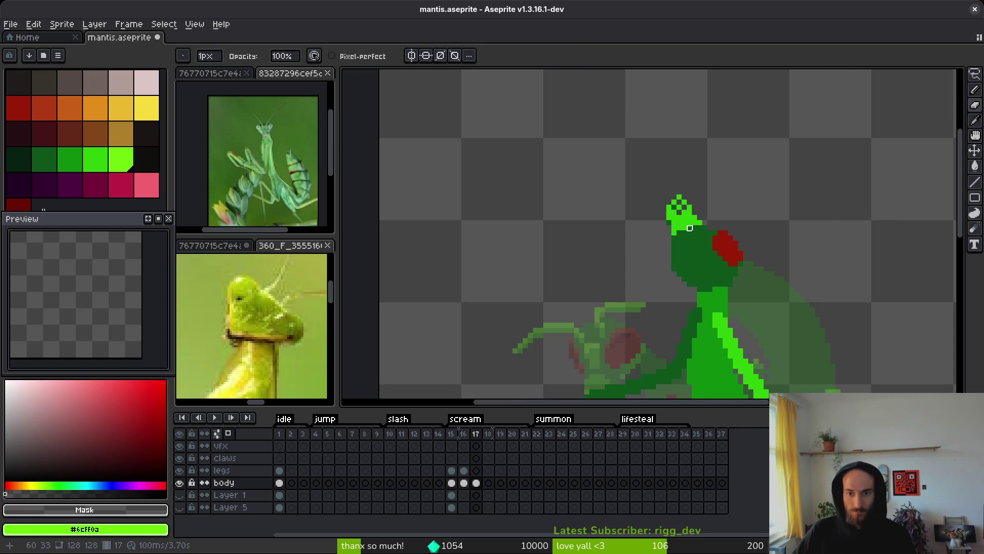
{"action": "scroll", "coordinate": [689, 228], "scroll_direction": "up", "scroll_amount": 2}
Recolour the leftover dark-green head pixel bright green #2fc809, undoing a mistaken darkened crest pixel.
{"action": "left_click", "coordinate": [663, 175], "text": "alt"}
{"action": "left_click", "coordinate": [676, 175], "text": "alt"}
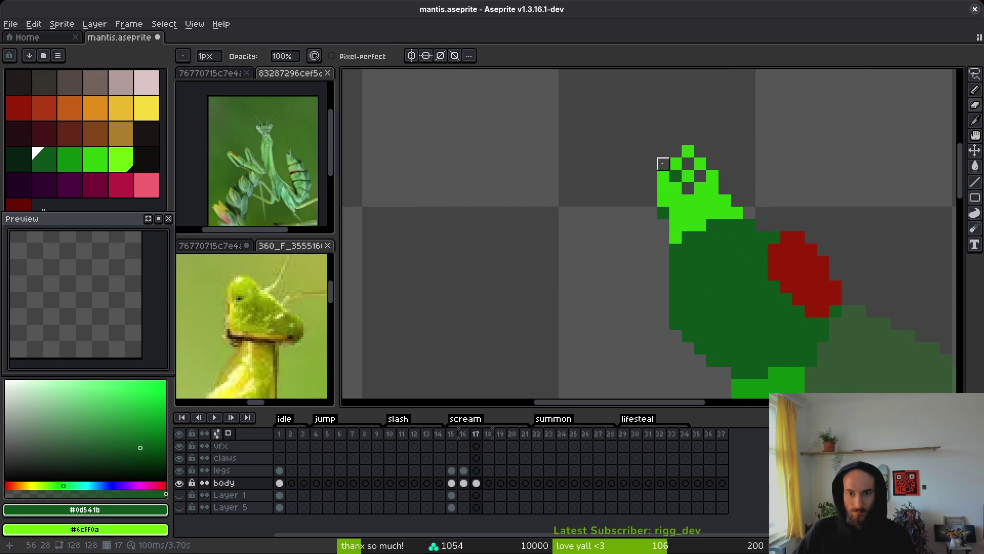
{"action": "key", "text": "b"}
{"action": "left_click", "coordinate": [659, 220]}
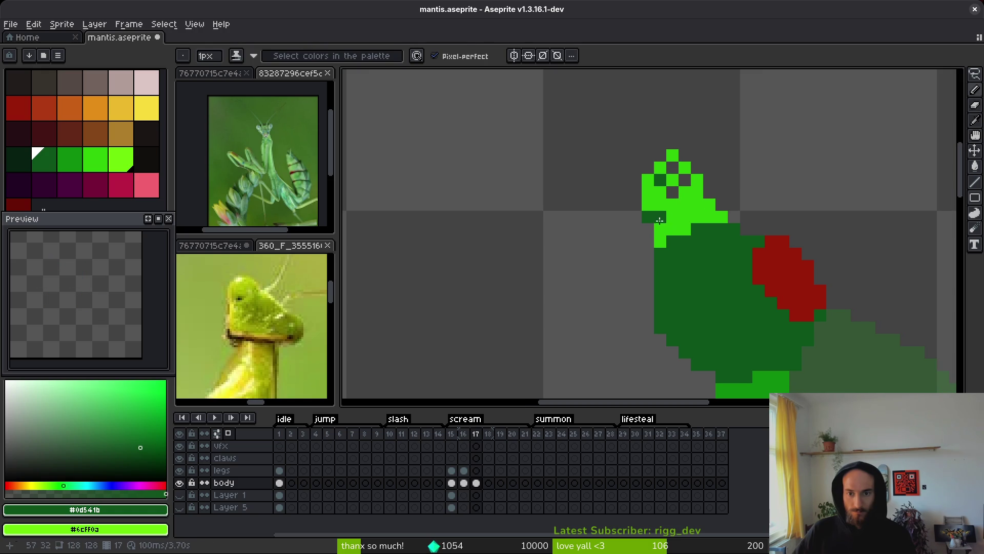
{"action": "key", "text": "ctrl+z"}
{"action": "scroll", "coordinate": [648, 217], "scroll_direction": "up", "scroll_amount": 1}
{"action": "left_click", "coordinate": [644, 195], "text": "alt"}
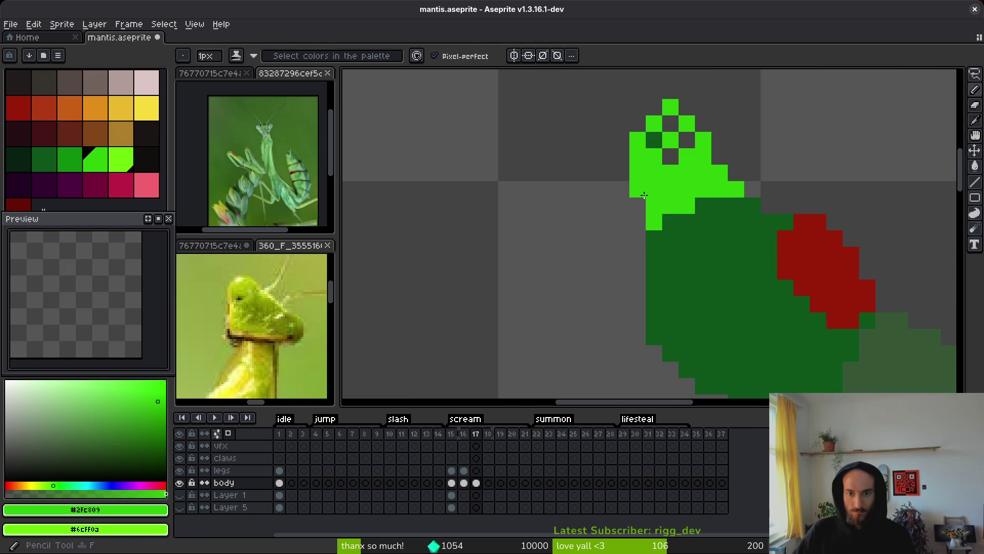
{"action": "scroll", "coordinate": [668, 256], "scroll_direction": "down", "scroll_amount": 3}
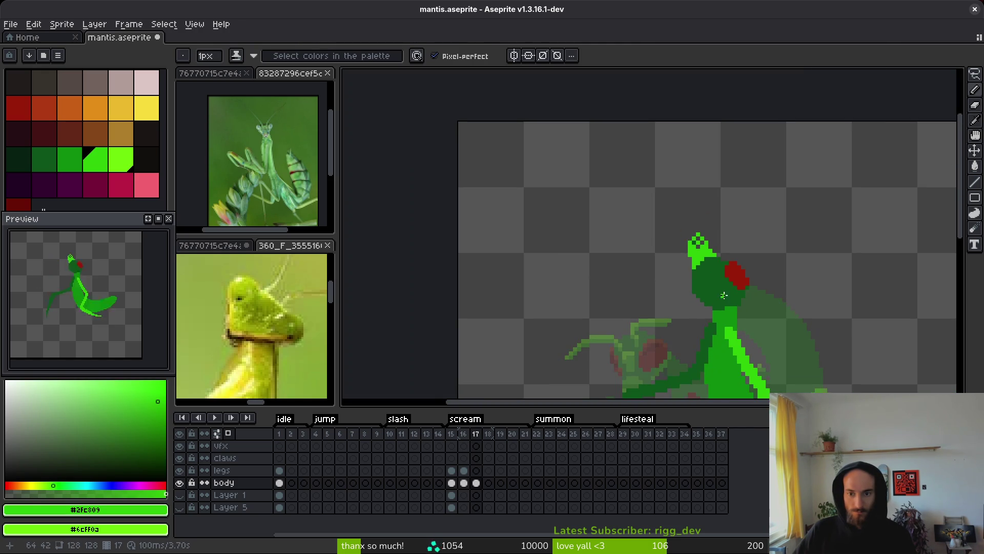
{"action": "scroll", "coordinate": [668, 255], "scroll_direction": "up", "scroll_amount": 1}
{"action": "scroll", "coordinate": [668, 255], "scroll_direction": "down", "scroll_amount": 2}
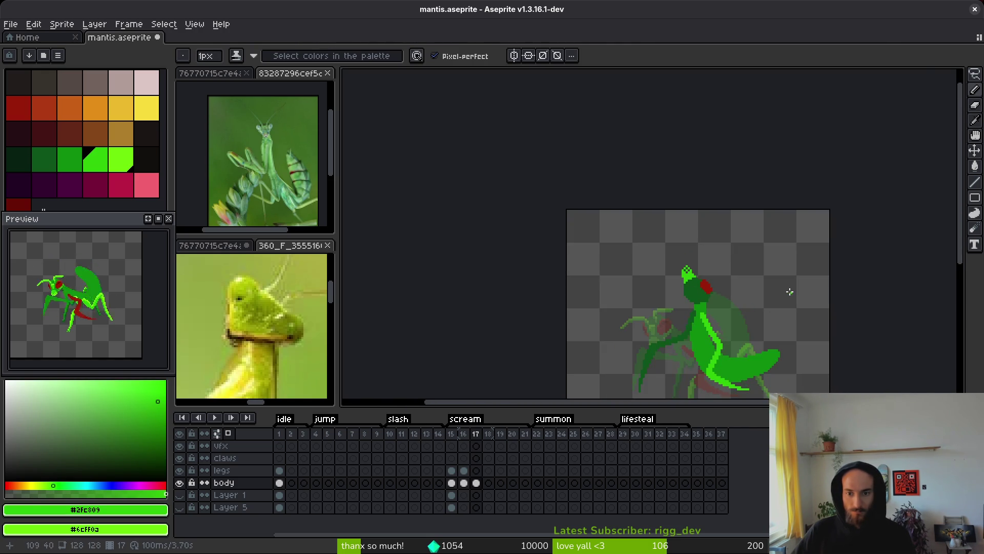
{"action": "scroll", "coordinate": [524, 257], "scroll_direction": "up", "scroll_amount": 2}
Lasso the mantis head and move it down one pixel, then undo the move.
{"action": "scroll", "coordinate": [524, 257], "scroll_direction": "up", "scroll_amount": 1}
{"action": "key", "text": "q"}
{"action": "mouse_move", "coordinate": [589, 156]}
{"action": "left_mouse_down"}
{"action": "mouse_move", "coordinate": [462, 190]}
{"action": "mouse_move", "coordinate": [500, 300]}
{"action": "mouse_move", "coordinate": [590, 169]}
{"action": "left_mouse_up"}
{"action": "left_click_drag", "start_coordinate": [562, 220], "coordinate": [563, 231]}
{"action": "key", "text": "Return"}
{"action": "key", "text": "b"}
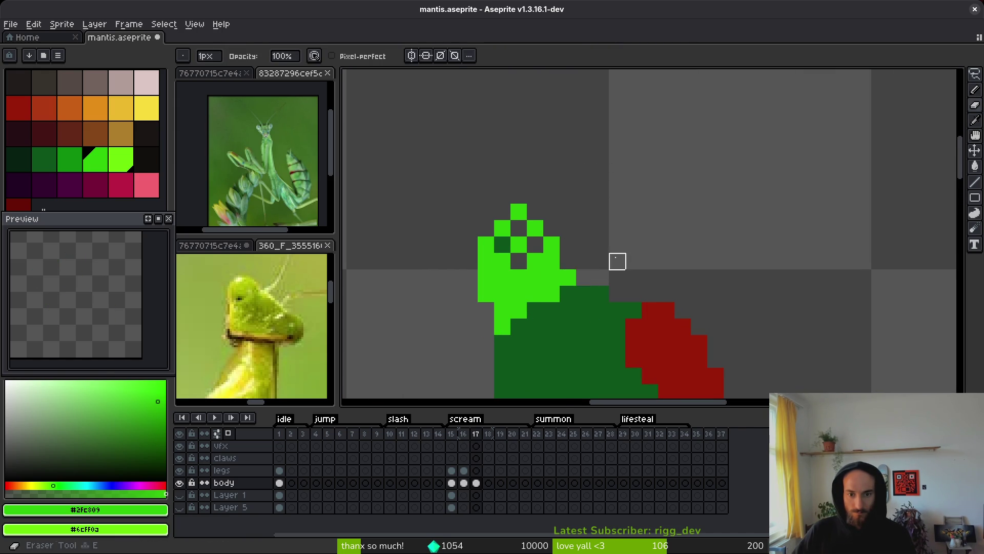
{"action": "scroll", "coordinate": [627, 294], "scroll_direction": "down", "scroll_amount": 3}
{"action": "key", "text": "ctrl+z"}
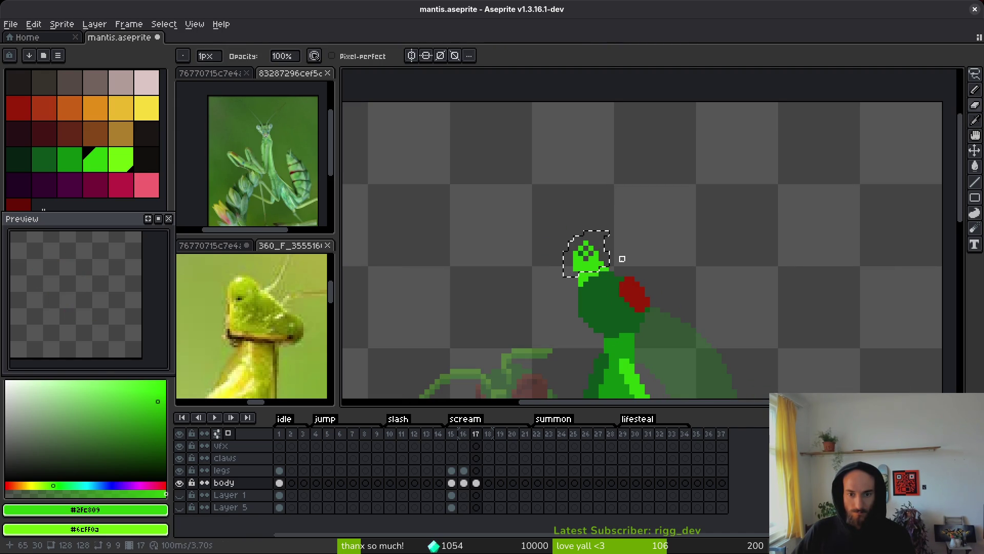
{"action": "key", "text": "ctrl+z"}
Erase the top pixel of the bright green head.
{"action": "scroll", "coordinate": [623, 259], "scroll_direction": "down", "scroll_amount": 1}
{"action": "scroll", "coordinate": [567, 280], "scroll_direction": "up", "scroll_amount": 2}
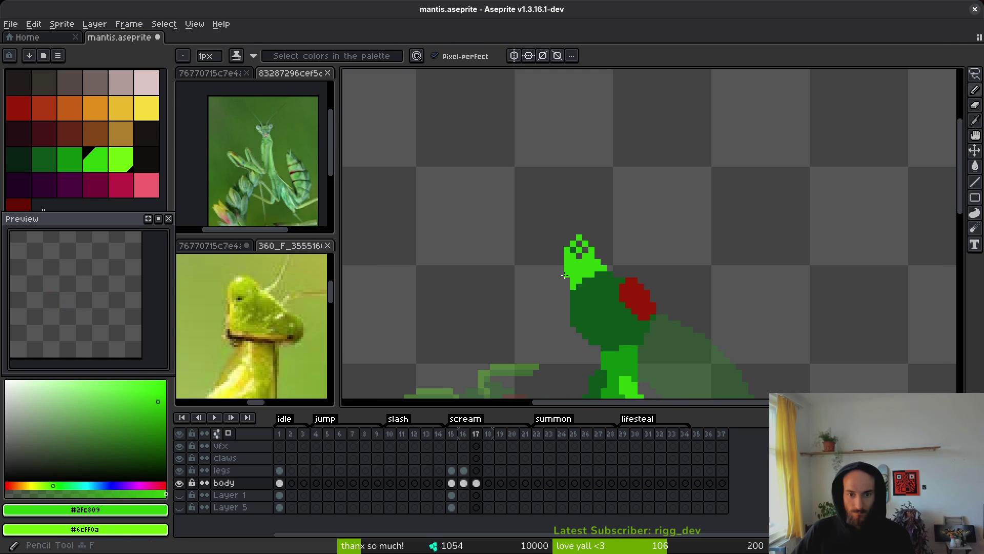
{"action": "key", "text": "e"}
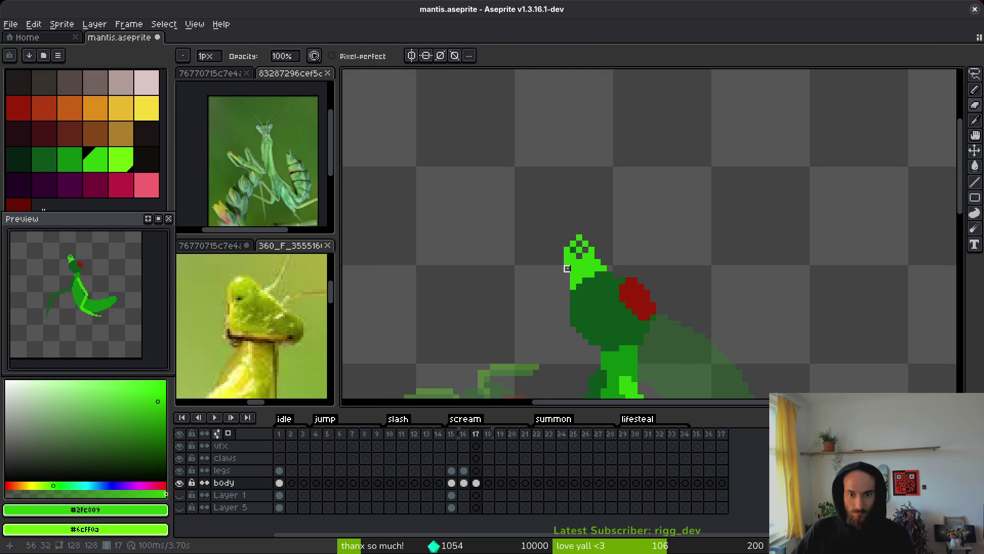
{"action": "key", "text": "b"}
{"action": "key", "text": "e"}
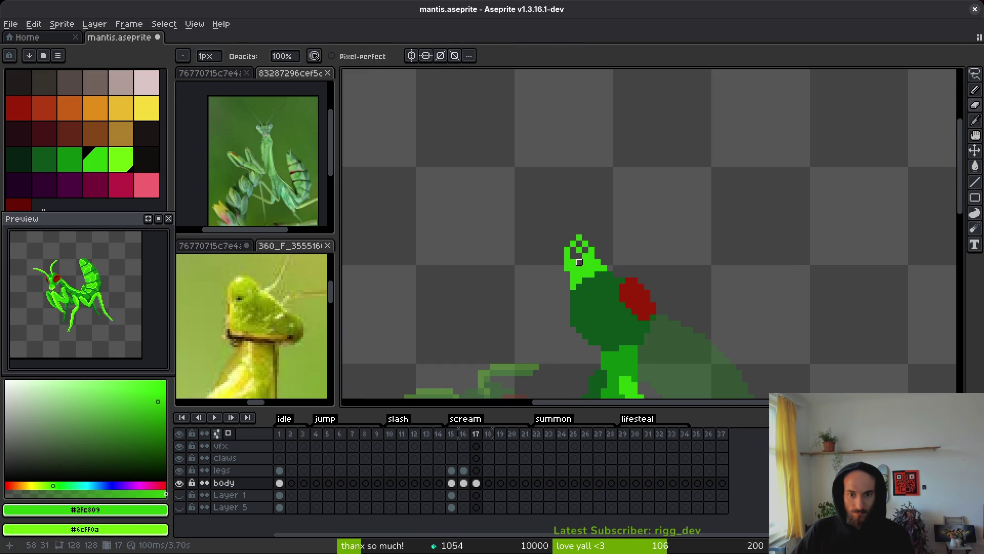
{"action": "scroll", "coordinate": [579, 256], "scroll_direction": "up", "scroll_amount": 1}
{"action": "key", "text": "b"}
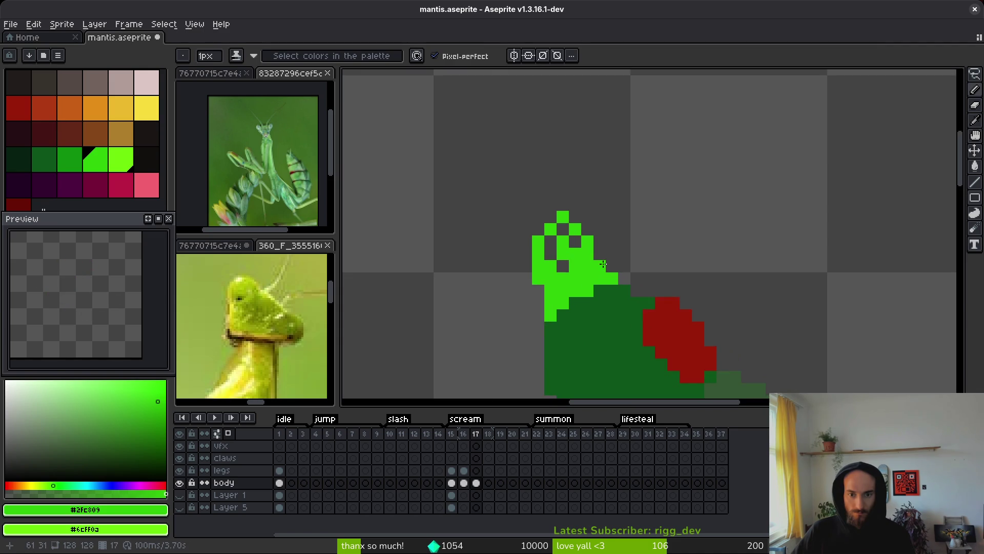
{"action": "scroll", "coordinate": [605, 275], "scroll_direction": "down", "scroll_amount": 4}
{"action": "scroll", "coordinate": [615, 278], "scroll_direction": "up", "scroll_amount": 4}
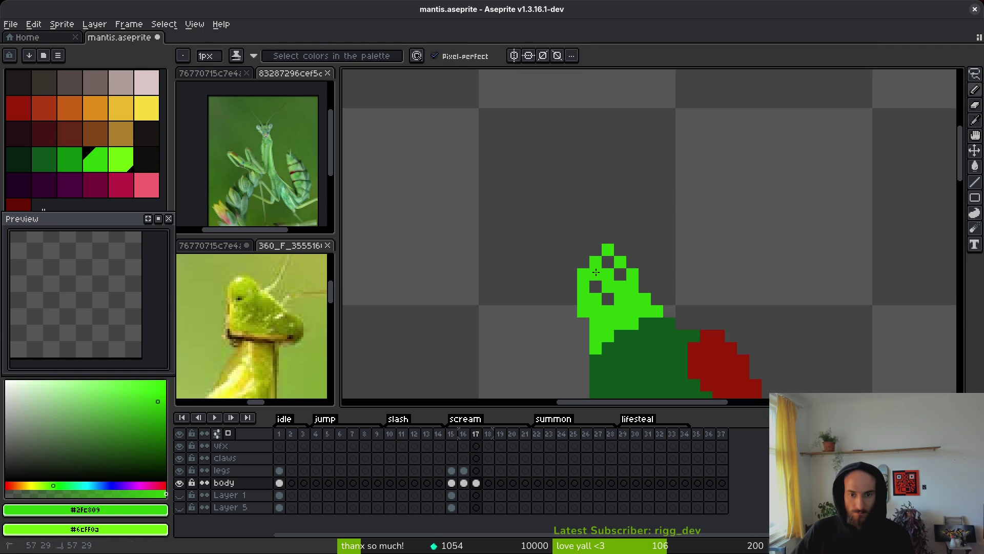
{"action": "key", "text": "e"}
{"action": "left_click", "coordinate": [609, 250]}
Add a green pixel lower on the head and erase the head's upper-left pixel.
{"action": "key", "text": "b"}
{"action": "left_click", "coordinate": [608, 262]}
{"action": "scroll", "coordinate": [608, 262], "scroll_direction": "down", "scroll_amount": 2}
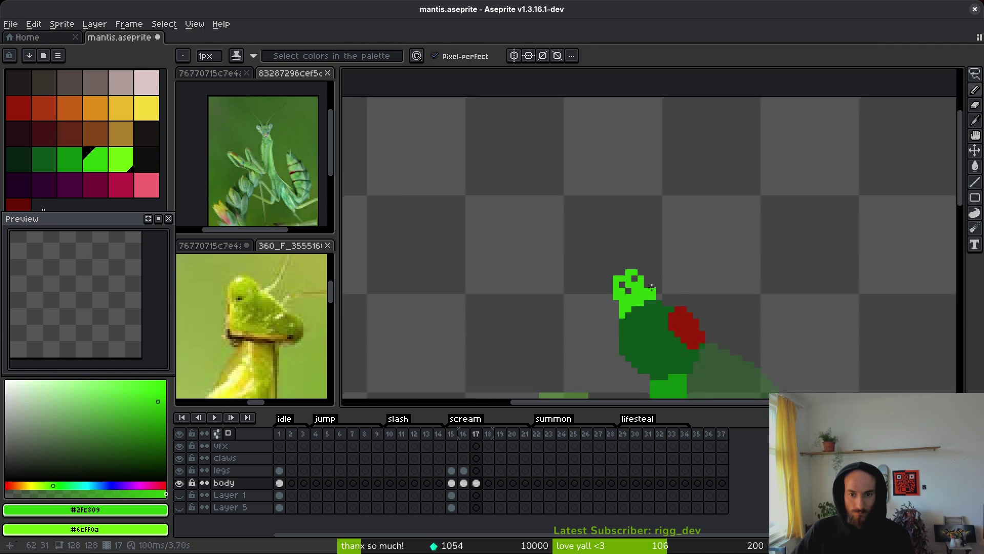
{"action": "scroll", "coordinate": [596, 245], "scroll_direction": "up", "scroll_amount": 2}
{"action": "key", "text": "e"}
{"action": "left_click", "coordinate": [595, 234]}
{"action": "scroll", "coordinate": [595, 233], "scroll_direction": "down", "scroll_amount": 5}
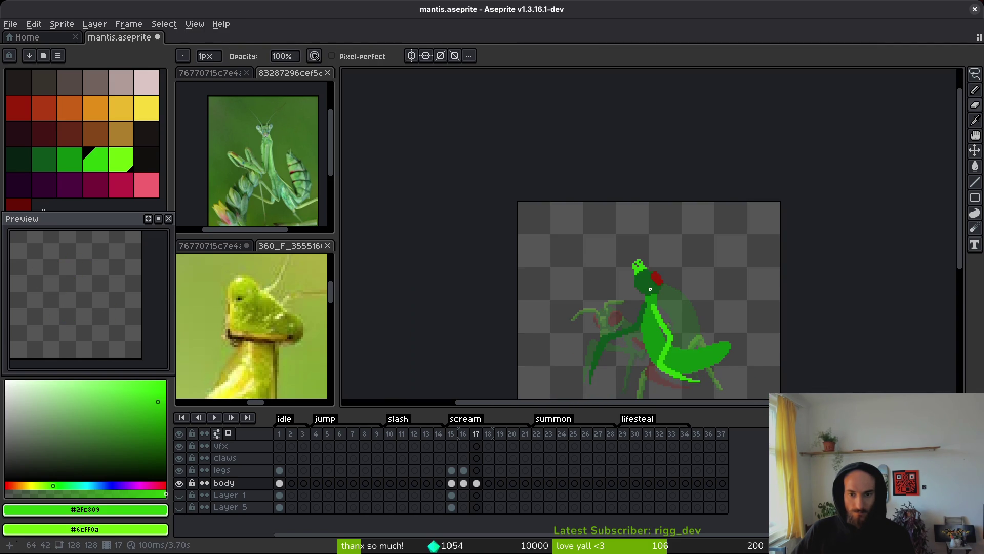
{"action": "scroll", "coordinate": [643, 260], "scroll_direction": "up", "scroll_amount": 5}
{"action": "key", "text": "b"}
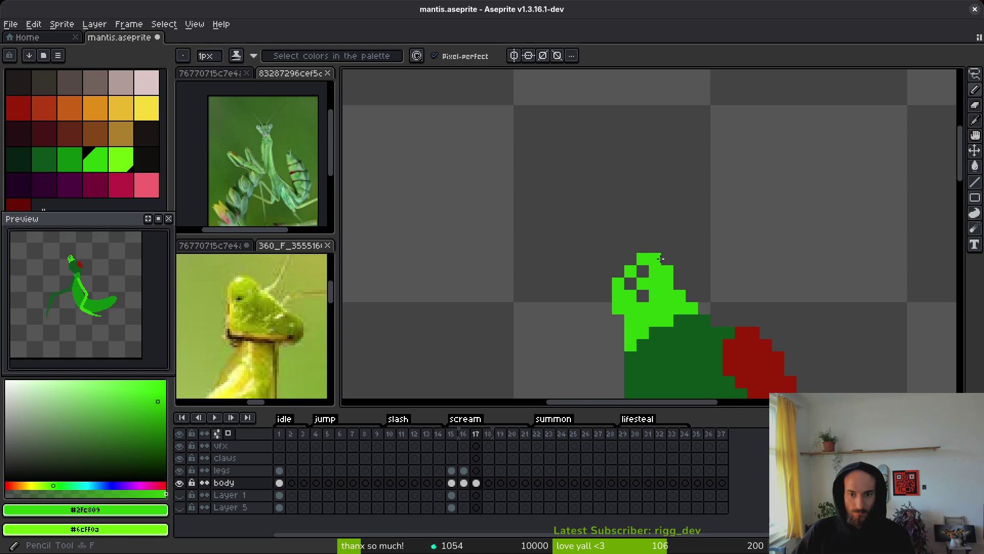
{"action": "scroll", "coordinate": [679, 305], "scroll_direction": "down", "scroll_amount": 5}
{"action": "scroll", "coordinate": [682, 327], "scroll_direction": "down", "scroll_amount": 2}
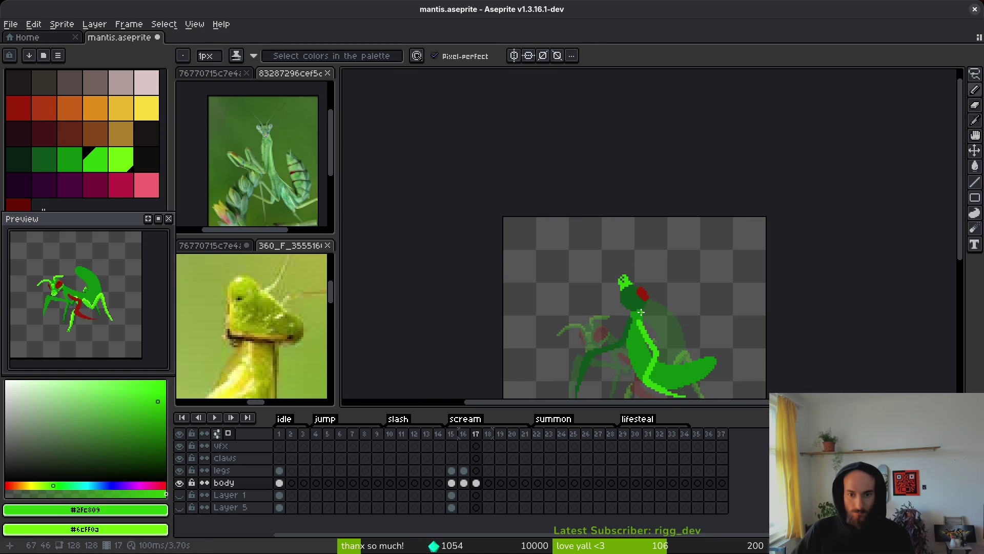
{"action": "scroll", "coordinate": [610, 292], "scroll_direction": "up", "scroll_amount": 6}
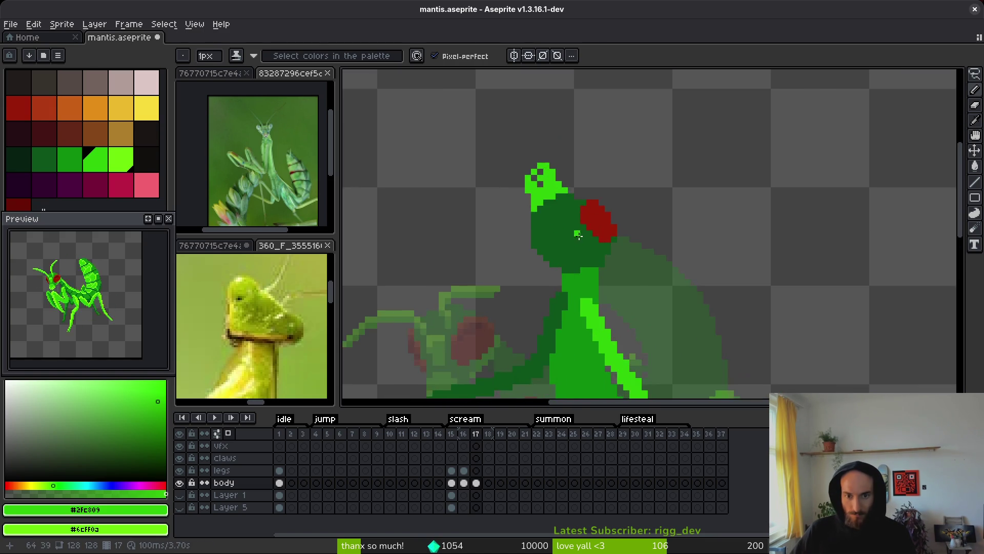
Lasso the red eye patch and move it one pixel left.
{"action": "key", "text": "e"}
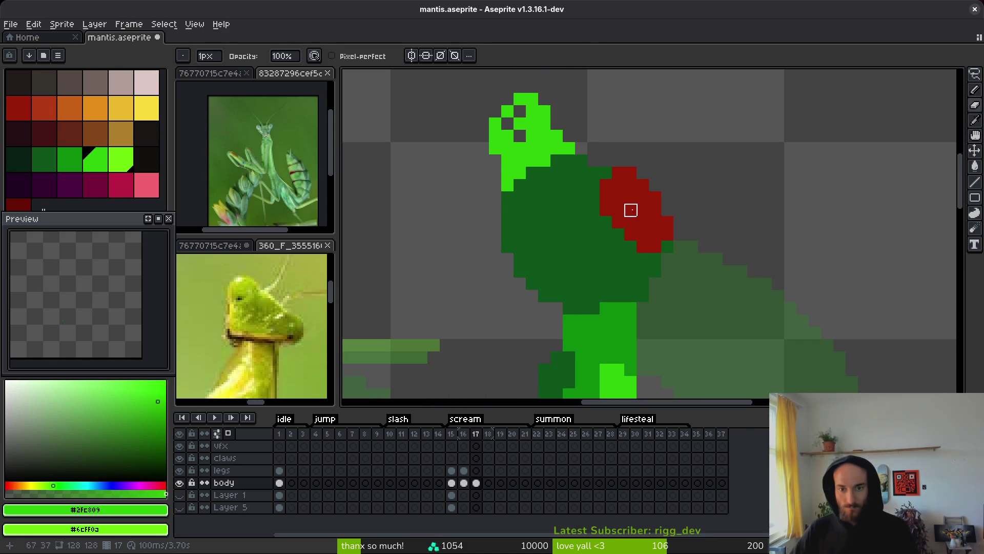
{"action": "key", "text": "q"}
{"action": "mouse_move", "coordinate": [613, 165]}
{"action": "left_mouse_down"}
{"action": "mouse_move", "coordinate": [658, 156]}
{"action": "mouse_move", "coordinate": [612, 167]}
{"action": "left_mouse_up"}
{"action": "left_click_drag", "start_coordinate": [657, 220], "coordinate": [644, 218]}
{"action": "key", "text": "b"}
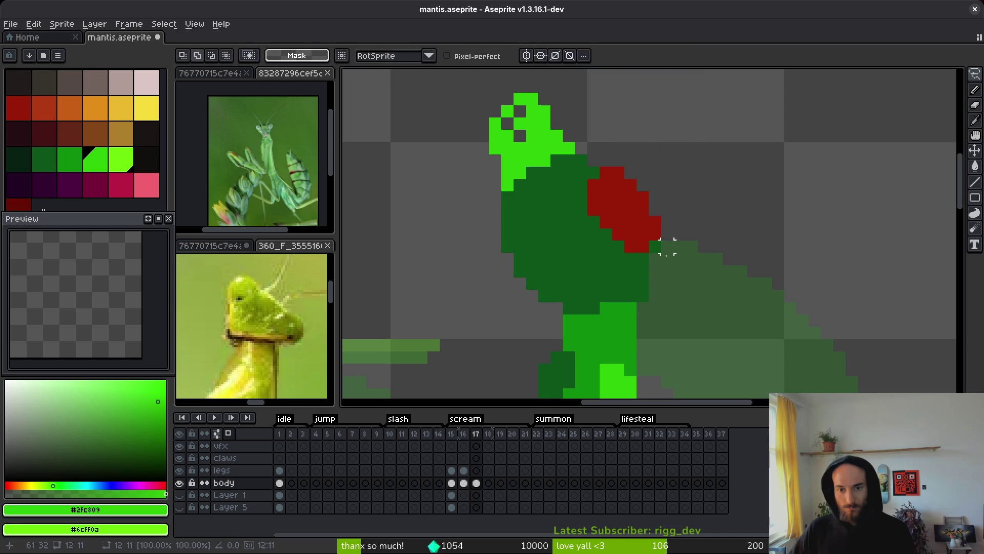
Fill the gap at the body's right edge dark green and add red pixels around the eye patch.
{"action": "left_click", "coordinate": [653, 254], "text": "alt"}
{"action": "left_click", "coordinate": [654, 264]}
{"action": "left_click", "coordinate": [641, 179], "text": "alt"}
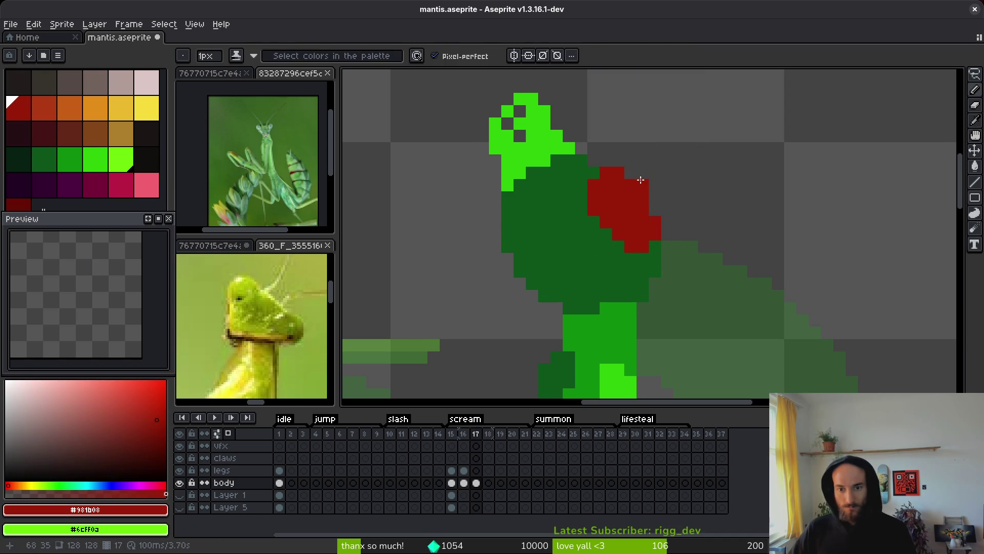
{"action": "left_click", "coordinate": [642, 185]}
{"action": "left_click", "coordinate": [631, 173]}
{"action": "left_click", "coordinate": [668, 234]}
{"action": "scroll", "coordinate": [699, 299], "scroll_direction": "down", "scroll_amount": 5}
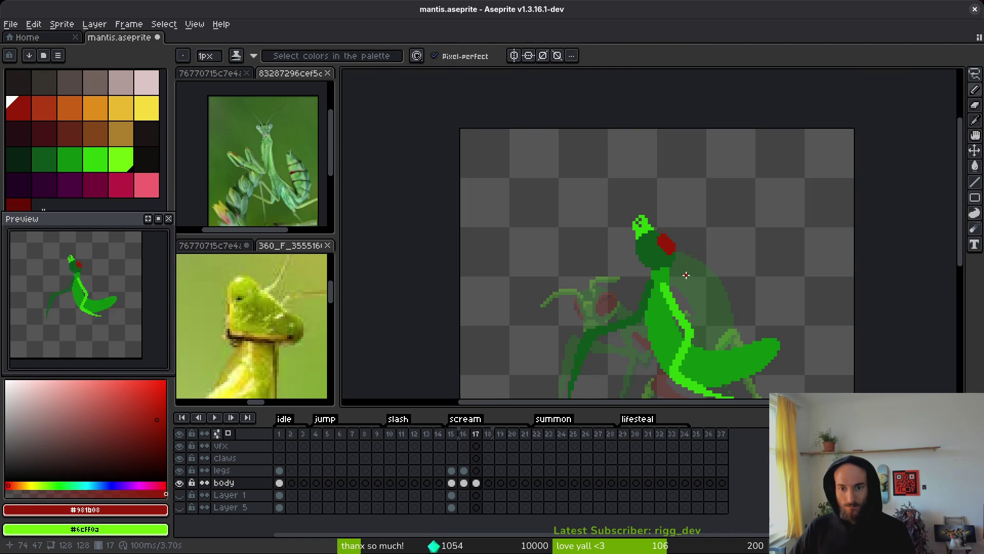
{"action": "scroll", "coordinate": [686, 276], "scroll_direction": "up", "scroll_amount": 3}
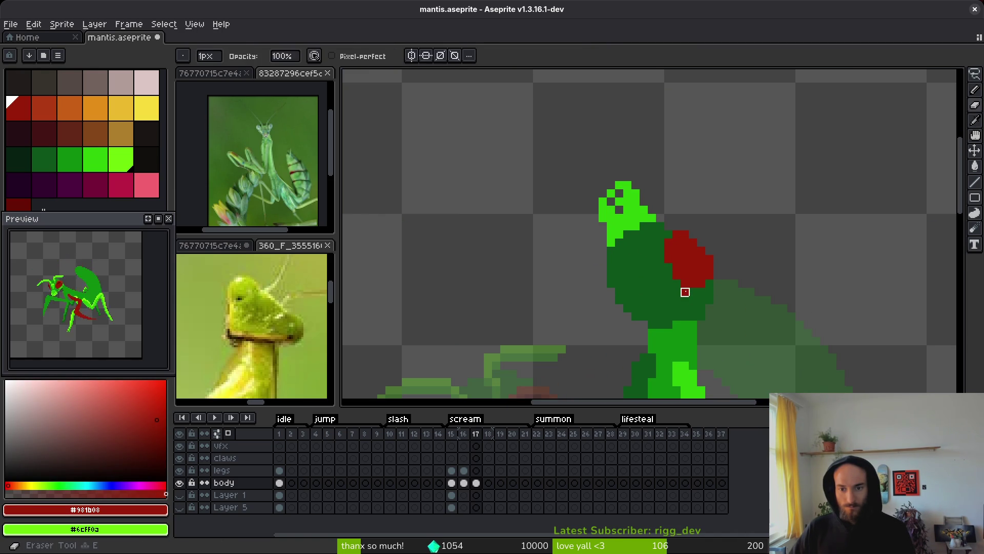
Add a red pixel to the eye patch and paint the pixel beside it dark green.
{"action": "left_click", "coordinate": [691, 298], "text": "alt"}
{"action": "scroll", "coordinate": [717, 301], "scroll_direction": "up", "scroll_amount": 2}
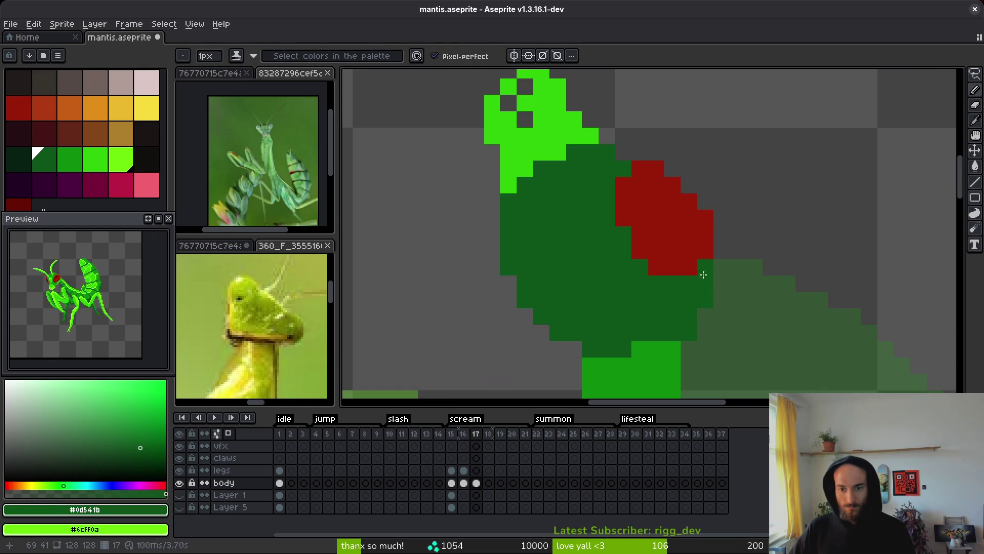
{"action": "left_click", "coordinate": [707, 254], "text": "alt"}
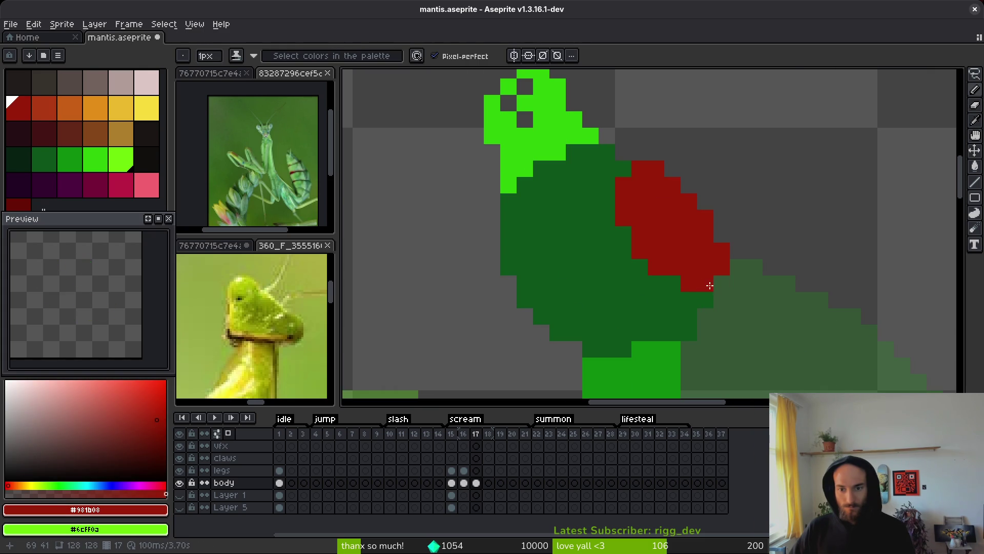
{"action": "scroll", "coordinate": [710, 286], "scroll_direction": "down", "scroll_amount": 4}
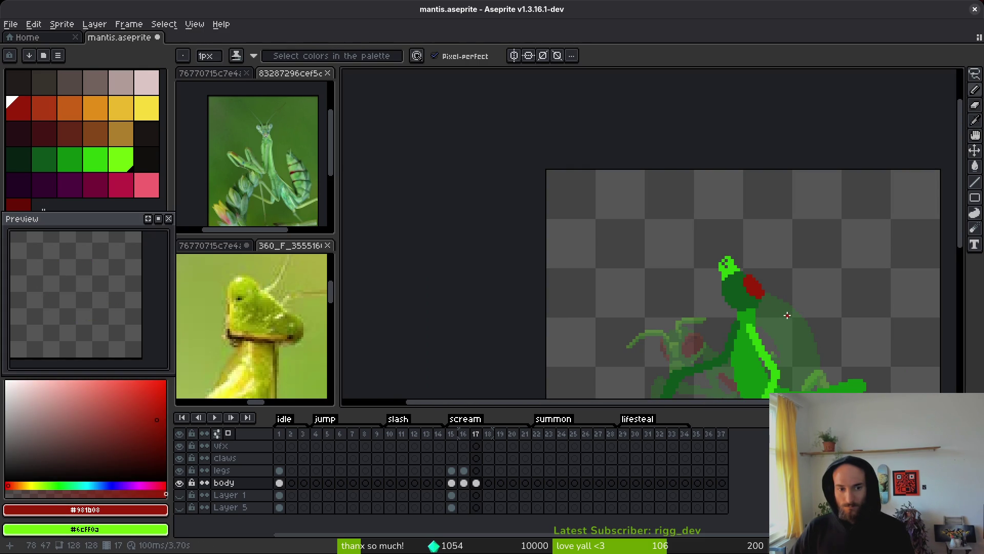
{"action": "scroll", "coordinate": [758, 290], "scroll_direction": "up", "scroll_amount": 4}
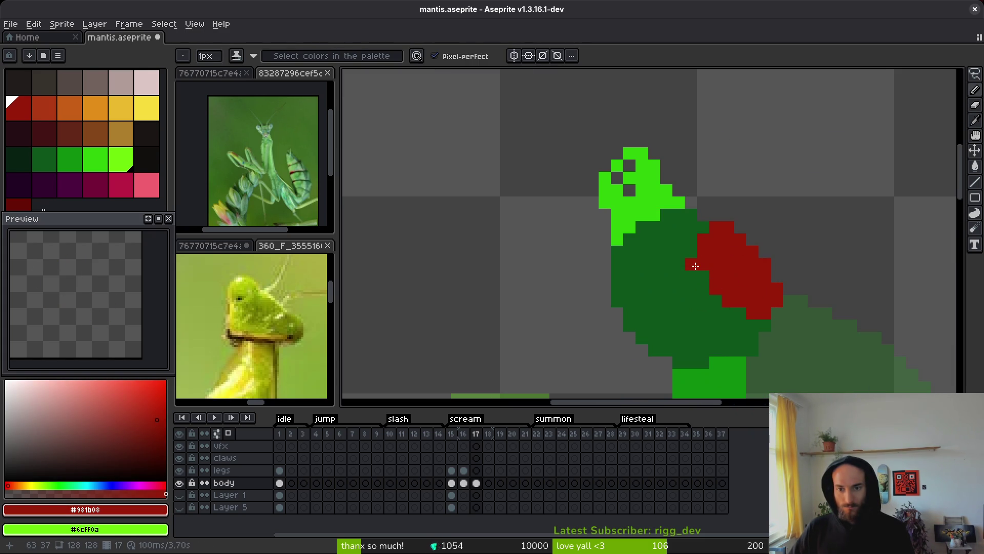
{"action": "left_click", "coordinate": [740, 314]}
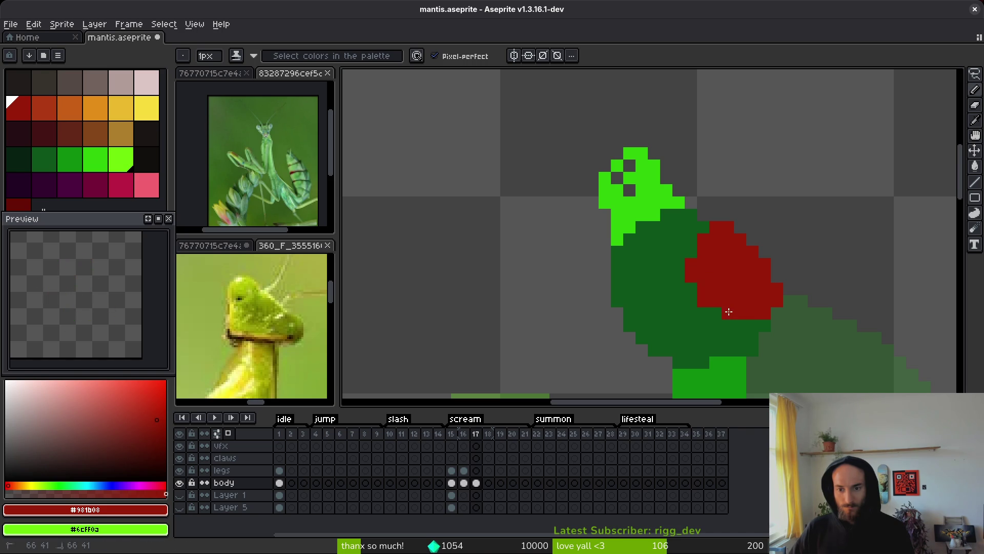
{"action": "left_click", "coordinate": [703, 301], "text": "alt"}
{"action": "left_click", "coordinate": [704, 301]}
{"action": "key", "text": "b"}
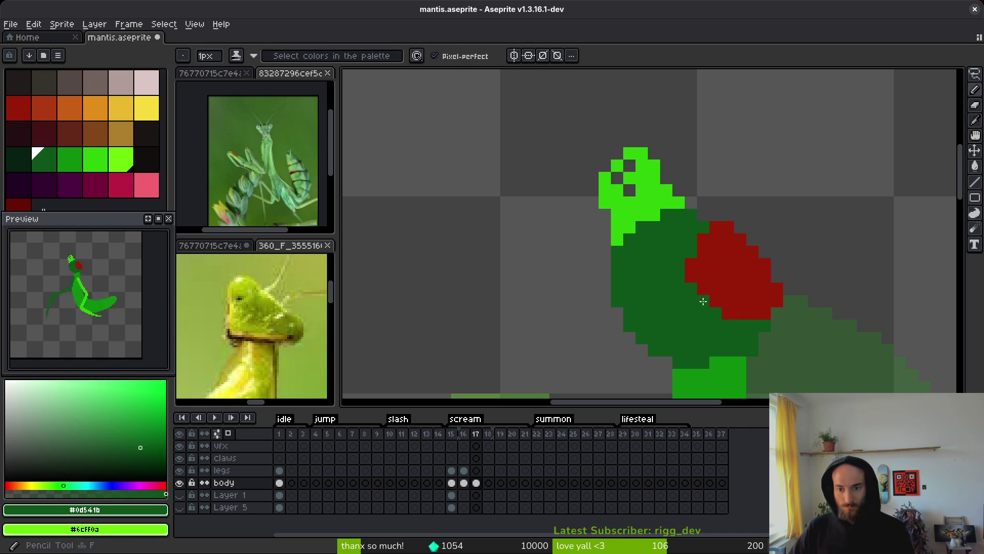
{"action": "scroll", "coordinate": [724, 319], "scroll_direction": "down", "scroll_amount": 2}
{"action": "scroll", "coordinate": [720, 310], "scroll_direction": "up", "scroll_amount": 1}
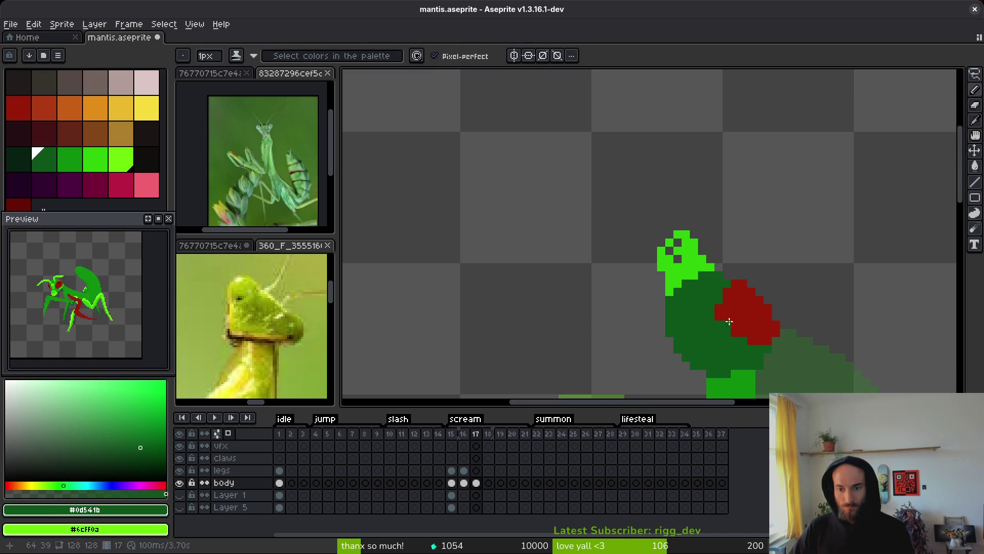
{"action": "left_click", "coordinate": [716, 305], "text": "alt"}
{"action": "scroll", "coordinate": [750, 315], "scroll_direction": "down", "scroll_amount": 2}
{"action": "scroll", "coordinate": [690, 309], "scroll_direction": "up", "scroll_amount": 1}
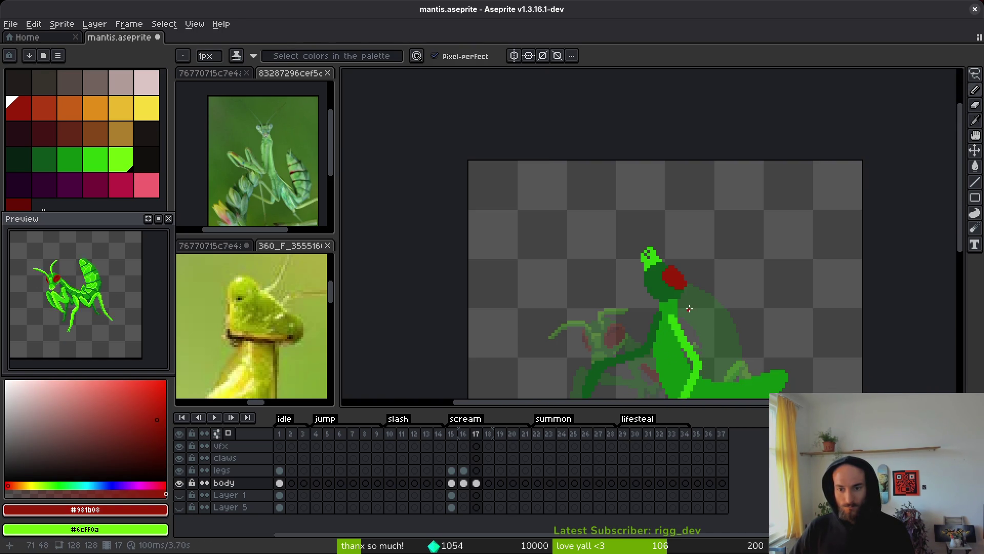
{"action": "scroll", "coordinate": [688, 317], "scroll_direction": "down", "scroll_amount": 1}
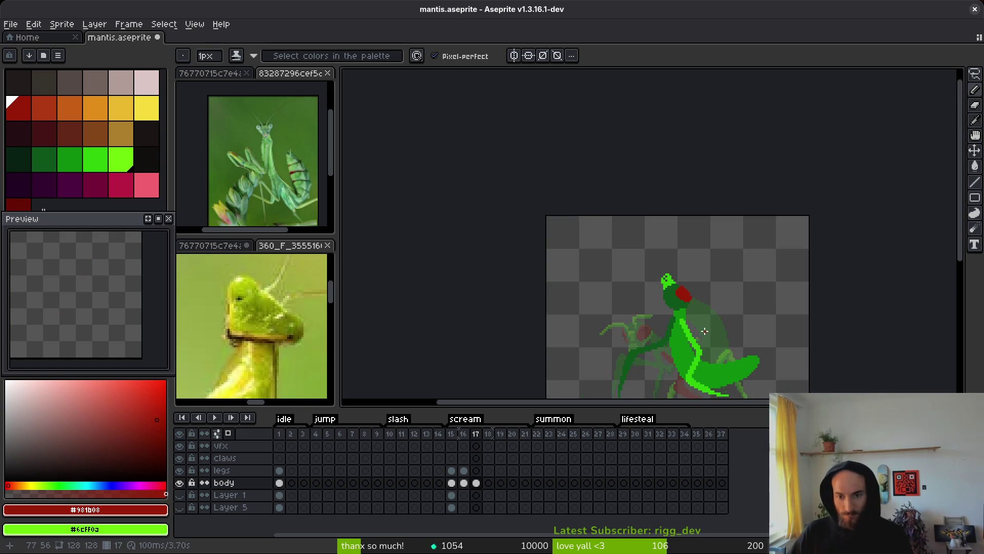
{"action": "scroll", "coordinate": [626, 252], "scroll_direction": "up", "scroll_amount": 8}
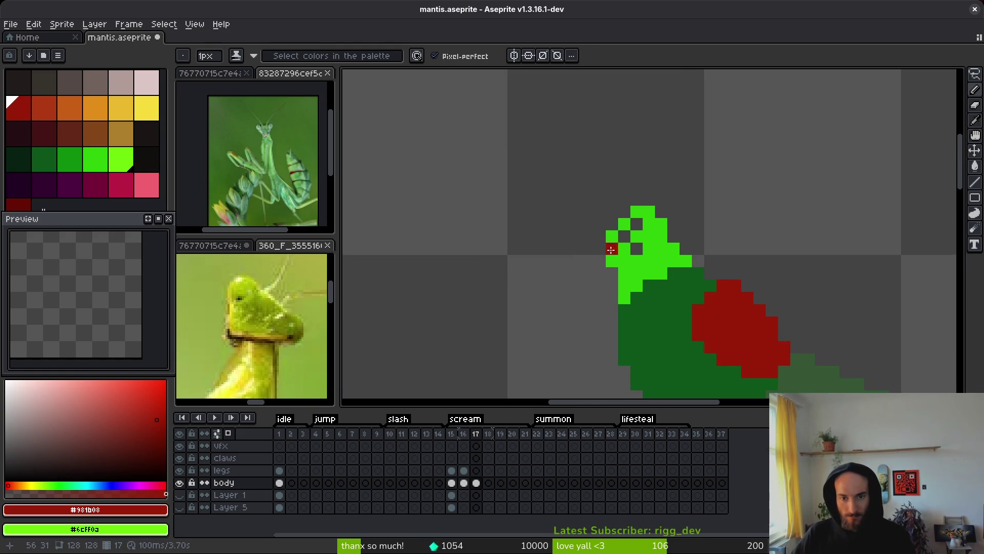
Shift a small rectangular block of the head down-left and pick mid green #2fc809.
{"action": "key", "text": "m"}
{"action": "mouse_move", "coordinate": [594, 227]}
{"action": "left_mouse_down"}
{"action": "mouse_move", "coordinate": [632, 265]}
{"action": "mouse_move", "coordinate": [610, 277]}
{"action": "left_mouse_up"}
{"action": "key", "text": "Return"}
{"action": "key", "text": "b"}
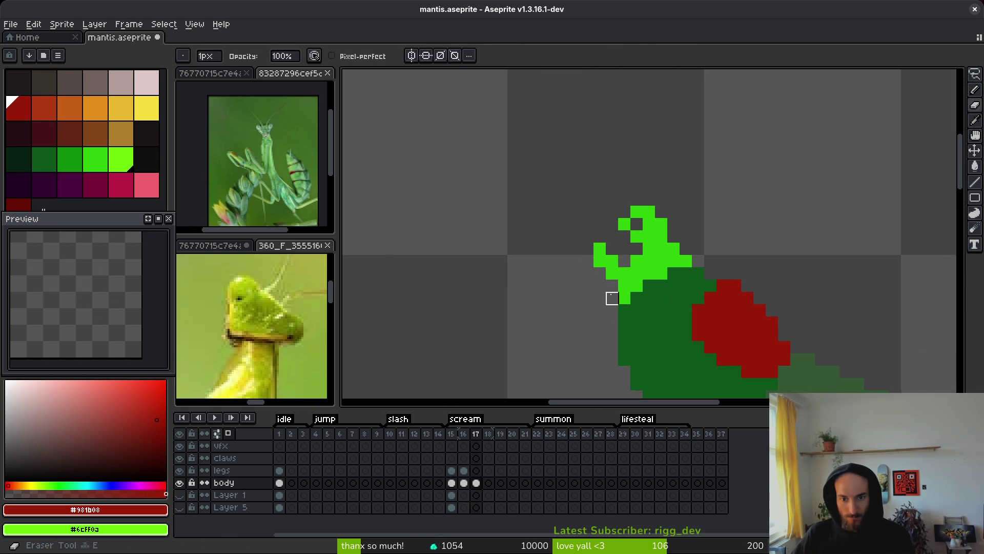
{"action": "left_click", "coordinate": [613, 277], "text": "alt"}
{"action": "scroll", "coordinate": [649, 255], "scroll_direction": "down", "scroll_amount": 3}
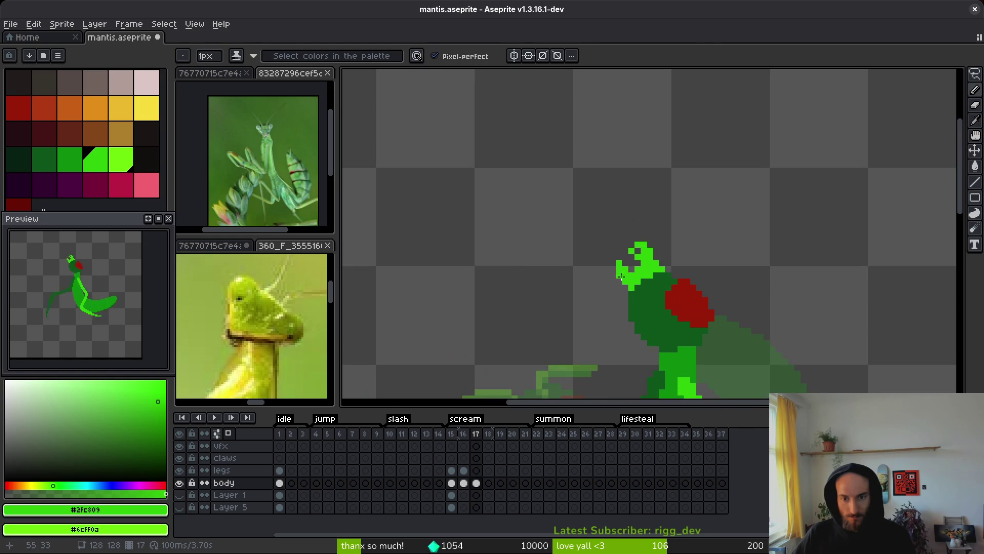
{"action": "scroll", "coordinate": [652, 284], "scroll_direction": "down", "scroll_amount": 3}
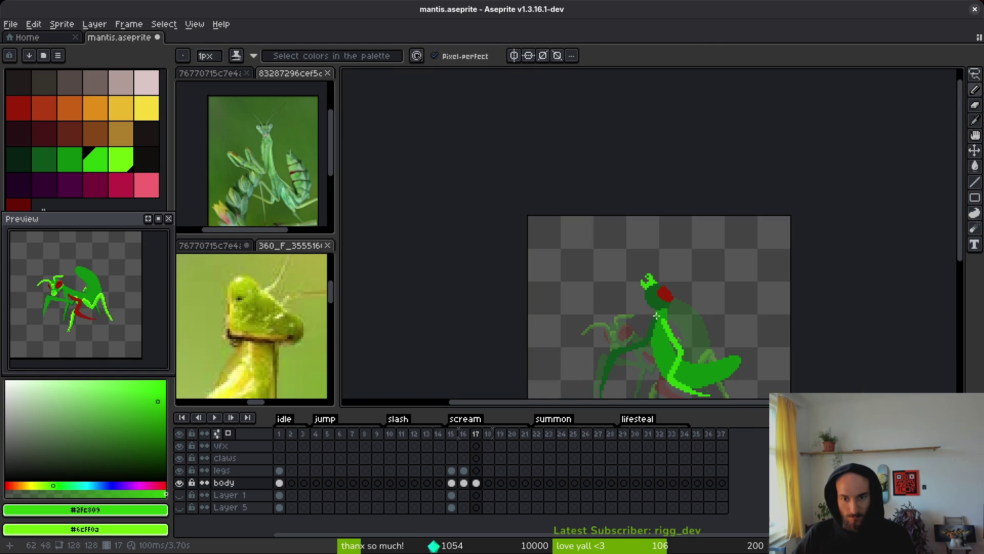
{"action": "scroll", "coordinate": [656, 316], "scroll_direction": "up", "scroll_amount": 4}
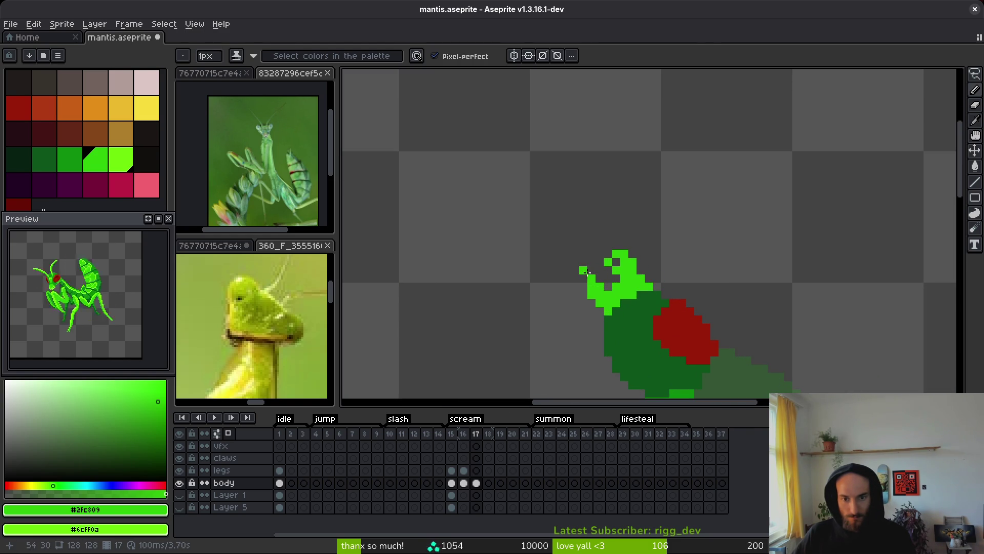
{"action": "scroll", "coordinate": [656, 305], "scroll_direction": "down", "scroll_amount": 4}
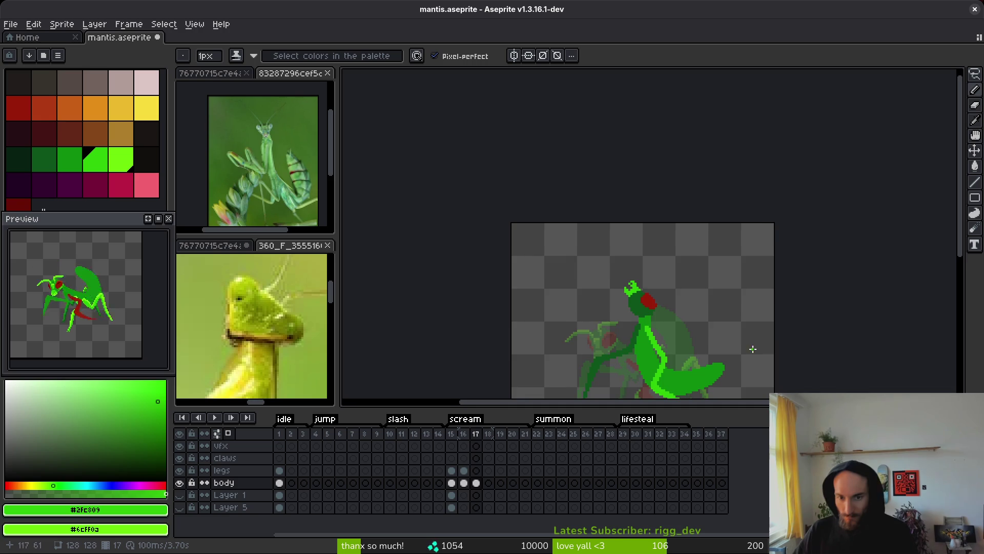
{"action": "scroll", "coordinate": [641, 308], "scroll_direction": "up", "scroll_amount": 5}
Paint dark green #0d541b over the eye patch's left edge.
{"action": "key", "text": "alt"}
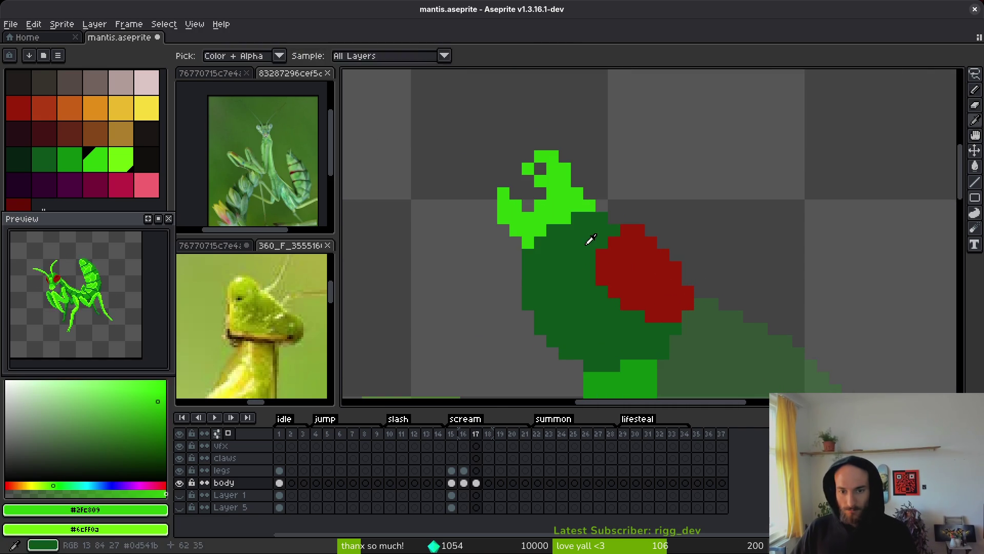
{"action": "left_click", "coordinate": [590, 239], "text": "alt"}
{"action": "mouse_move", "coordinate": [597, 248]}
{"action": "left_mouse_down"}
{"action": "mouse_move", "coordinate": [601, 290]}
{"action": "mouse_move", "coordinate": [630, 319]}
{"action": "left_mouse_up"}
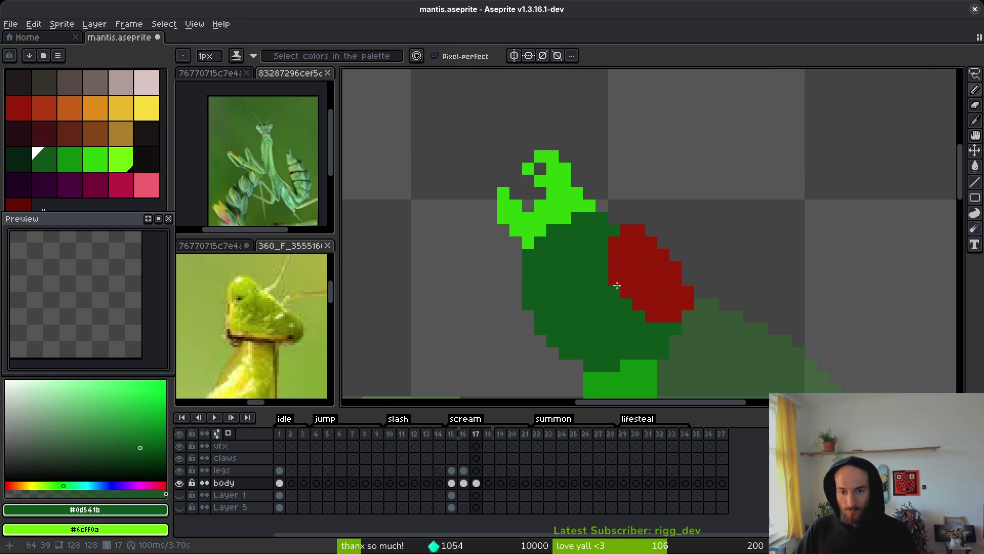
{"action": "scroll", "coordinate": [705, 334], "scroll_direction": "down", "scroll_amount": 3}
{"action": "scroll", "coordinate": [707, 336], "scroll_direction": "up", "scroll_amount": 4}
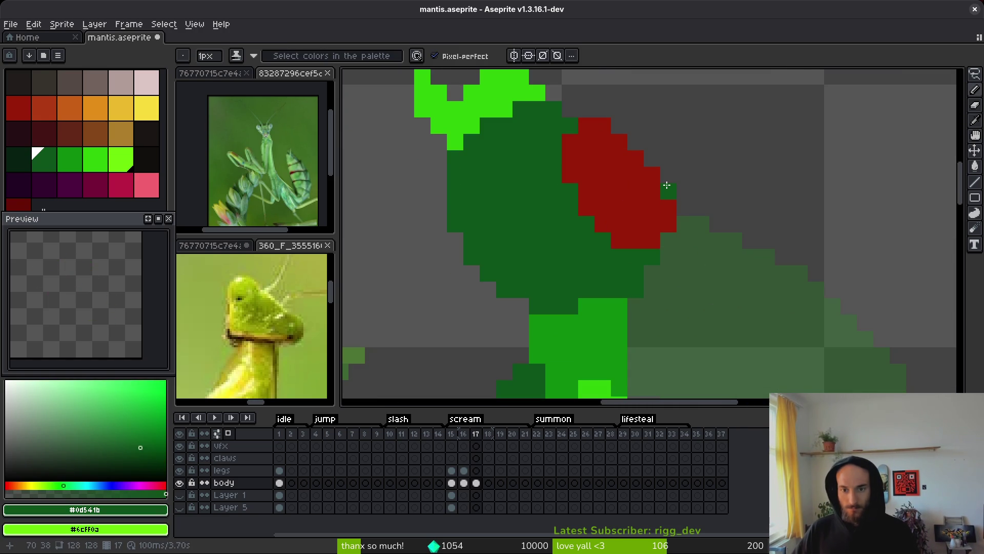
{"action": "scroll", "coordinate": [660, 282], "scroll_direction": "down", "scroll_amount": 3}
{"action": "scroll", "coordinate": [652, 248], "scroll_direction": "up", "scroll_amount": 2}
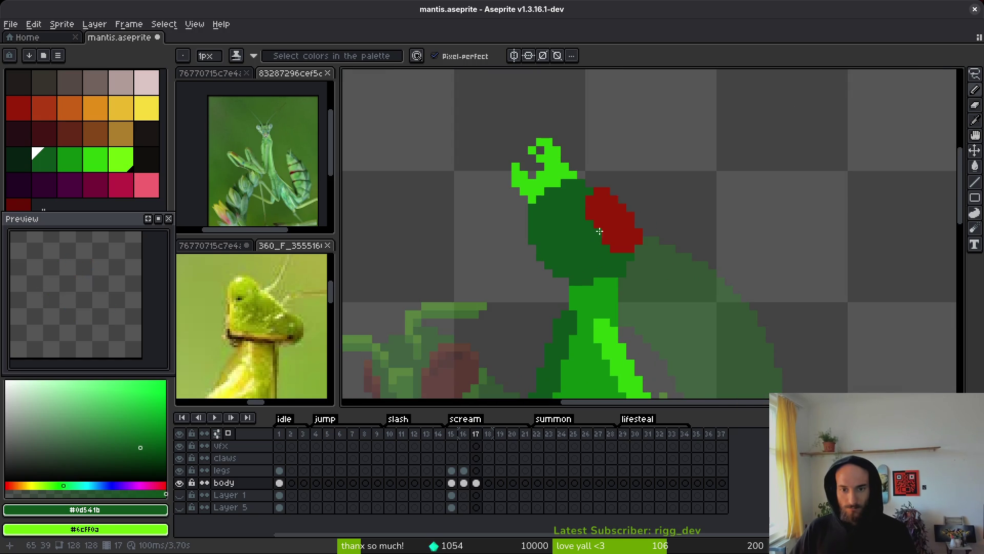
{"action": "scroll", "coordinate": [602, 229], "scroll_direction": "up", "scroll_amount": 2}
Extend the red eye patch with new pixels, undoing the stray ones.
{"action": "left_click", "coordinate": [575, 178], "text": "alt"}
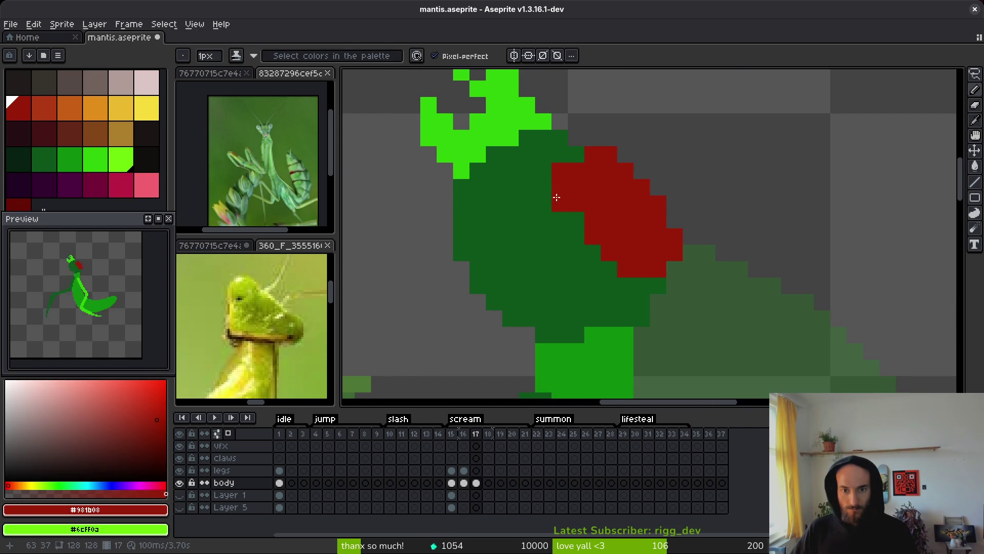
{"action": "left_click_drag", "start_coordinate": [556, 196], "coordinate": [593, 248]}
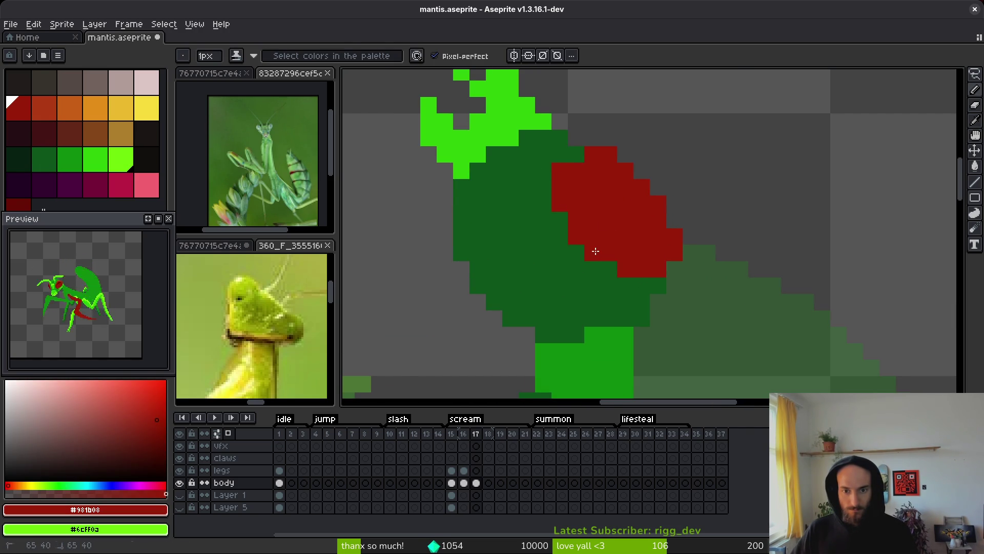
{"action": "left_click", "coordinate": [578, 159]}
{"action": "key", "text": "ctrl+z"}
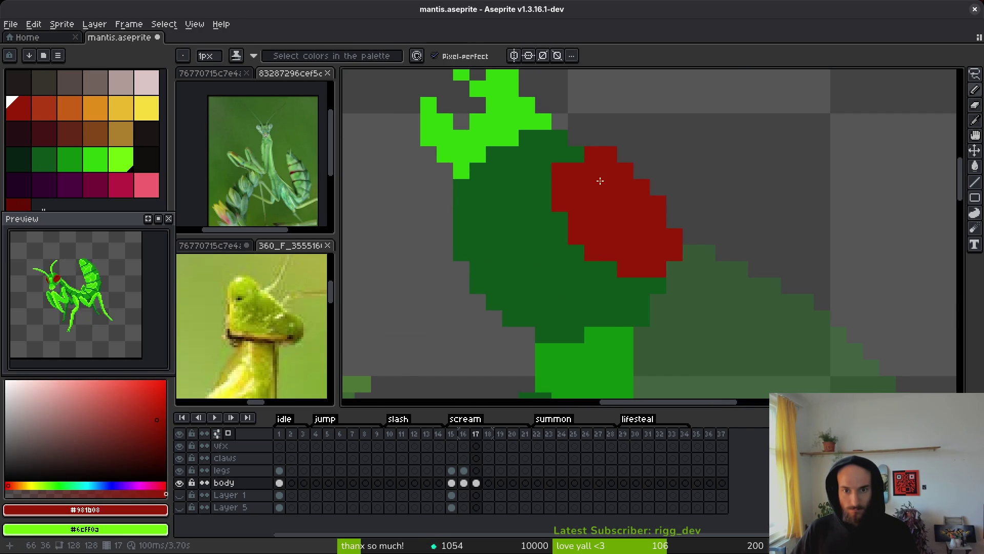
{"action": "left_click", "coordinate": [554, 170], "text": "alt"}
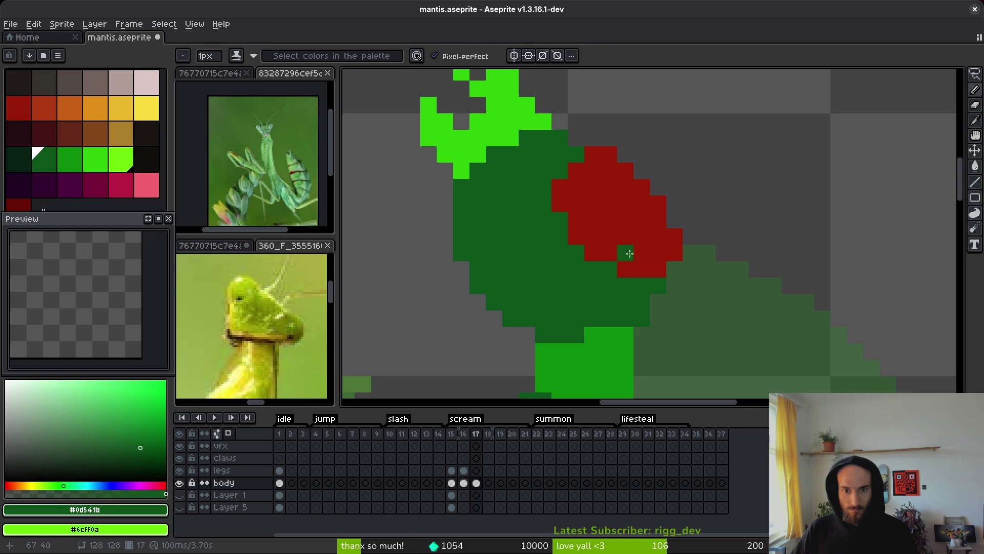
{"action": "scroll", "coordinate": [660, 287], "scroll_direction": "down", "scroll_amount": 4}
{"action": "scroll", "coordinate": [623, 240], "scroll_direction": "up", "scroll_amount": 4}
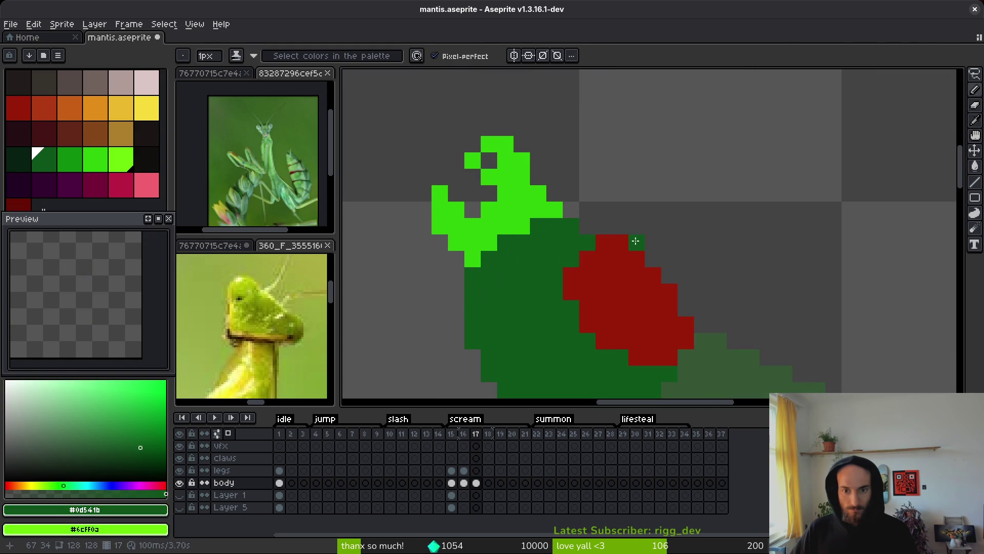
Pick the eye's red again and save mantis.aseprite.
{"action": "key", "text": "b"}
{"action": "scroll", "coordinate": [641, 225], "scroll_direction": "down", "scroll_amount": 2}
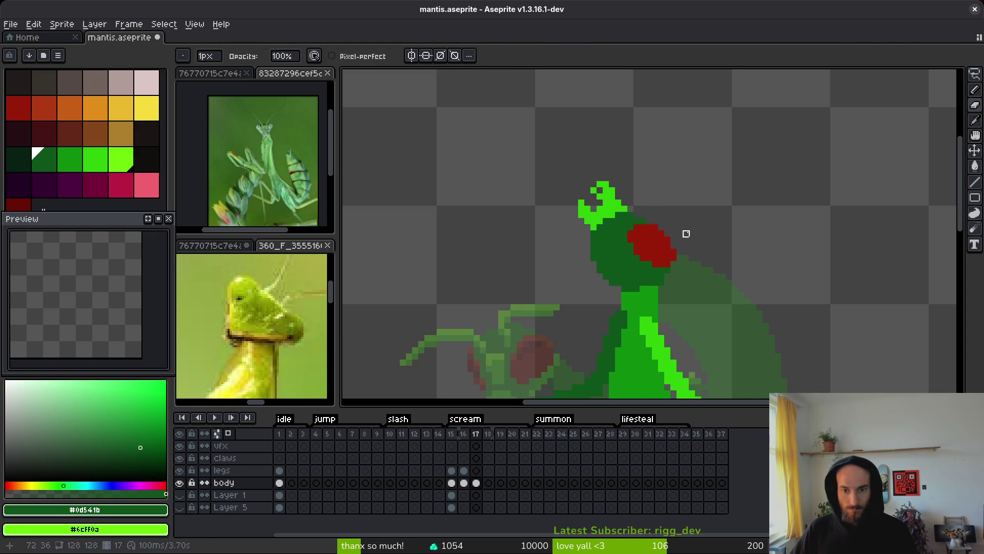
{"action": "scroll", "coordinate": [606, 241], "scroll_direction": "up", "scroll_amount": 2}
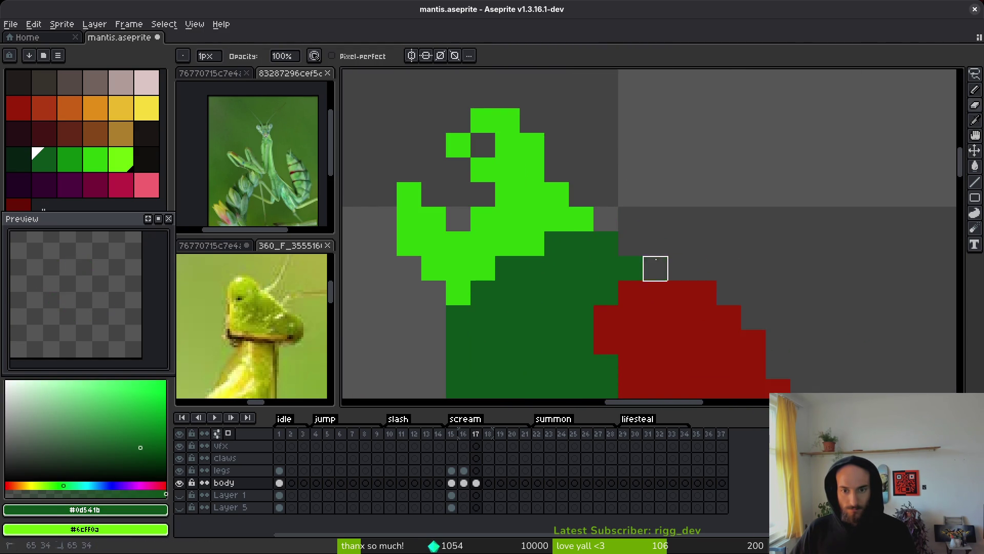
{"action": "scroll", "coordinate": [761, 203], "scroll_direction": "down", "scroll_amount": 2}
{"action": "scroll", "coordinate": [703, 187], "scroll_direction": "up", "scroll_amount": 3}
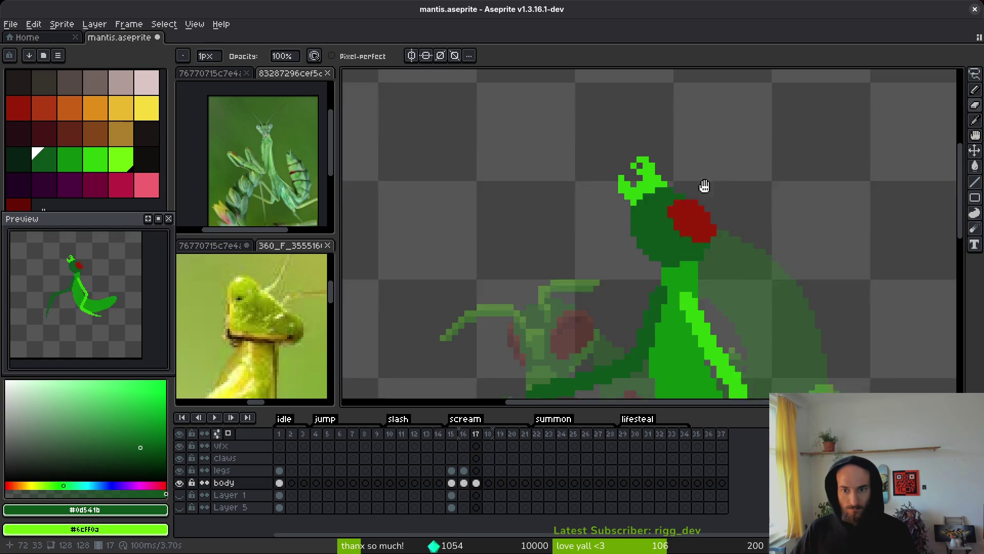
{"action": "left_click", "coordinate": [620, 248], "text": "alt"}
{"action": "scroll", "coordinate": [621, 248], "scroll_direction": "down", "scroll_amount": 4}
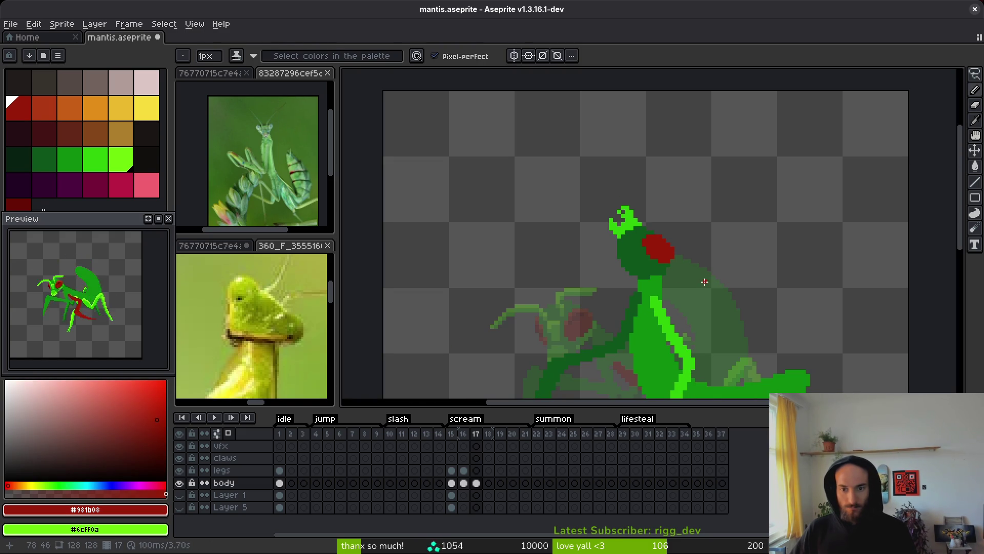
{"action": "scroll", "coordinate": [689, 281], "scroll_direction": "up", "scroll_amount": 3}
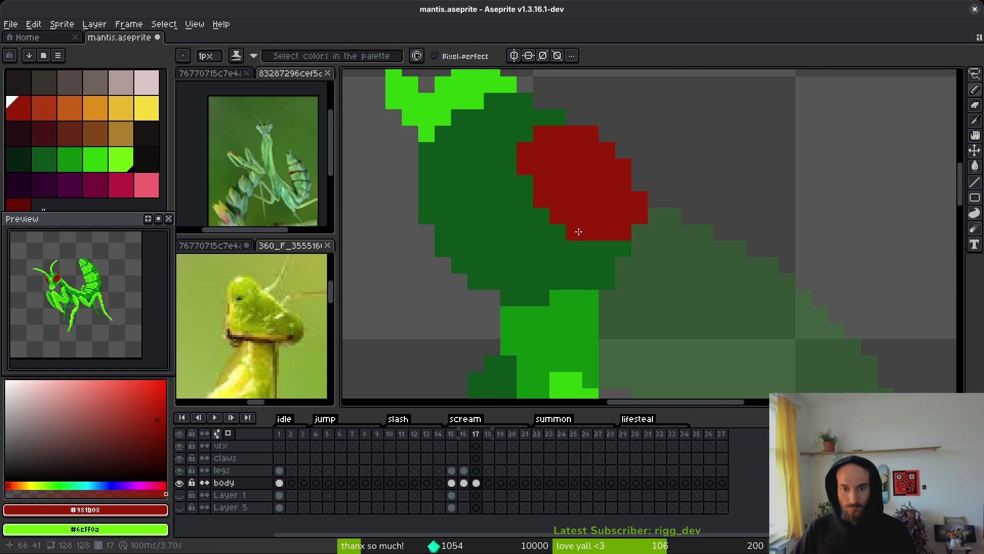
{"action": "scroll", "coordinate": [804, 232], "scroll_direction": "down", "scroll_amount": 3}
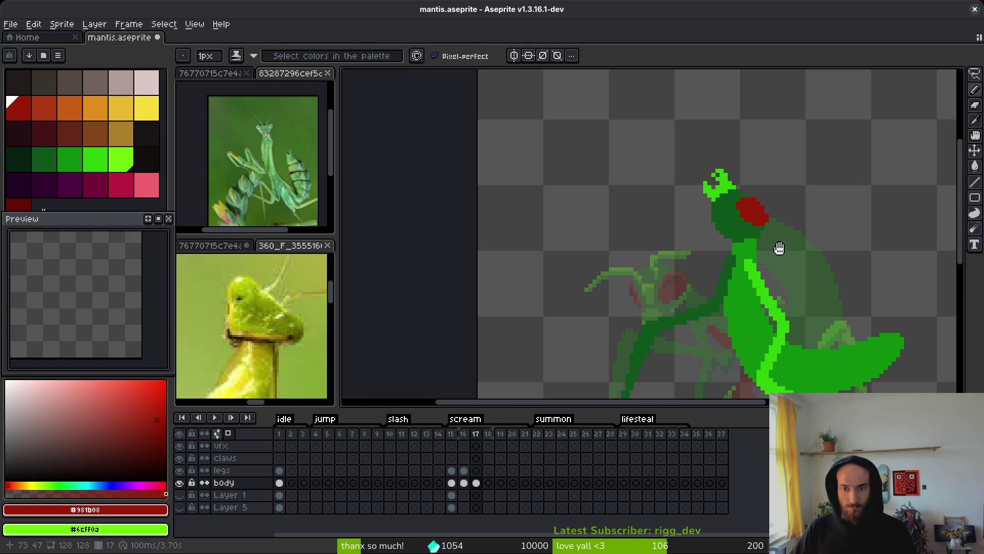
{"action": "key", "text": "ctrl+s"}
Recentre the mantis and flip between scream frames 16 and 17 to compare them.
{"action": "left_click_drag", "start_coordinate": [730, 250], "coordinate": [695, 244]}
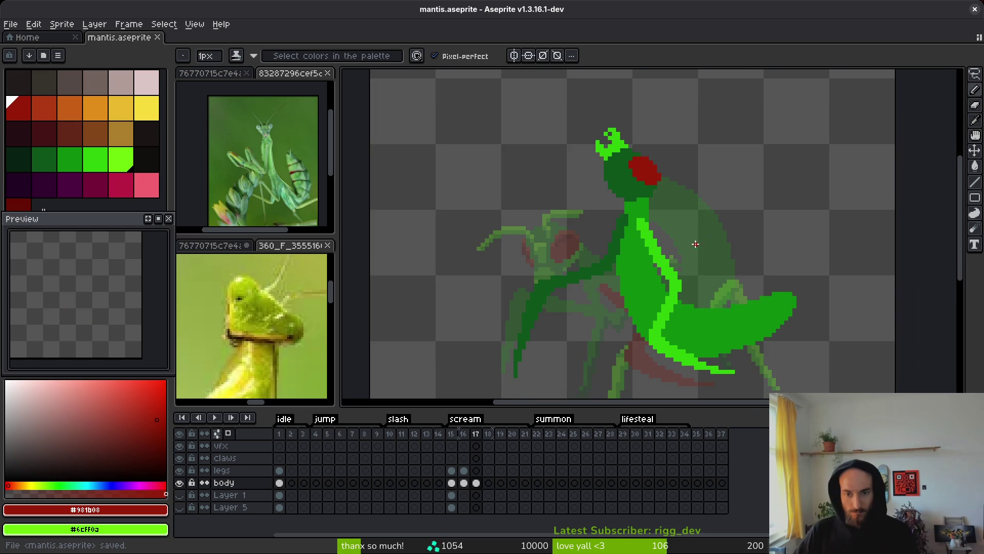
{"action": "scroll", "coordinate": [712, 221], "scroll_direction": "down", "scroll_amount": 2}
{"action": "key", "text": "i"}
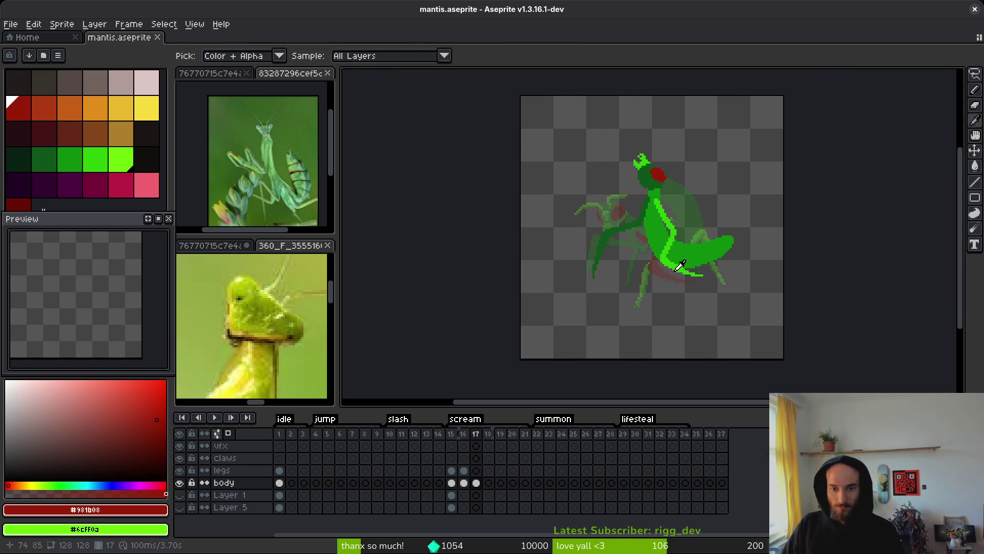
{"action": "key", "text": "Left"}
{"action": "key", "text": "Right"}
{"action": "key", "text": "Left"}
{"action": "key", "text": "Right"}
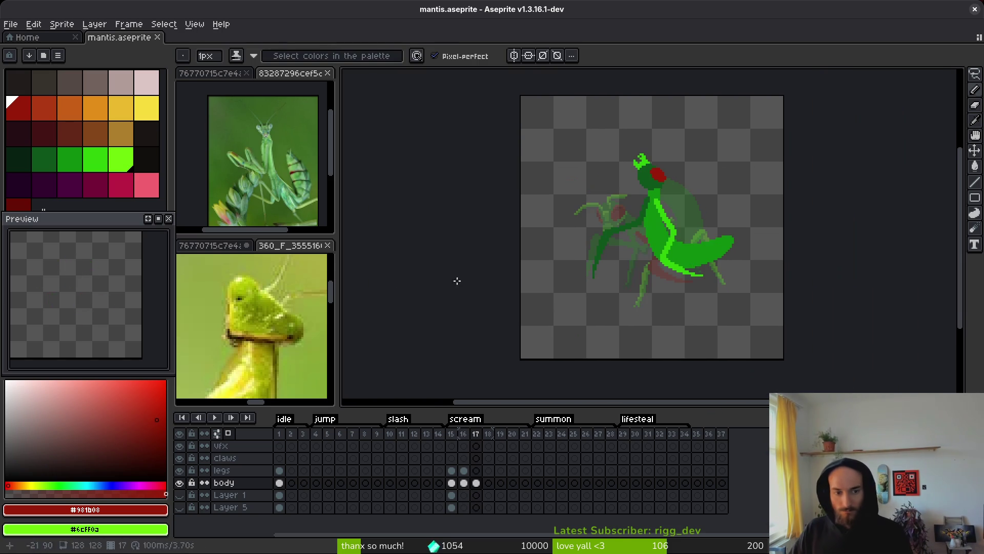
{"action": "scroll", "coordinate": [241, 153], "scroll_direction": "up", "scroll_amount": 2}
{"action": "scroll", "coordinate": [251, 328], "scroll_direction": "up", "scroll_amount": 2}
Reposition the mantis reference photo and return to the sprite on frame 16.
{"action": "left_click_drag", "start_coordinate": [241, 313], "coordinate": [258, 342]}
{"action": "scroll", "coordinate": [257, 341], "scroll_direction": "down", "scroll_amount": 4}
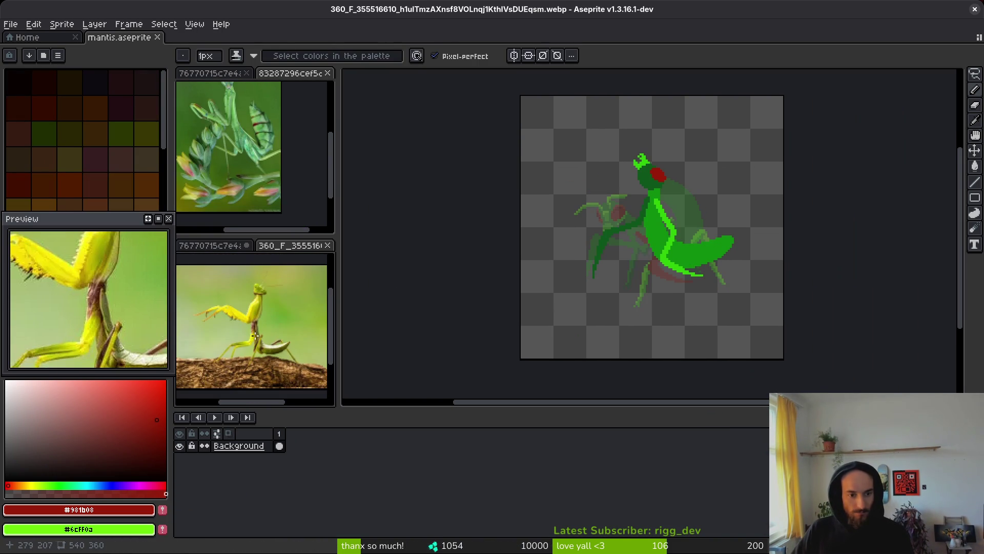
{"action": "left_click", "coordinate": [722, 218]}
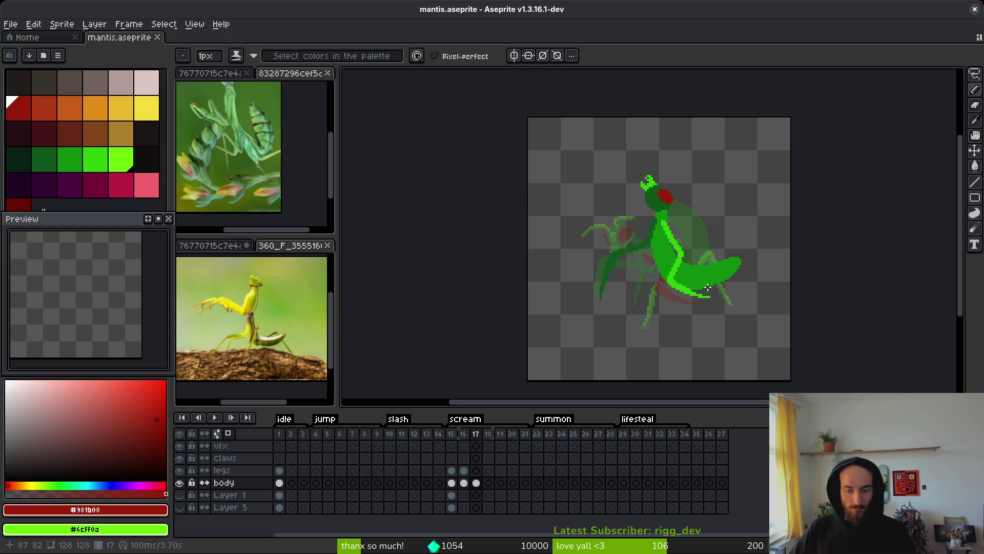
{"action": "scroll", "coordinate": [702, 292], "scroll_direction": "right", "scroll_amount": 1}
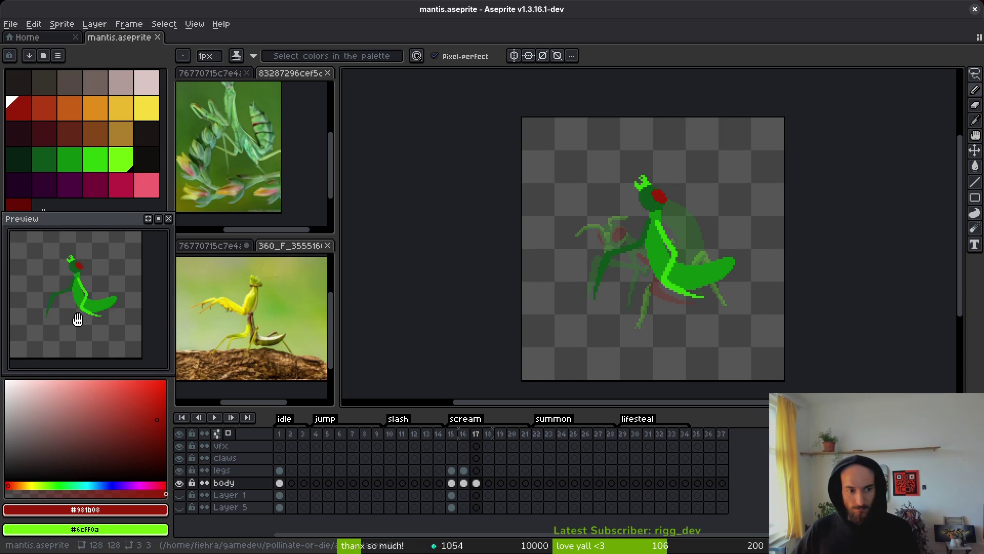
{"action": "key", "text": "i"}
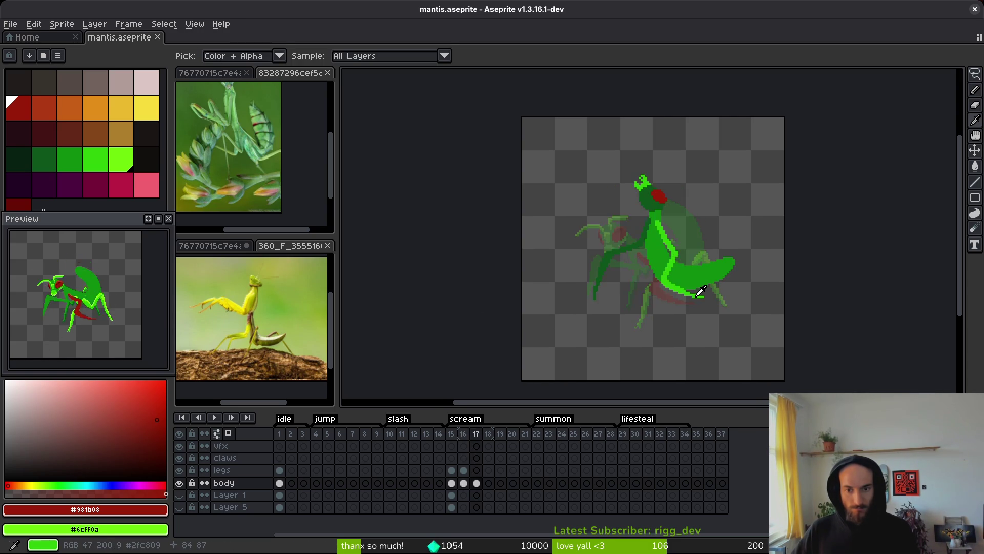
{"action": "key", "text": "Left"}
{"action": "key", "text": "Right"}
Lasso the whole frame-16 mantis, rotate it 13.8°, and move it down-right.
{"action": "key", "text": "Left"}
{"action": "key", "text": "shift+w"}
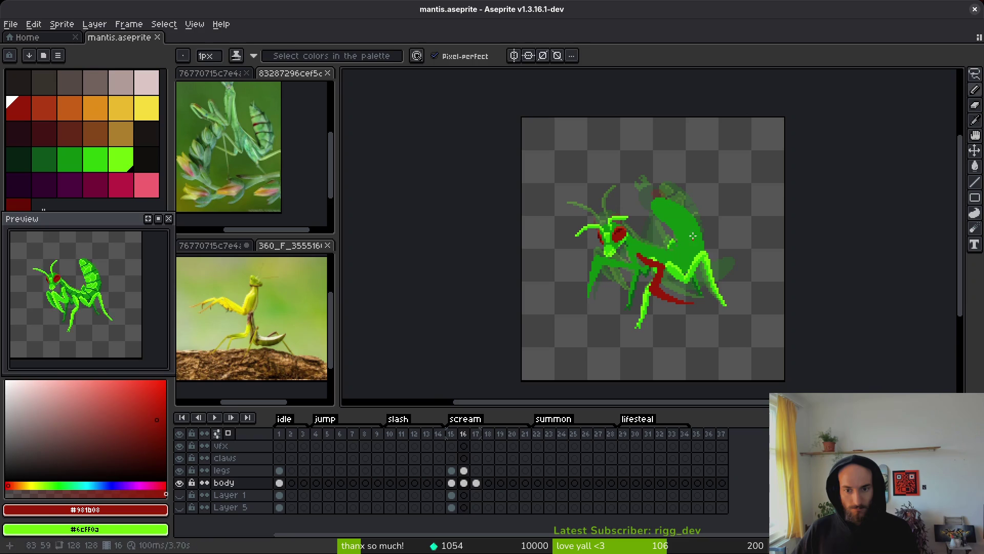
{"action": "scroll", "coordinate": [697, 219], "scroll_direction": "up", "scroll_amount": 1}
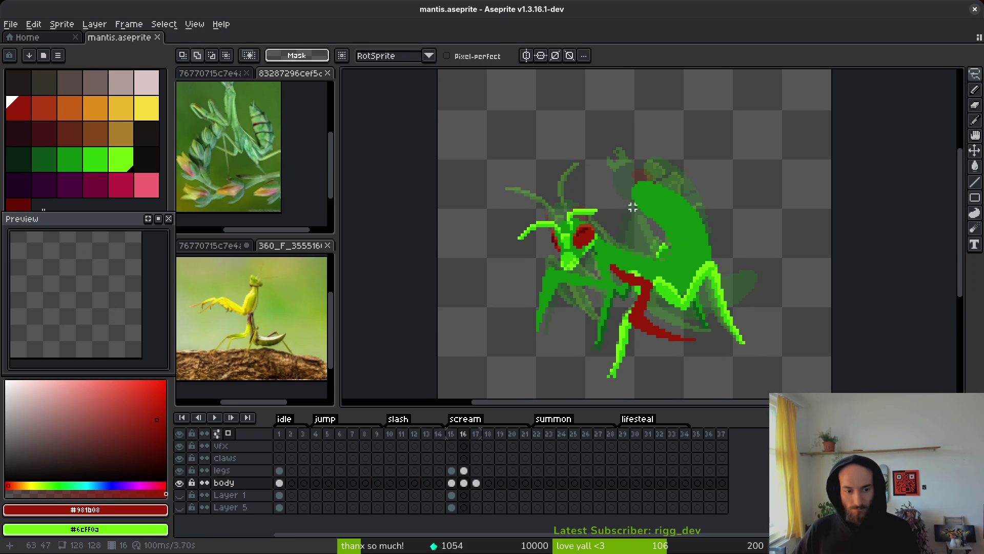
{"action": "mouse_move", "coordinate": [731, 112]}
{"action": "left_mouse_down"}
{"action": "mouse_move", "coordinate": [432, 261]}
{"action": "mouse_move", "coordinate": [725, 313]}
{"action": "mouse_move", "coordinate": [737, 143]}
{"action": "left_mouse_up"}
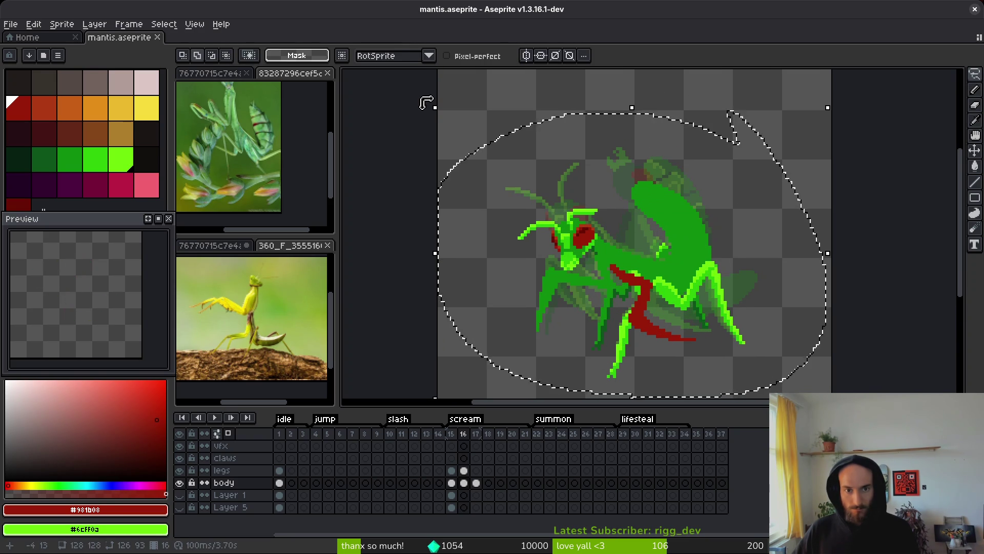
{"action": "left_click_drag", "start_coordinate": [426, 102], "coordinate": [435, 169]}
{"action": "left_click_drag", "start_coordinate": [687, 248], "coordinate": [695, 262]}
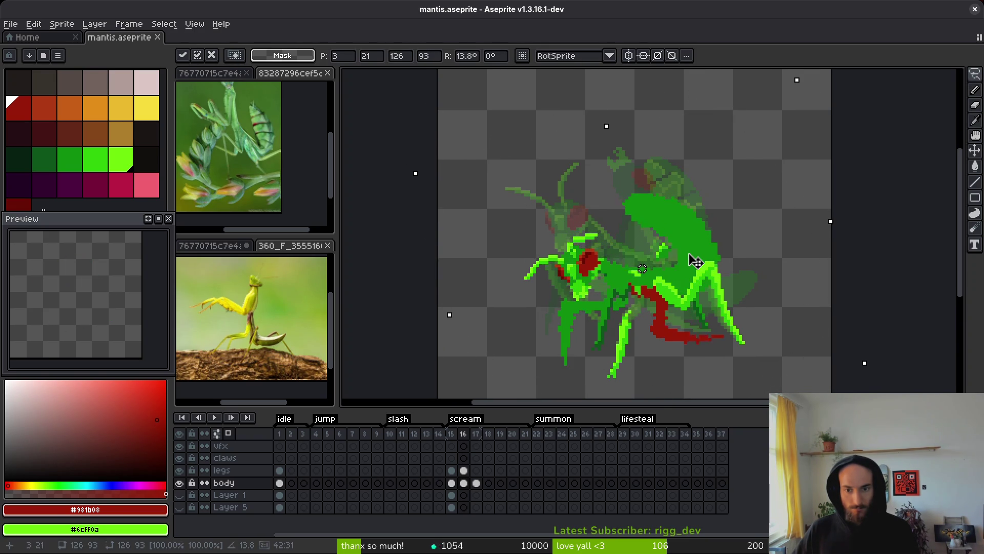
{"action": "key", "text": "Down"}
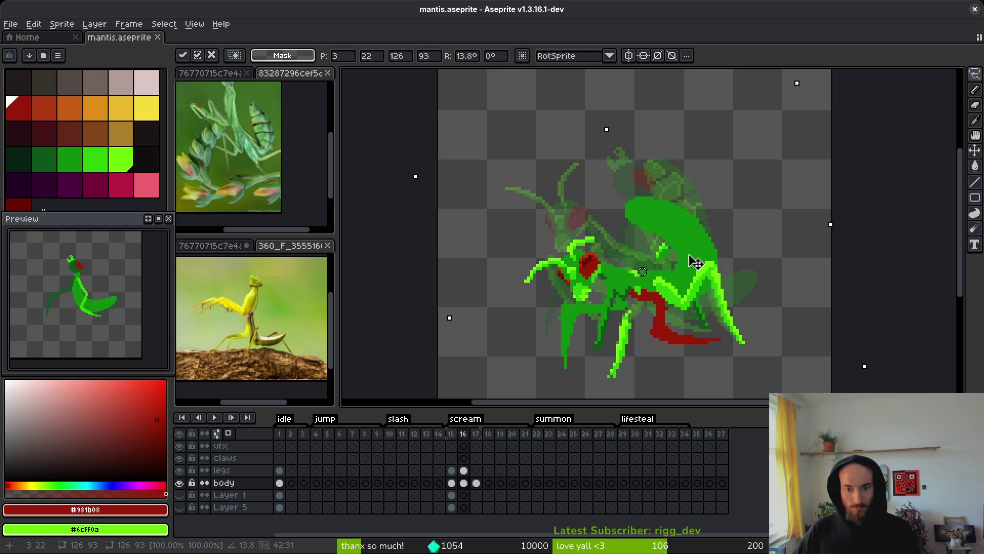
{"action": "scroll", "coordinate": [707, 269], "scroll_direction": "up", "scroll_amount": 3}
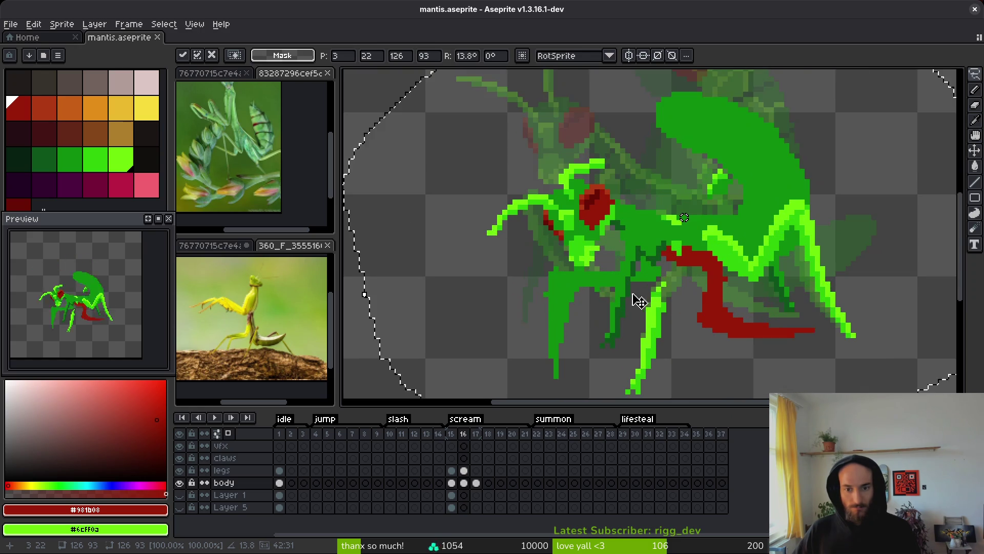
{"action": "key", "text": "Return"}
Redraw the mantis leg with a bright-green stroke and erase the old leg pixels below the body.
{"action": "key", "text": "b"}
{"action": "left_click", "coordinate": [576, 265], "text": "alt"}
{"action": "scroll", "coordinate": [554, 232], "scroll_direction": "up", "scroll_amount": 2}
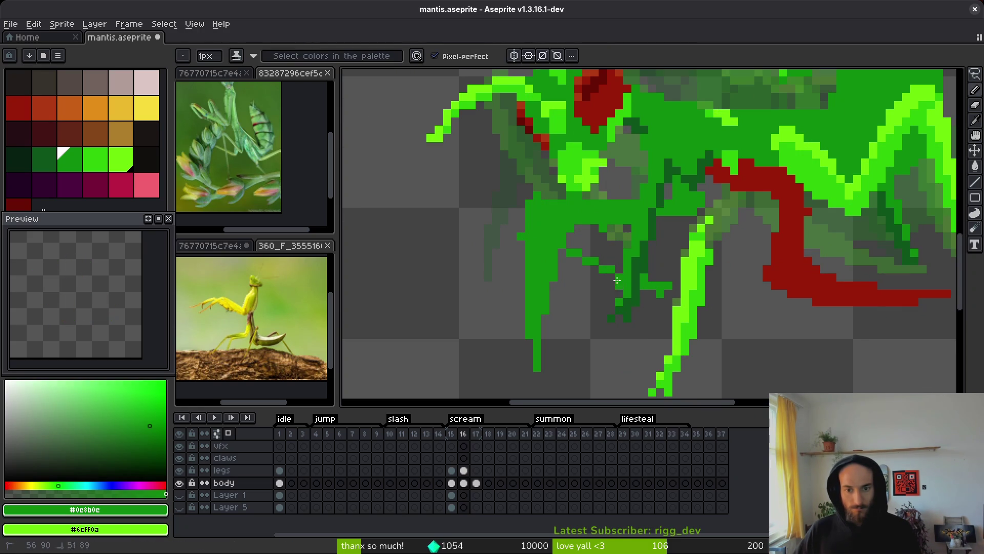
{"action": "mouse_move", "coordinate": [669, 288]}
{"action": "left_mouse_down"}
{"action": "mouse_move", "coordinate": [589, 245]}
{"action": "mouse_move", "coordinate": [616, 271]}
{"action": "left_mouse_up"}
{"action": "key", "text": "e"}
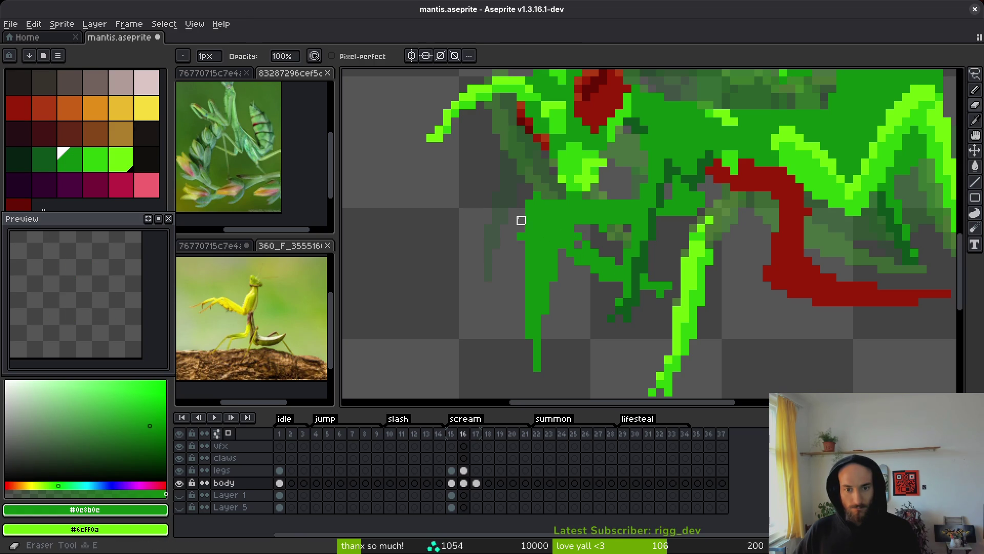
{"action": "mouse_move", "coordinate": [521, 220]}
{"action": "left_mouse_down"}
{"action": "mouse_move", "coordinate": [512, 213]}
{"action": "mouse_move", "coordinate": [529, 253]}
{"action": "mouse_move", "coordinate": [521, 262]}
{"action": "left_mouse_up"}
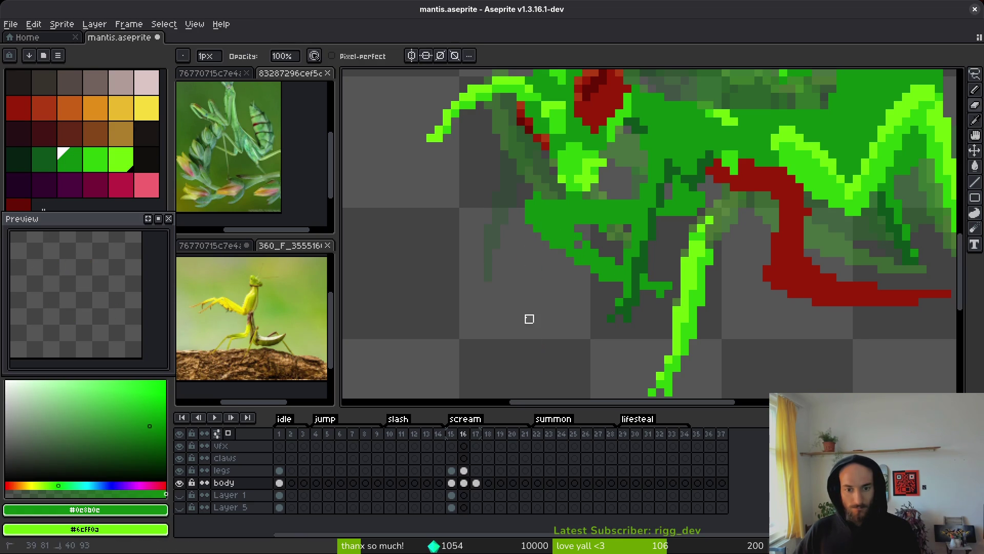
{"action": "key", "text": "b"}
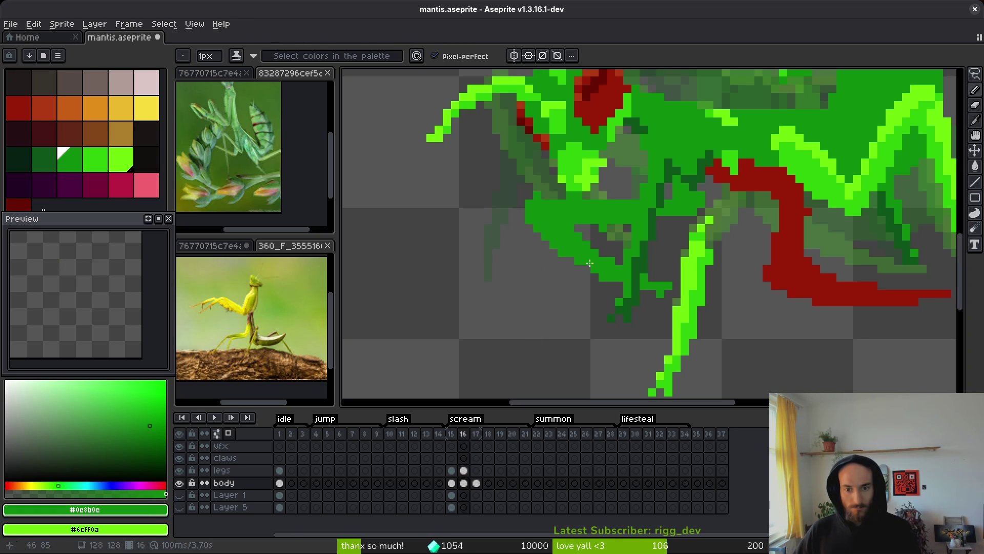
{"action": "key", "text": "e"}
{"action": "scroll", "coordinate": [660, 293], "scroll_direction": "down", "scroll_amount": 3}
{"action": "scroll", "coordinate": [645, 272], "scroll_direction": "up", "scroll_amount": 2}
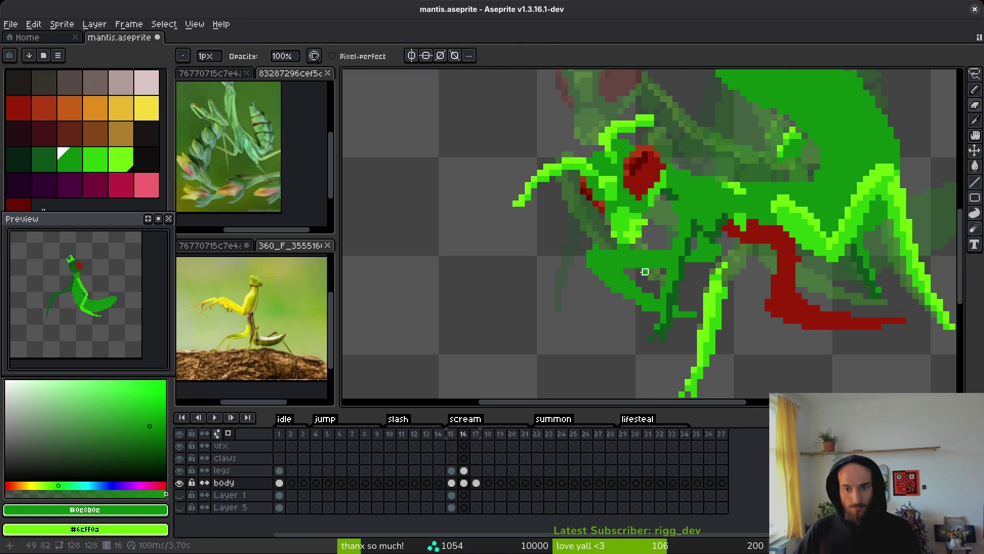
{"action": "scroll", "coordinate": [595, 253], "scroll_direction": "down", "scroll_amount": 3}
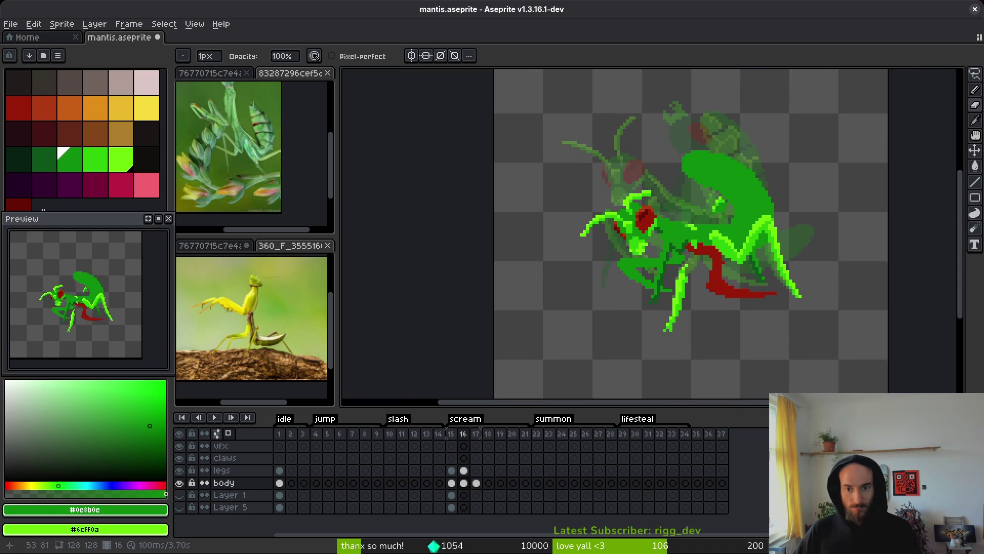
{"action": "scroll", "coordinate": [622, 241], "scroll_direction": "up", "scroll_amount": 3}
{"action": "key", "text": "b"}
Add a light-green pixel to the leg and sample the body and antenna greens.
{"action": "left_click", "coordinate": [620, 241], "text": "alt"}
{"action": "left_click", "coordinate": [621, 241]}
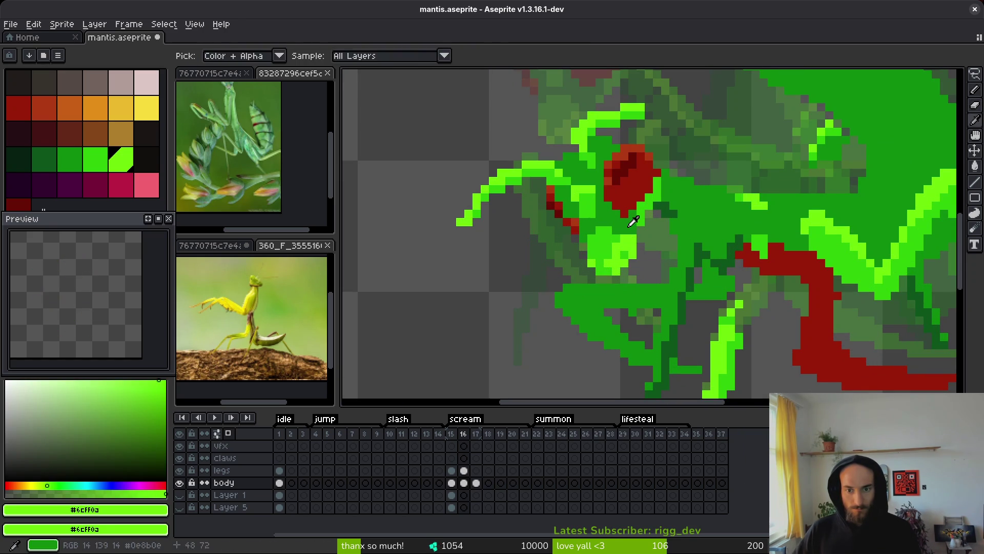
{"action": "left_click", "coordinate": [640, 232], "text": "alt"}
{"action": "left_click", "coordinate": [639, 229], "text": "alt"}
{"action": "left_click", "coordinate": [640, 232], "text": "alt"}
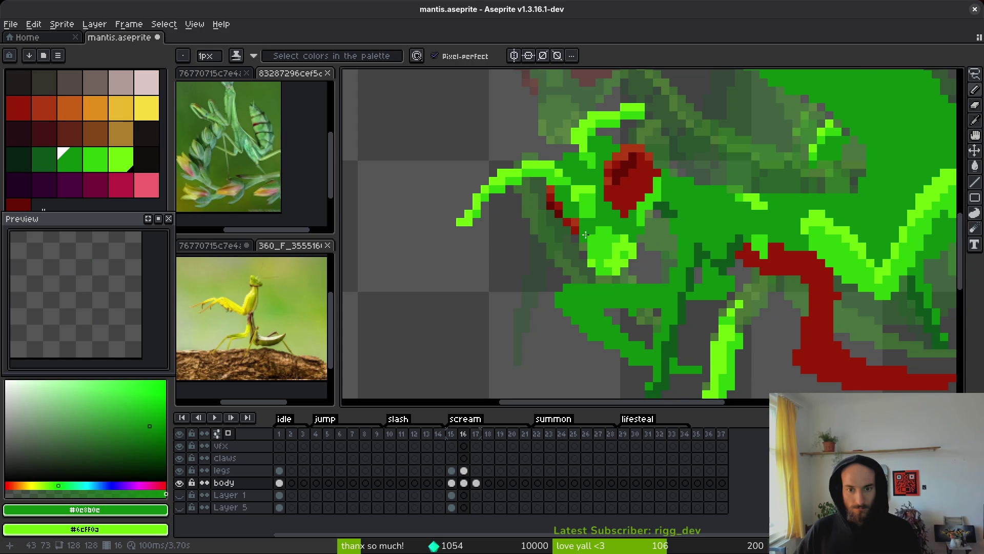
{"action": "left_click", "coordinate": [578, 206], "text": "alt"}
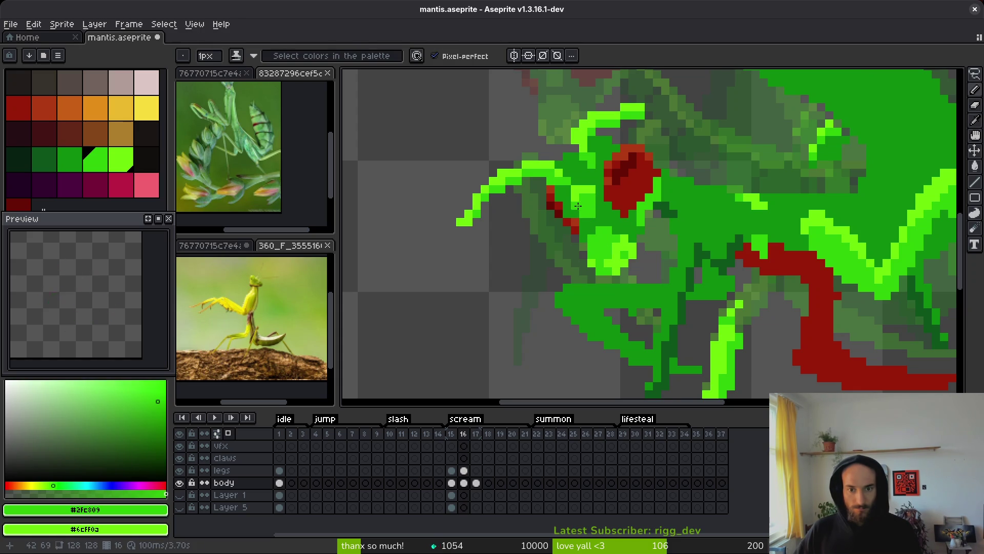
{"action": "scroll", "coordinate": [600, 203], "scroll_direction": "up", "scroll_amount": 1}
{"action": "left_click", "coordinate": [565, 194], "text": "alt"}
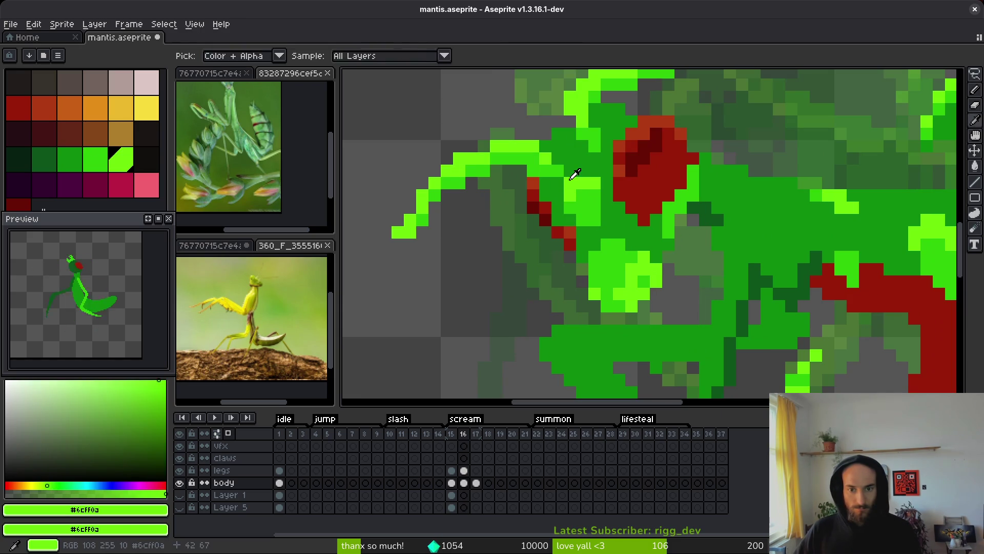
{"action": "left_click", "coordinate": [561, 193], "text": "alt"}
{"action": "scroll", "coordinate": [600, 210], "scroll_direction": "down", "scroll_amount": 3}
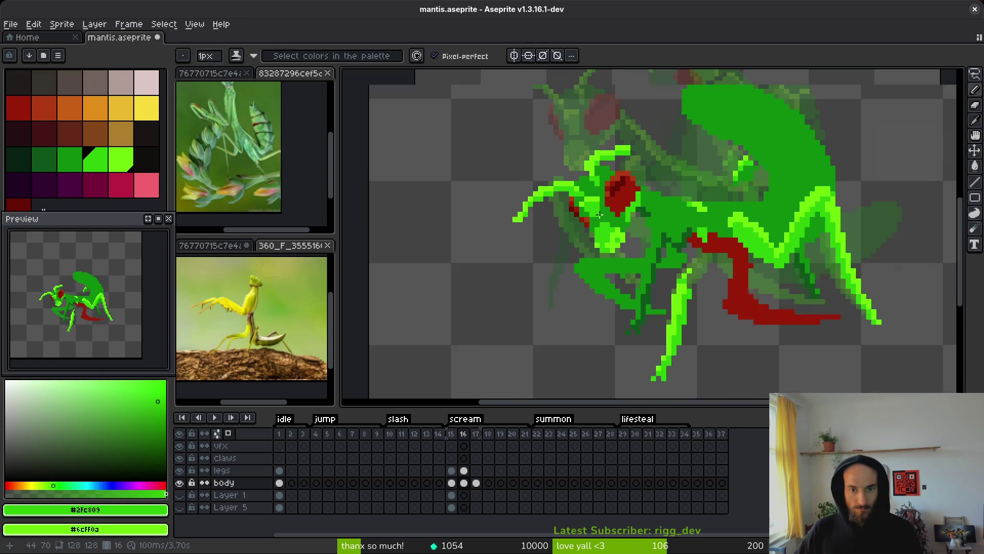
{"action": "scroll", "coordinate": [605, 226], "scroll_direction": "up", "scroll_amount": 2}
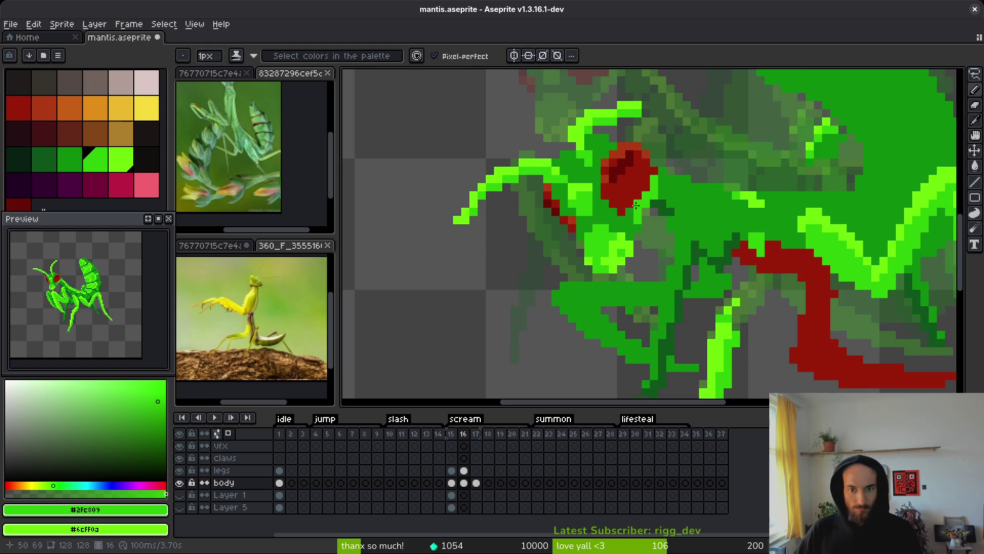
Widen the eye patch with a dark red #931b0b pixel.
{"action": "left_click", "coordinate": [636, 201], "text": "alt"}
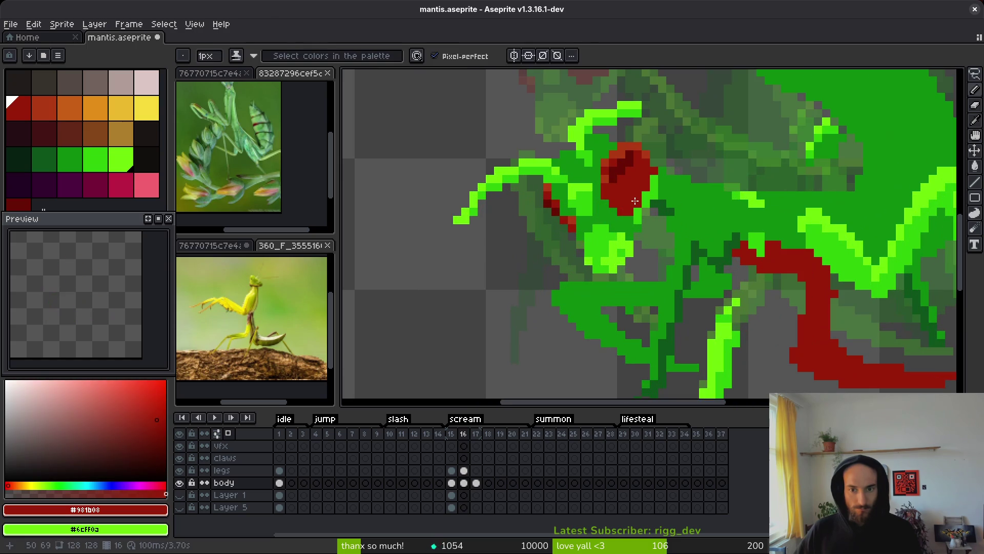
{"action": "left_click", "coordinate": [656, 172], "text": "alt"}
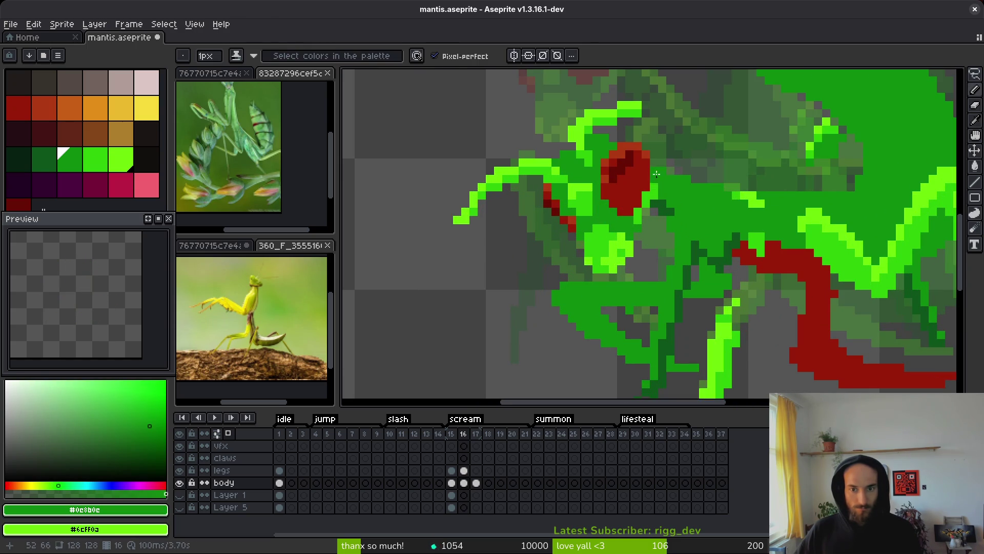
{"action": "scroll", "coordinate": [673, 194], "scroll_direction": "down", "scroll_amount": 2}
{"action": "scroll", "coordinate": [668, 190], "scroll_direction": "up", "scroll_amount": 3}
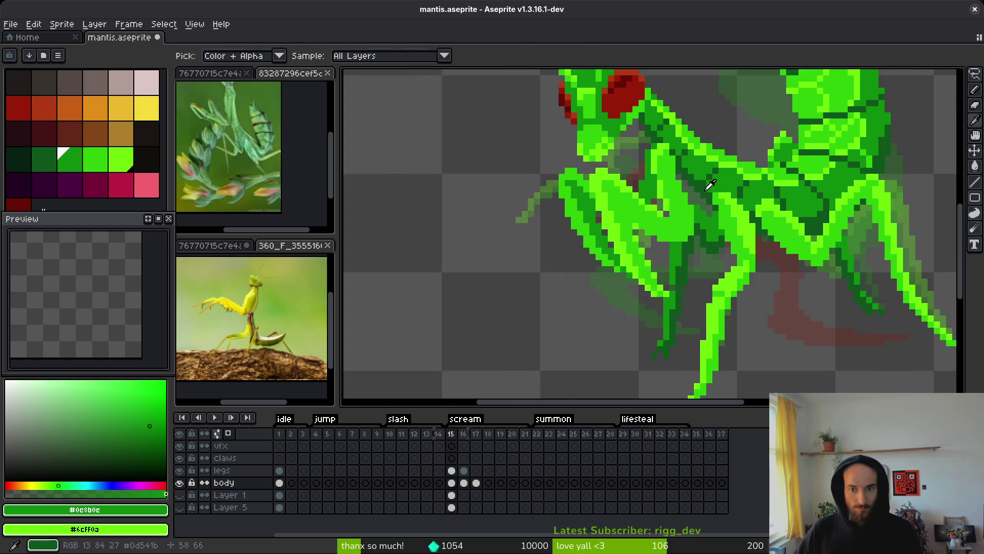
{"action": "scroll", "coordinate": [687, 225], "scroll_direction": "down", "scroll_amount": 2}
{"action": "scroll", "coordinate": [682, 235], "scroll_direction": "up", "scroll_amount": 2}
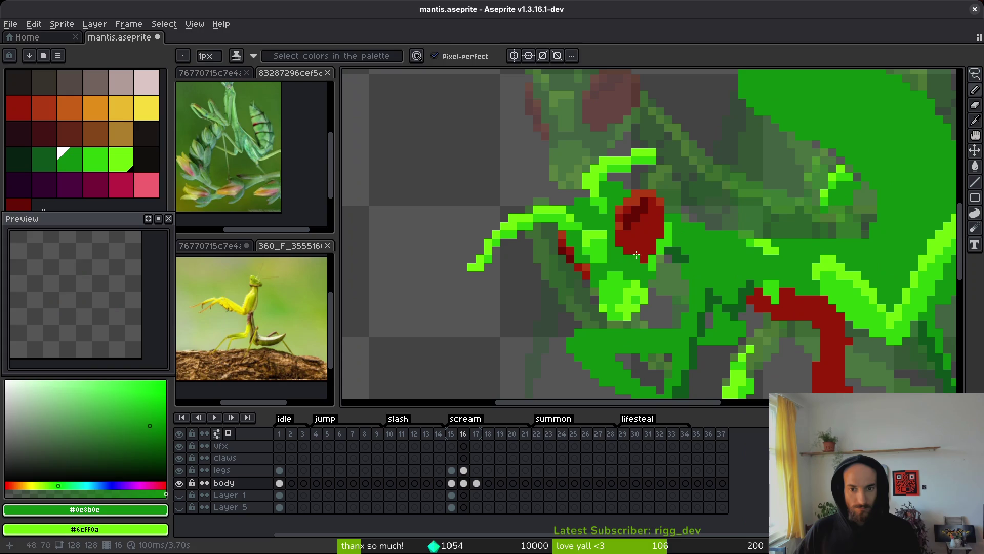
{"action": "left_click", "coordinate": [623, 254], "text": "alt"}
{"action": "left_click", "coordinate": [672, 255]}
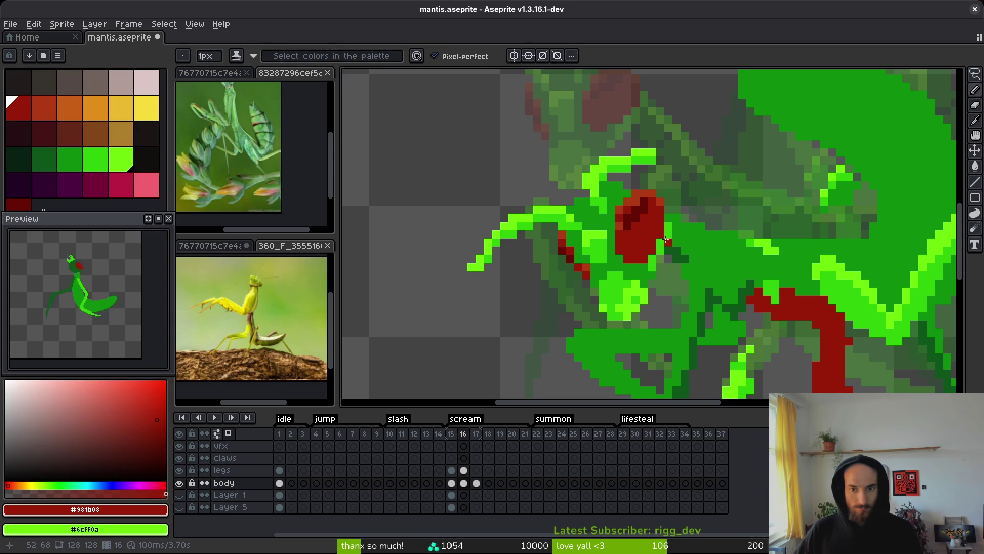
{"action": "scroll", "coordinate": [666, 240], "scroll_direction": "down", "scroll_amount": 3}
{"action": "scroll", "coordinate": [667, 242], "scroll_direction": "up", "scroll_amount": 3}
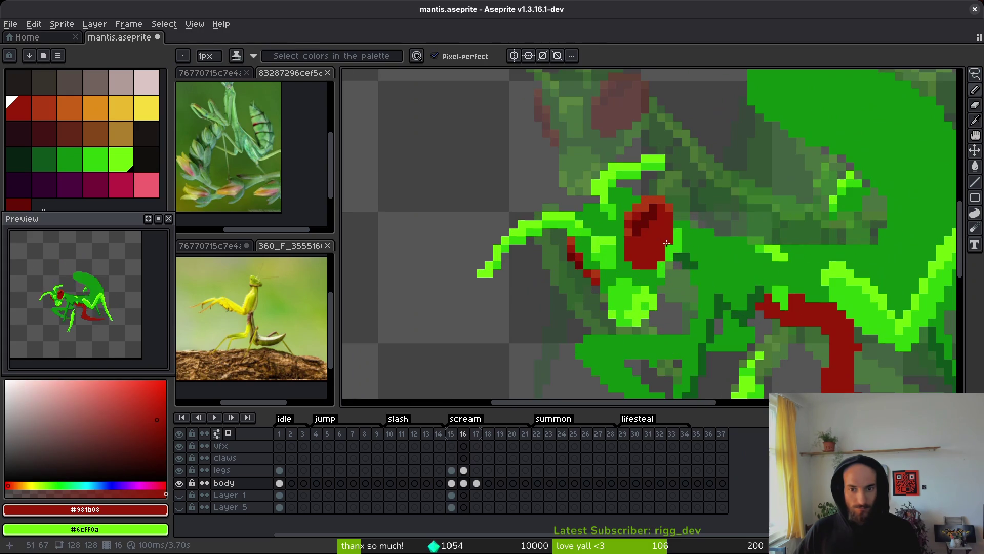
{"action": "scroll", "coordinate": [633, 221], "scroll_direction": "up", "scroll_amount": 1}
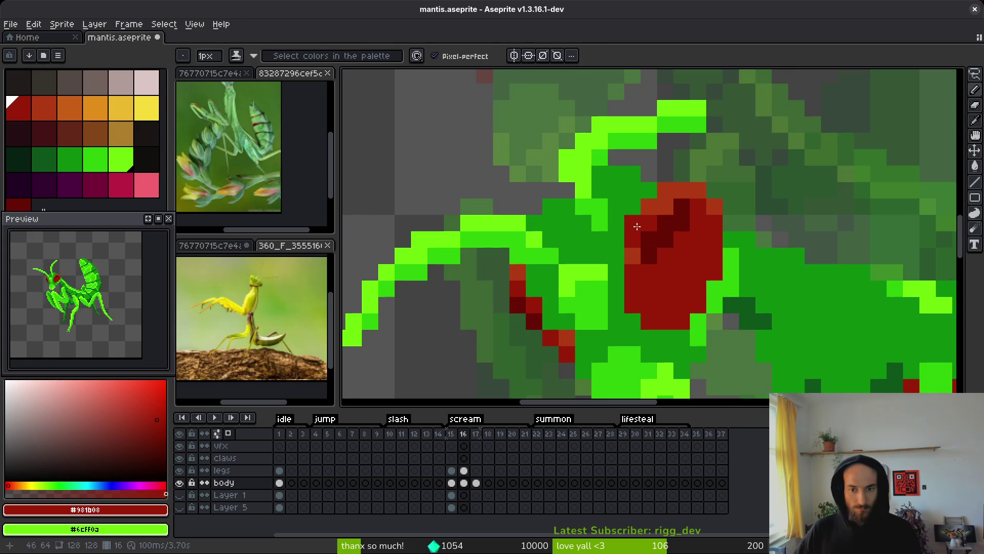
{"action": "left_click", "coordinate": [631, 221], "text": "alt"}
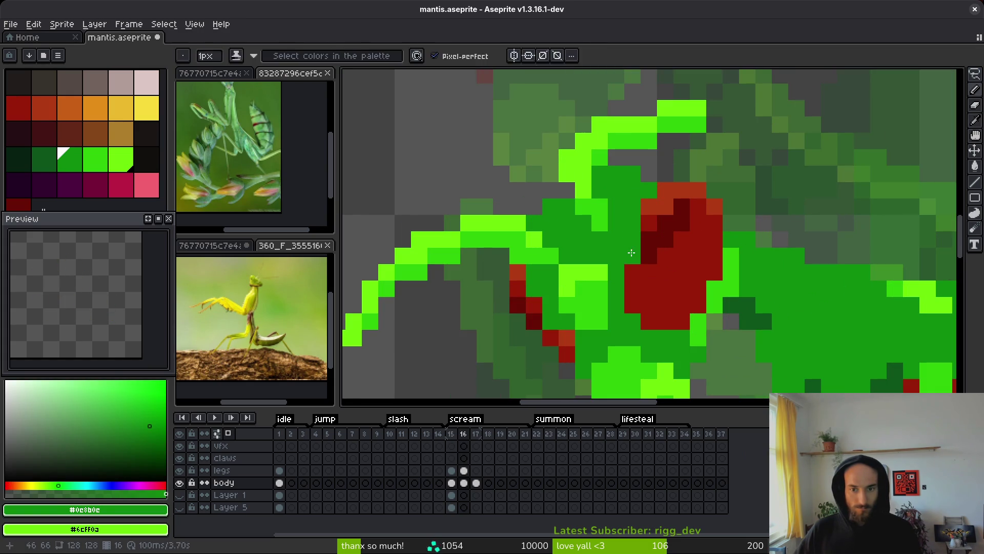
Shade the eye patch edges with orange-red #af3a13 pixels.
{"action": "left_click", "coordinate": [636, 254], "text": "alt"}
{"action": "left_click", "coordinate": [675, 243]}
{"action": "scroll", "coordinate": [673, 248], "scroll_direction": "down", "scroll_amount": 1}
{"action": "scroll", "coordinate": [674, 247], "scroll_direction": "up", "scroll_amount": 1}
{"action": "left_click", "coordinate": [645, 225]}
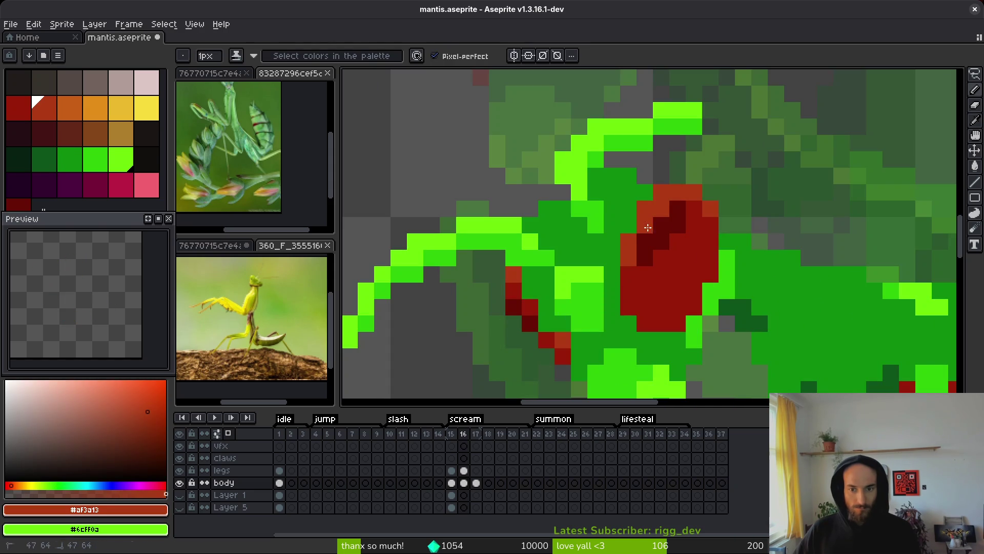
{"action": "left_click", "coordinate": [660, 213], "text": "alt"}
{"action": "left_click", "coordinate": [649, 226]}
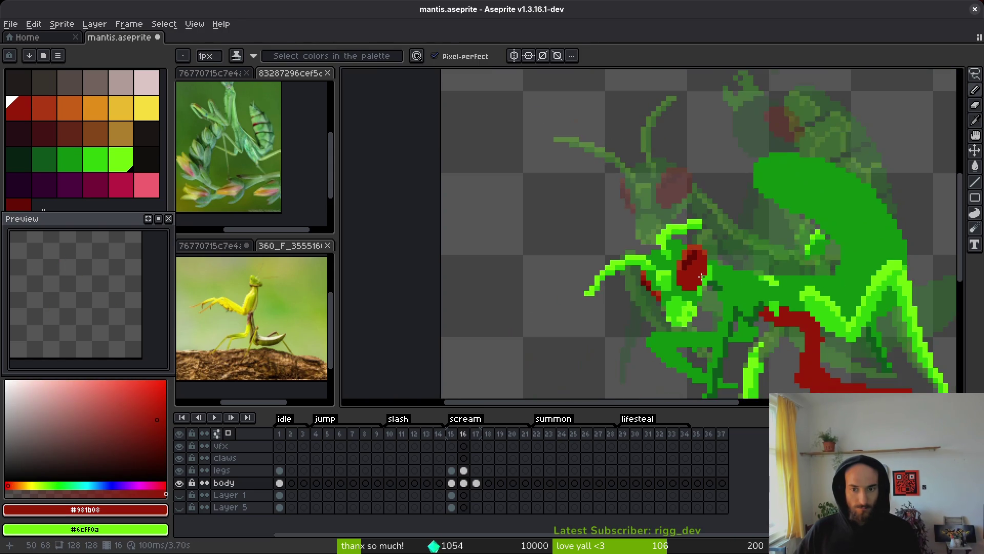
{"action": "scroll", "coordinate": [649, 227], "scroll_direction": "down", "scroll_amount": 1}
{"action": "scroll", "coordinate": [710, 282], "scroll_direction": "up", "scroll_amount": 1}
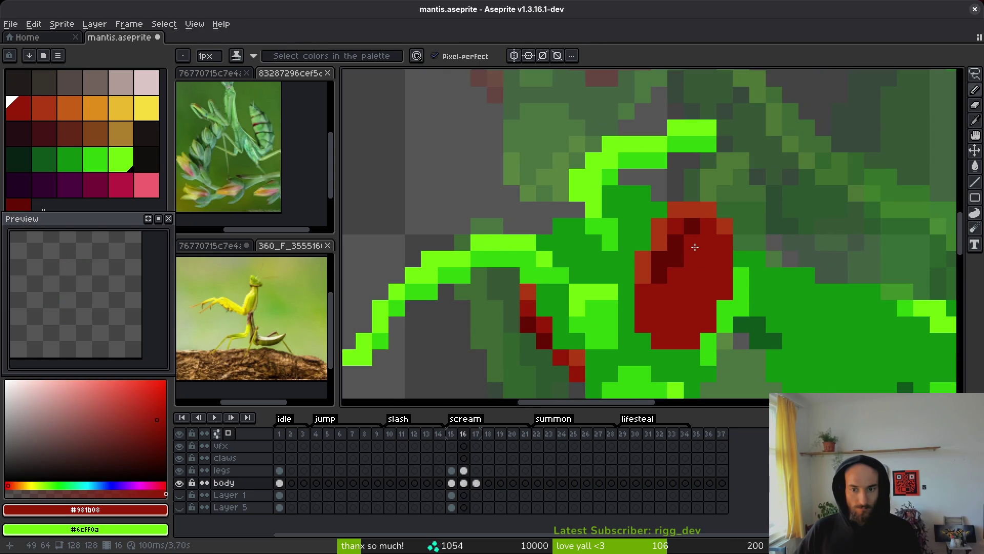
{"action": "scroll", "coordinate": [695, 247], "scroll_direction": "down", "scroll_amount": 3}
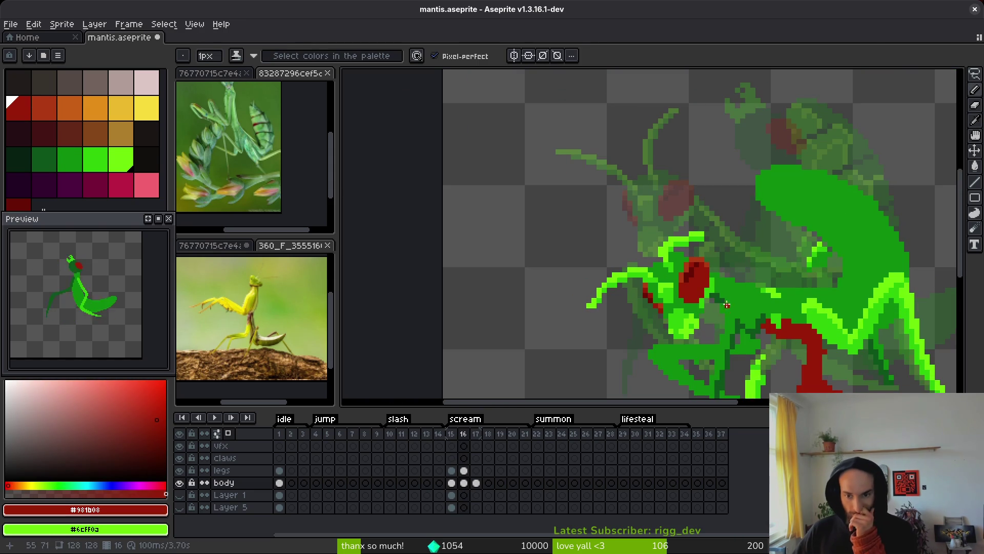
{"action": "scroll", "coordinate": [727, 304], "scroll_direction": "up", "scroll_amount": 3}
Paint another eye-patch pixel in the sampled orange-red.
{"action": "left_click", "coordinate": [615, 216], "text": "alt"}
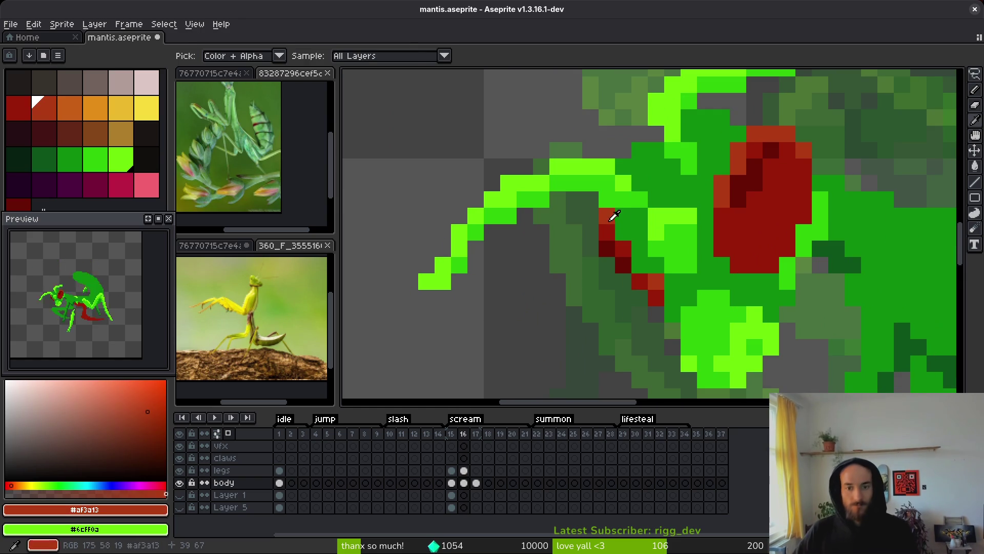
{"action": "left_click", "coordinate": [622, 239]}
{"action": "scroll", "coordinate": [642, 270], "scroll_direction": "down", "scroll_amount": 3}
{"action": "scroll", "coordinate": [642, 270], "scroll_direction": "up", "scroll_amount": 3}
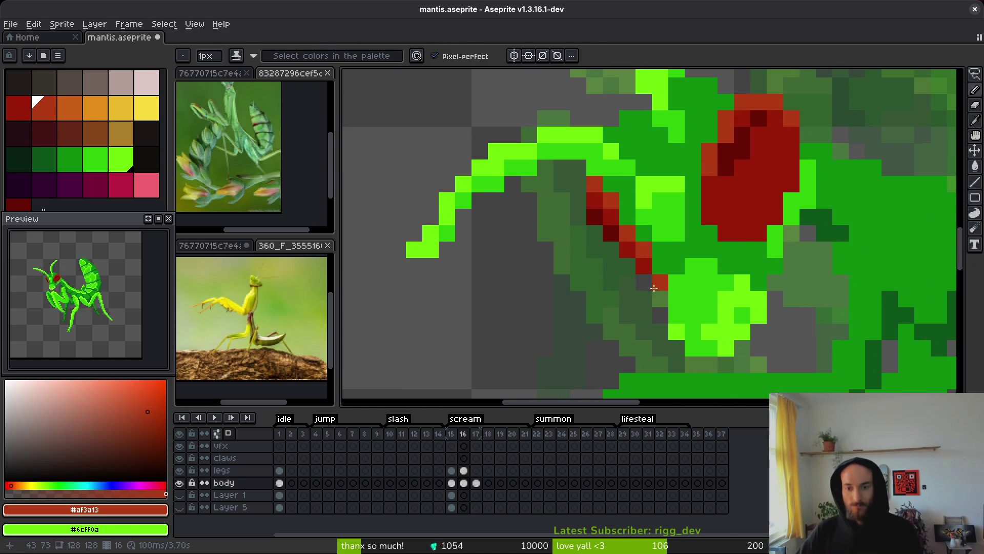
{"action": "key", "text": "e"}
{"action": "scroll", "coordinate": [644, 282], "scroll_direction": "down", "scroll_amount": 3}
{"action": "scroll", "coordinate": [649, 312], "scroll_direction": "up", "scroll_amount": 4}
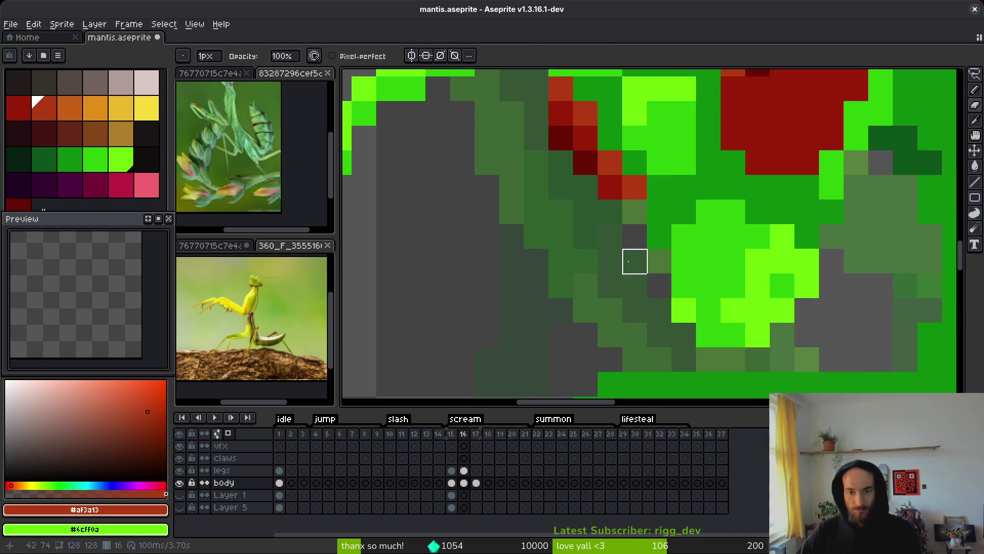
{"action": "scroll", "coordinate": [625, 248], "scroll_direction": "down", "scroll_amount": 4}
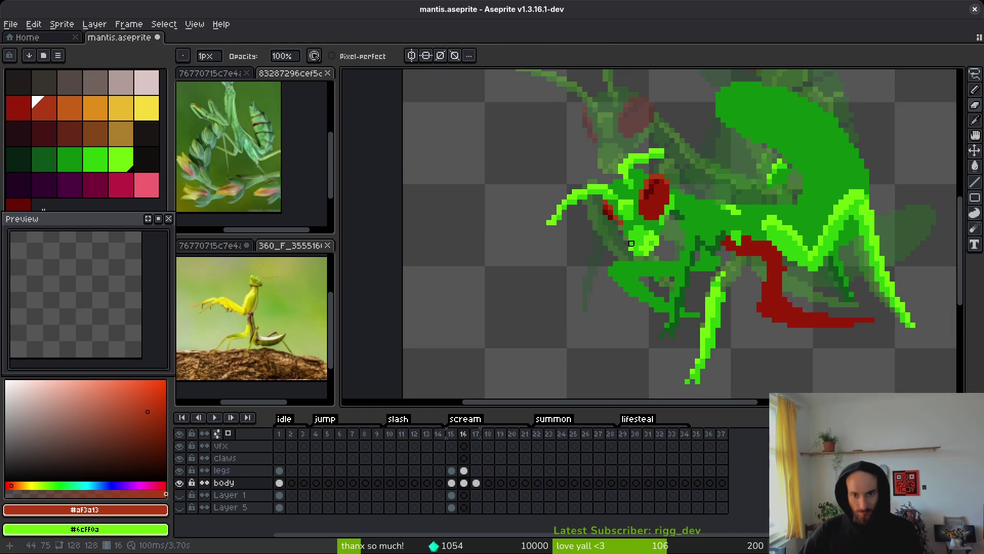
{"action": "scroll", "coordinate": [641, 261], "scroll_direction": "up", "scroll_amount": 2}
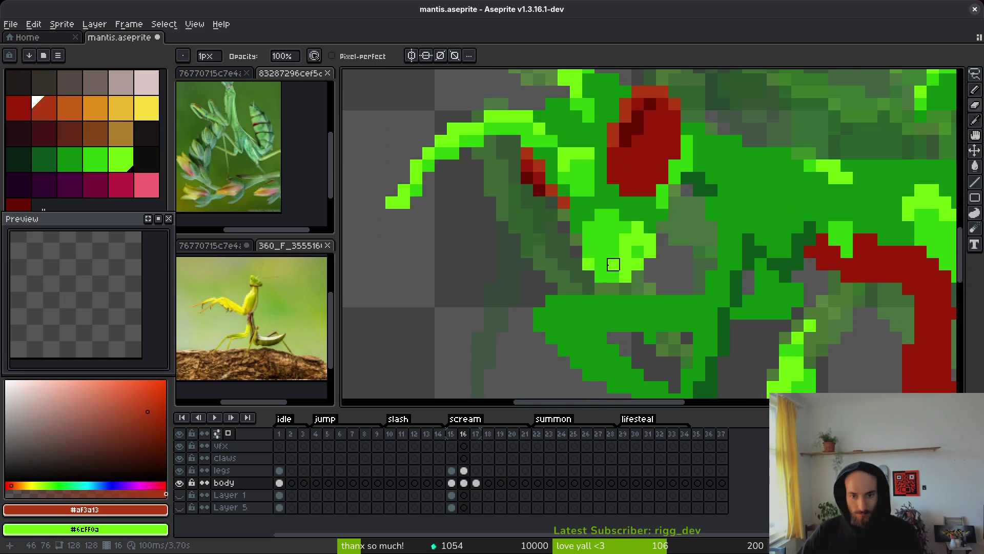
{"action": "scroll", "coordinate": [588, 215], "scroll_direction": "up", "scroll_amount": 3}
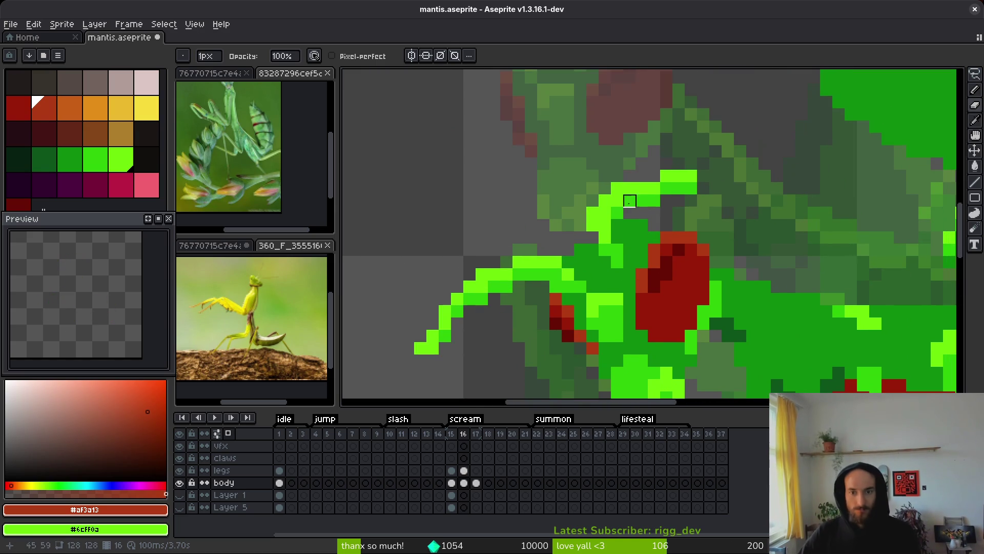
Darken a lime crest pixel to mid green and add a lime pixel beside the red eye.
{"action": "key", "text": "b"}
{"action": "left_click", "coordinate": [610, 214], "text": "alt"}
{"action": "left_click", "coordinate": [606, 226]}
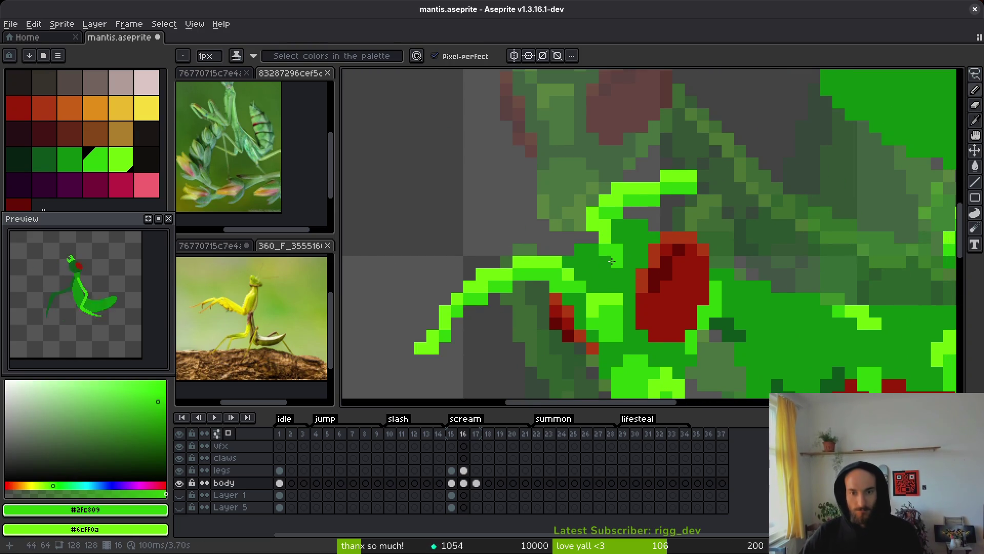
{"action": "key", "text": "alt"}
{"action": "left_click", "coordinate": [608, 228], "text": "alt"}
{"action": "left_click", "coordinate": [654, 250]}
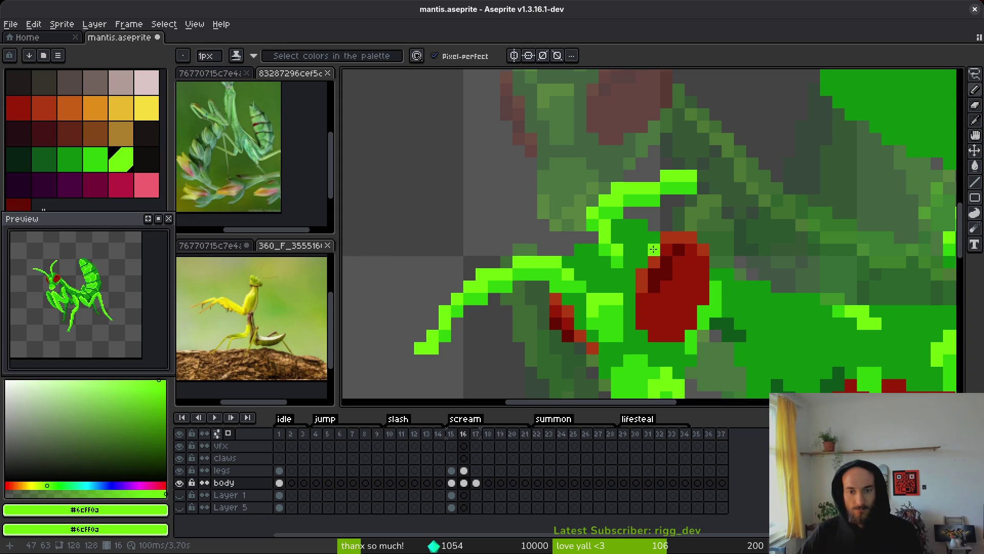
Undo the last painted pixel and erase a stray bright-green pixel on the antenna.
{"action": "key", "text": "e"}
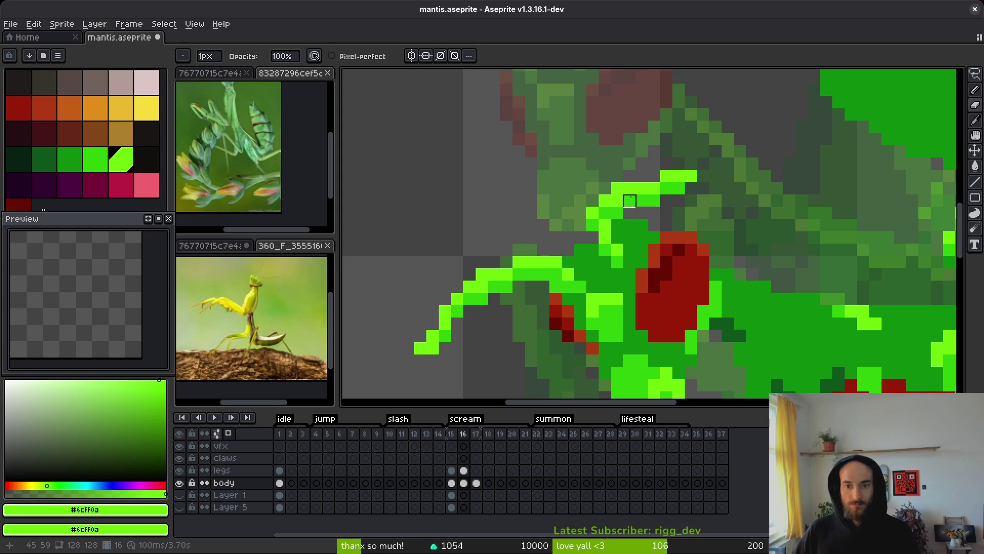
{"action": "key", "text": "f"}
{"action": "left_click", "coordinate": [623, 211], "text": "alt"}
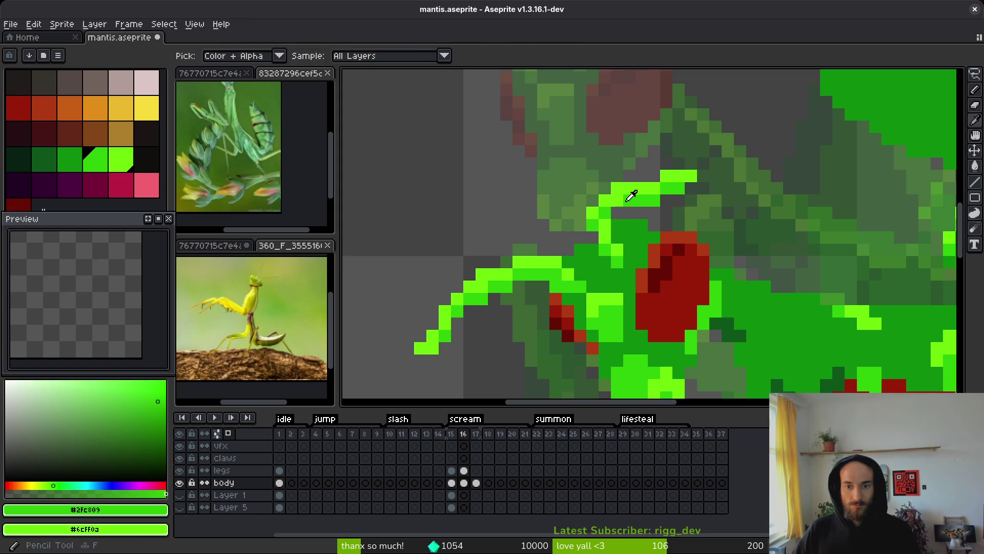
{"action": "key", "text": "ctrl+z"}
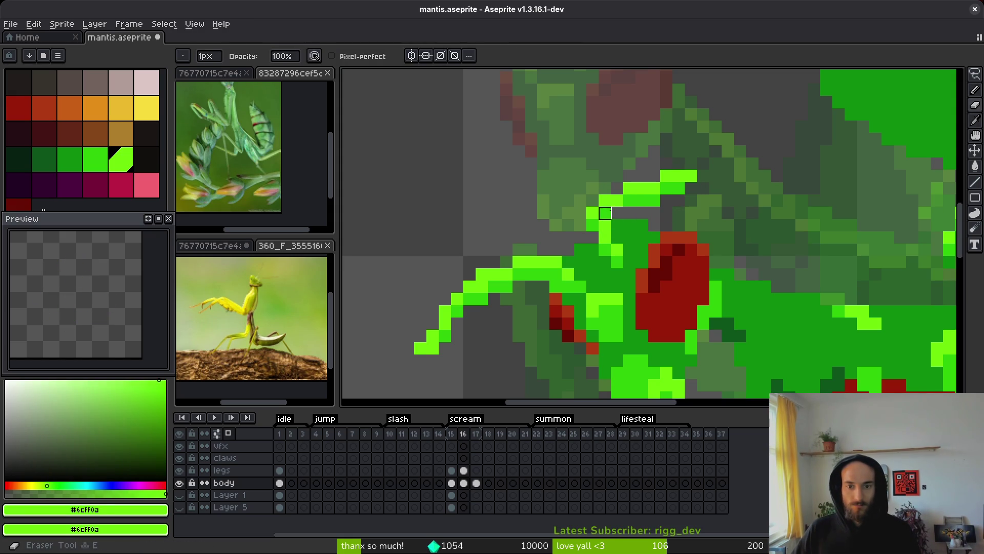
{"action": "scroll", "coordinate": [670, 229], "scroll_direction": "down", "scroll_amount": 4}
{"action": "scroll", "coordinate": [626, 245], "scroll_direction": "up", "scroll_amount": 4}
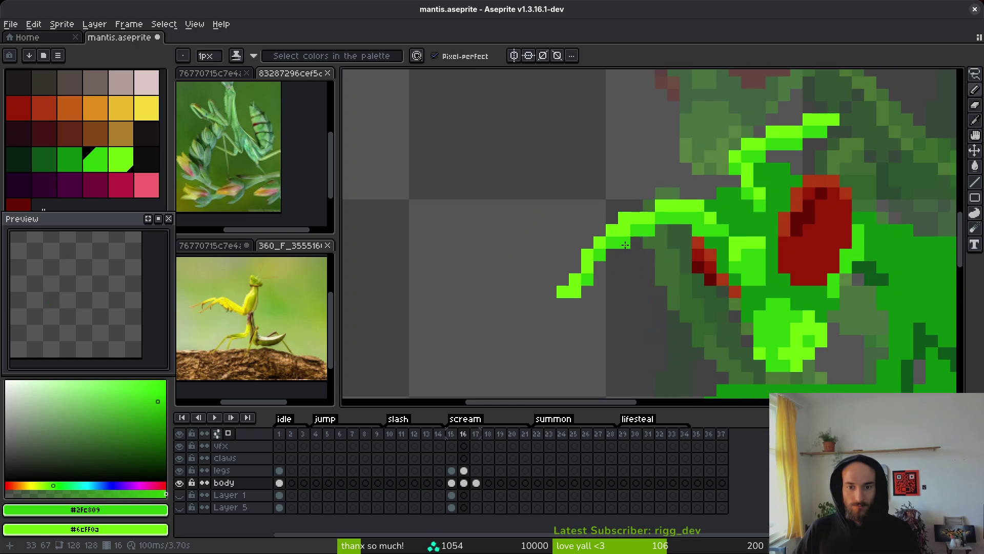
{"action": "key", "text": "e"}
{"action": "left_click", "coordinate": [564, 292]}
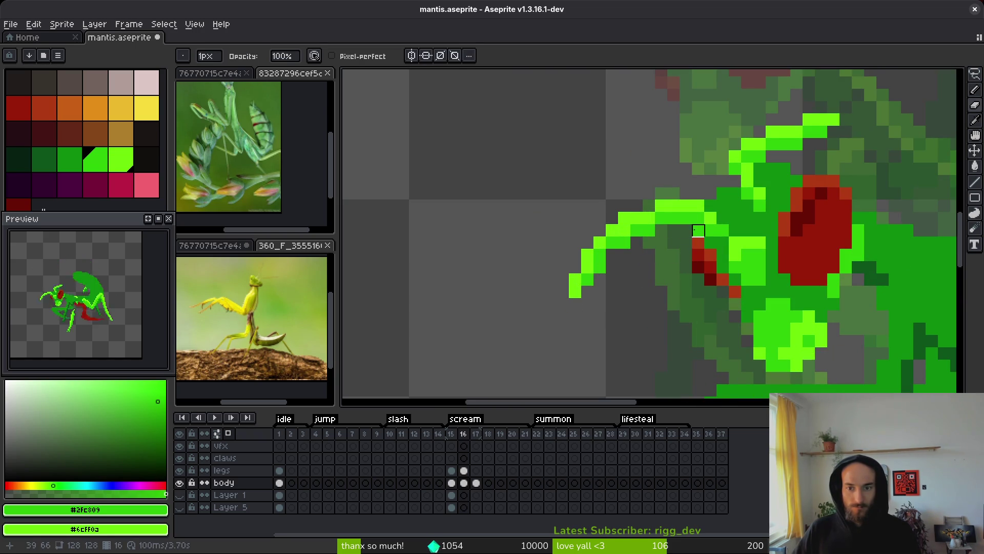
Sample the lime, dark and mid greens along the antenna and head outline for cleanup.
{"action": "key", "text": "b"}
{"action": "left_click", "coordinate": [723, 226], "text": "alt"}
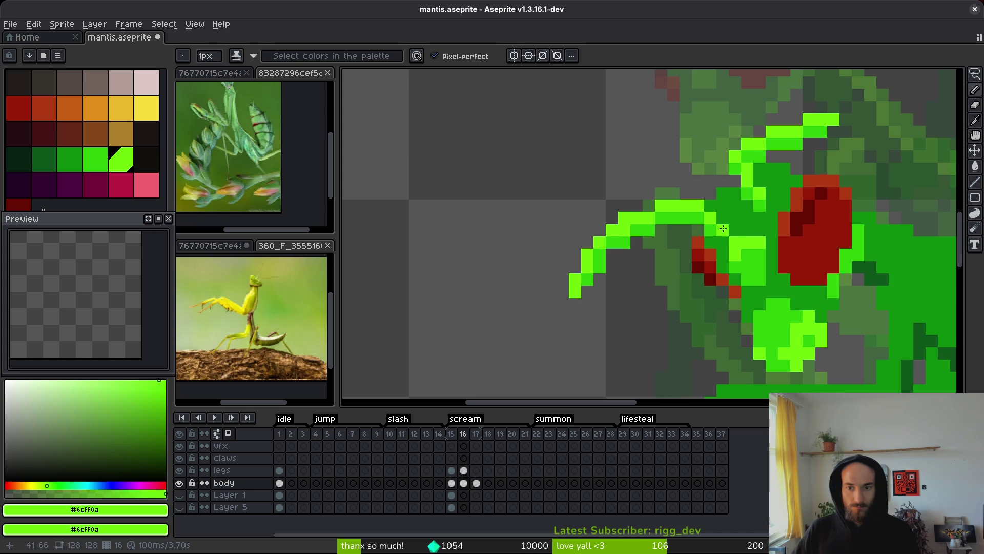
{"action": "scroll", "coordinate": [720, 219], "scroll_direction": "down", "scroll_amount": 3}
{"action": "scroll", "coordinate": [766, 273], "scroll_direction": "up", "scroll_amount": 2}
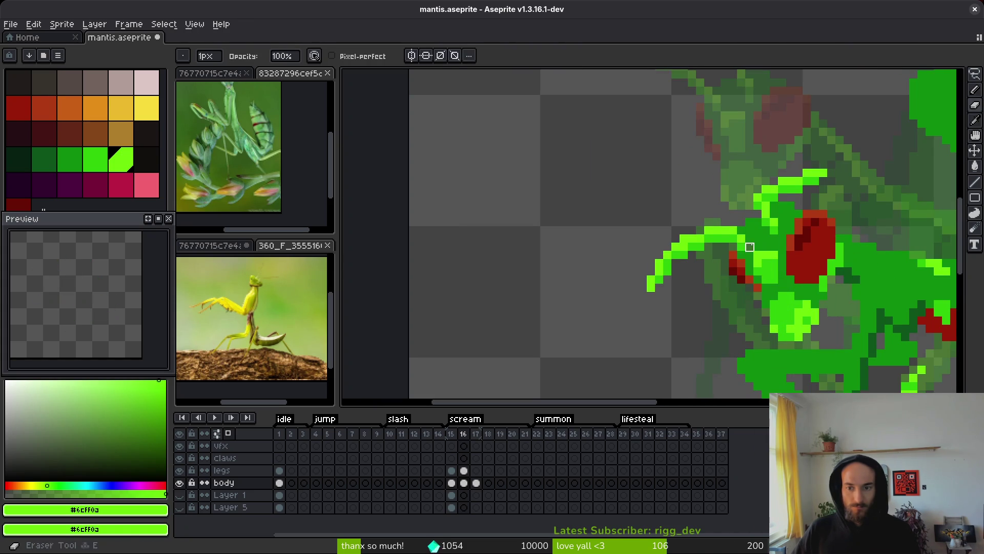
{"action": "scroll", "coordinate": [754, 257], "scroll_direction": "down", "scroll_amount": 1}
{"action": "scroll", "coordinate": [738, 236], "scroll_direction": "up", "scroll_amount": 2}
{"action": "left_click", "coordinate": [735, 233], "text": "alt"}
{"action": "scroll", "coordinate": [781, 286], "scroll_direction": "down", "scroll_amount": 4}
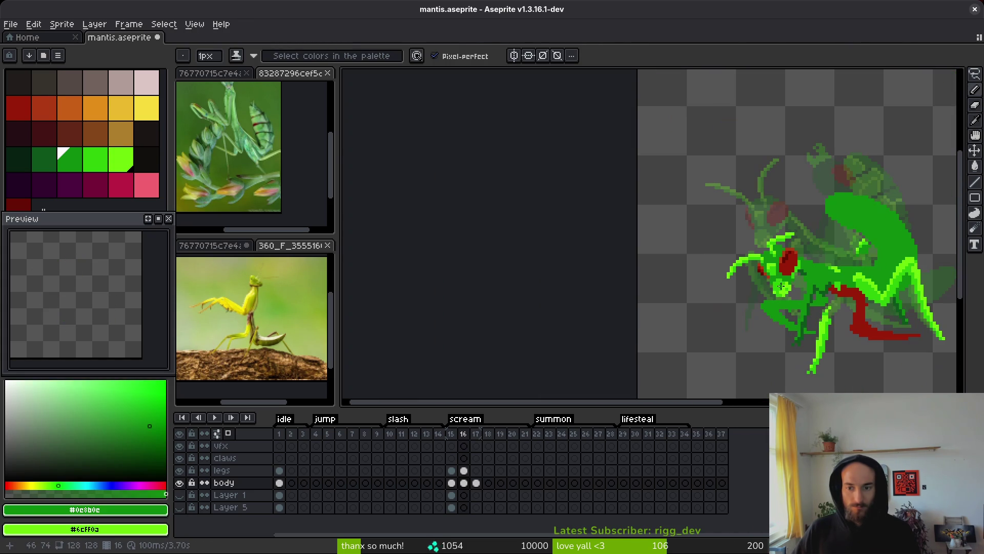
{"action": "scroll", "coordinate": [766, 265], "scroll_direction": "up", "scroll_amount": 3}
{"action": "left_click", "coordinate": [790, 273], "text": "alt"}
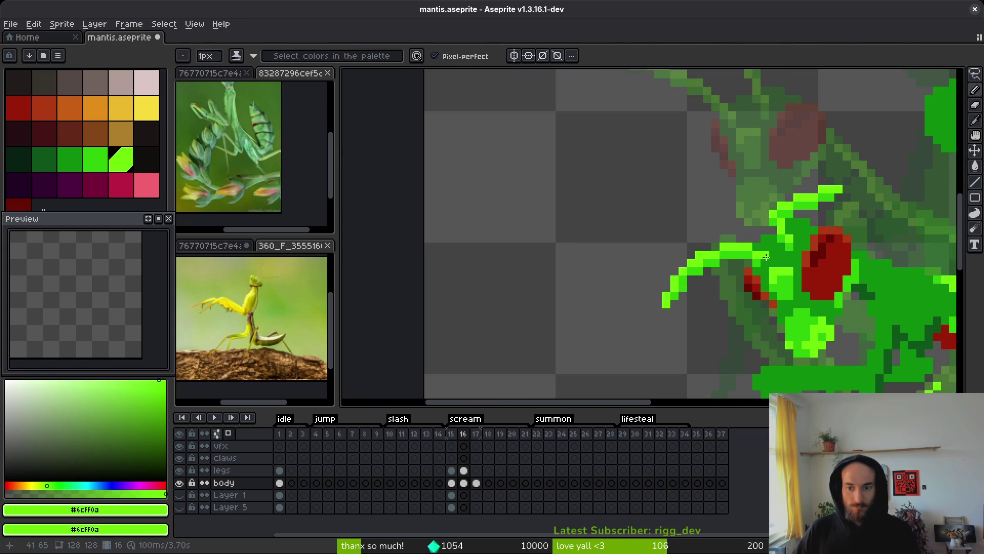
{"action": "scroll", "coordinate": [790, 273], "scroll_direction": "down", "scroll_amount": 2}
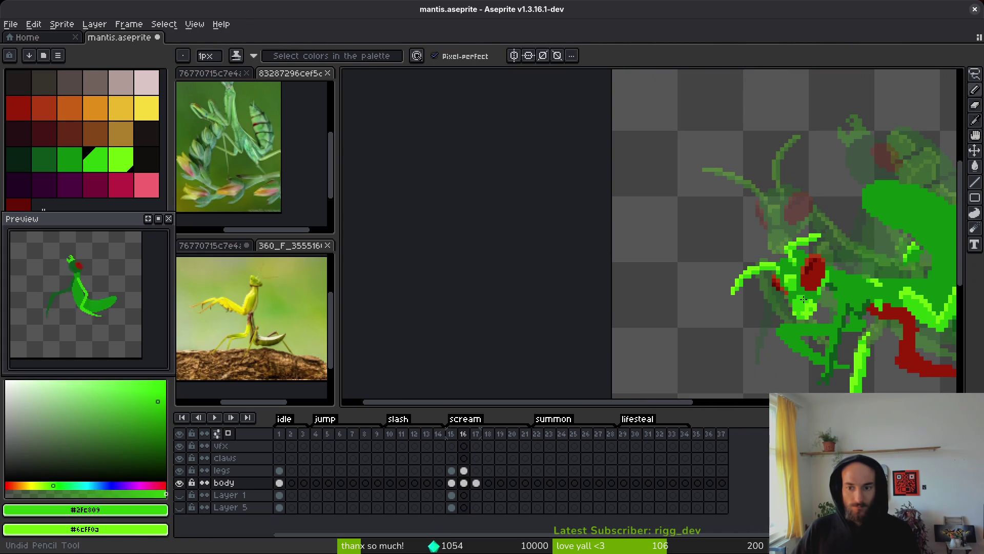
{"action": "scroll", "coordinate": [733, 263], "scroll_direction": "up", "scroll_amount": 3}
{"action": "scroll", "coordinate": [733, 263], "scroll_direction": "down", "scroll_amount": 1}
{"action": "scroll", "coordinate": [728, 270], "scroll_direction": "up", "scroll_amount": 1}
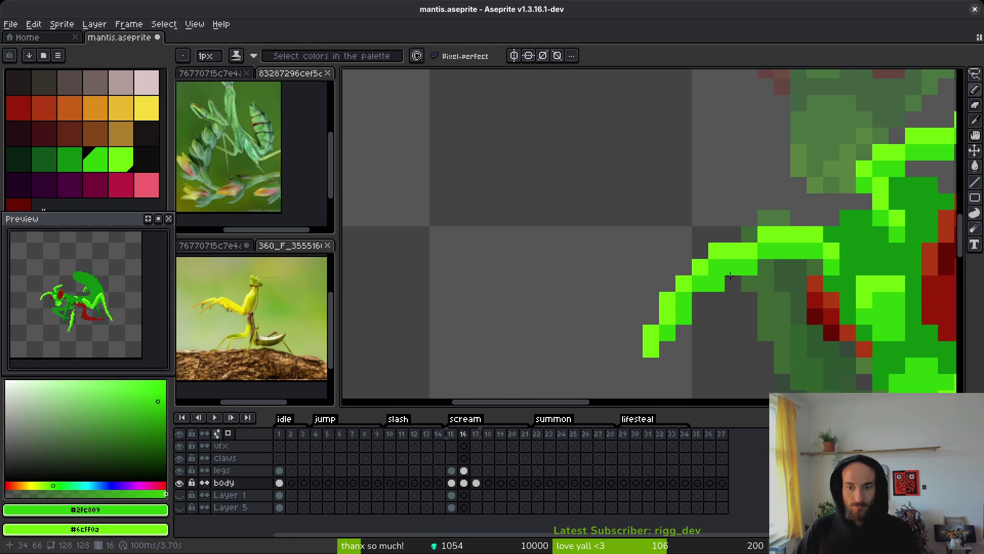
{"action": "key", "text": "e"}
{"action": "scroll", "coordinate": [722, 322], "scroll_direction": "down", "scroll_amount": 5}
{"action": "scroll", "coordinate": [732, 312], "scroll_direction": "up", "scroll_amount": 4}
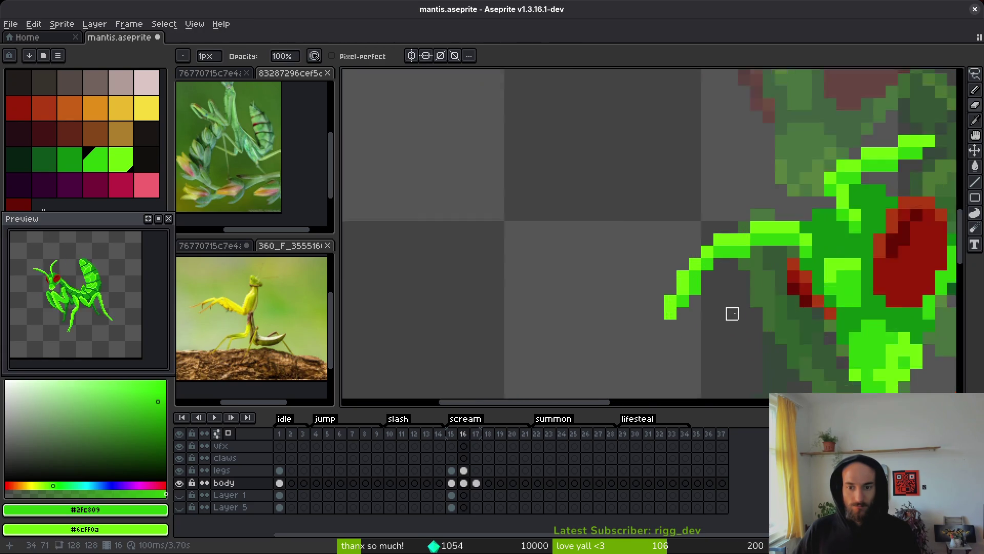
{"action": "scroll", "coordinate": [743, 305], "scroll_direction": "down", "scroll_amount": 5}
Save mantis.aseprite.
{"action": "key", "text": "ctrl+s"}
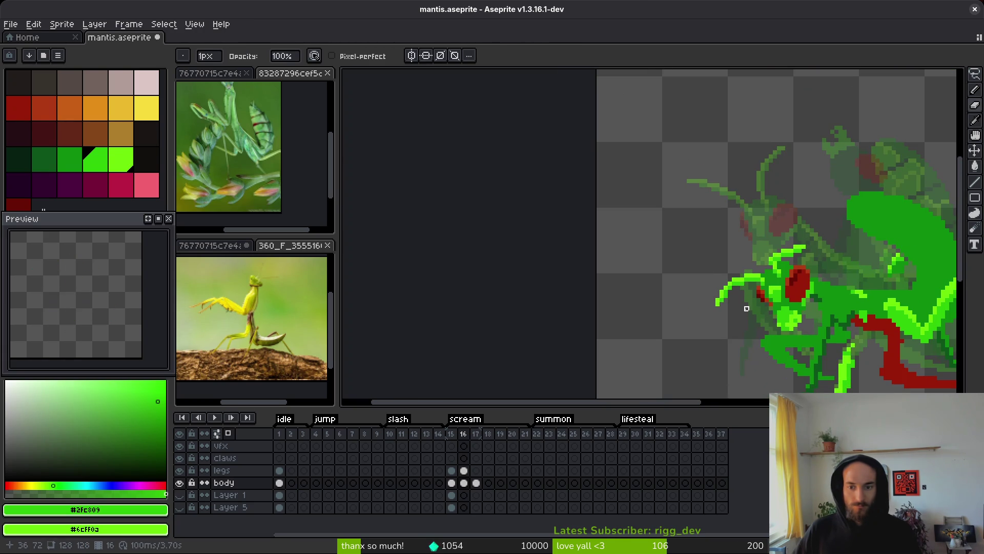
{"action": "scroll", "coordinate": [733, 305], "scroll_direction": "up", "scroll_amount": 1}
{"action": "scroll", "coordinate": [721, 283], "scroll_direction": "down", "scroll_amount": 1}
{"action": "scroll", "coordinate": [721, 282], "scroll_direction": "up", "scroll_amount": 1}
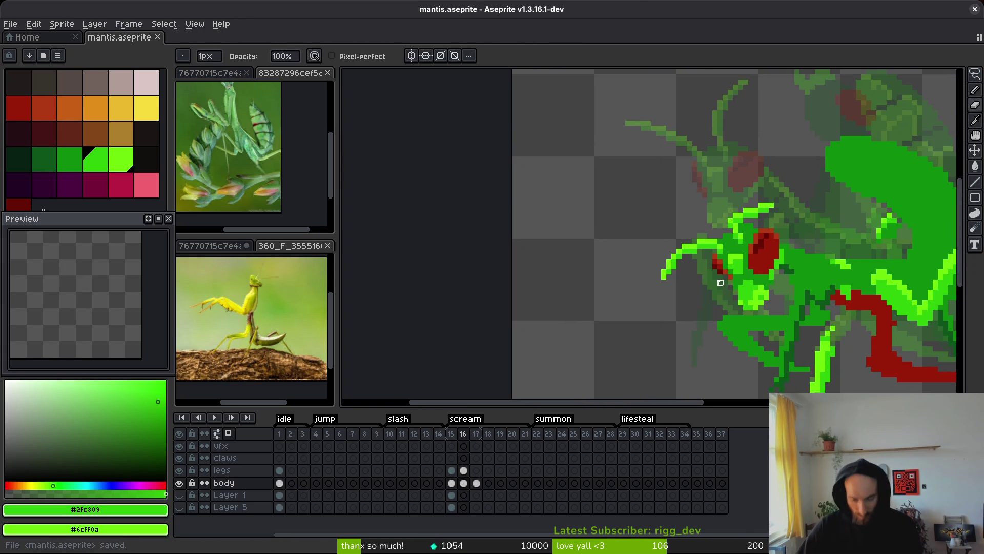
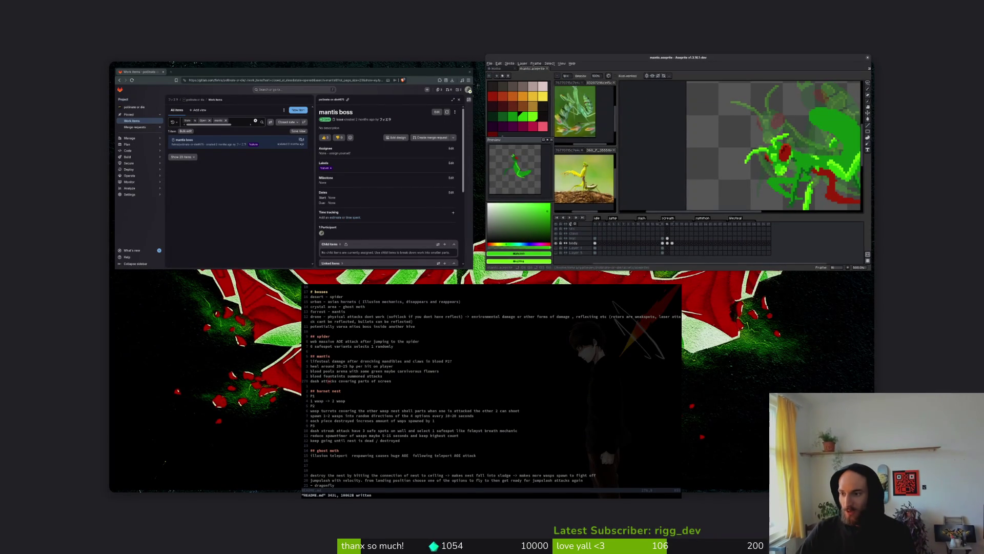
Maximize the editor, pick the sprite's red as the drawing colour, and save the sprite file.
{"action": "key", "text": "super+f"}
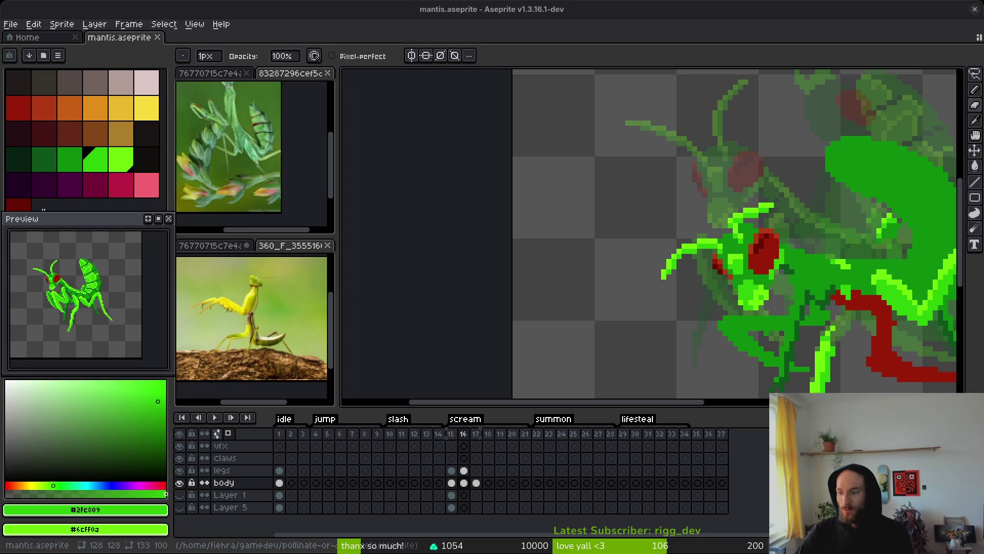
{"action": "scroll", "coordinate": [812, 323], "scroll_direction": "down", "scroll_amount": 2}
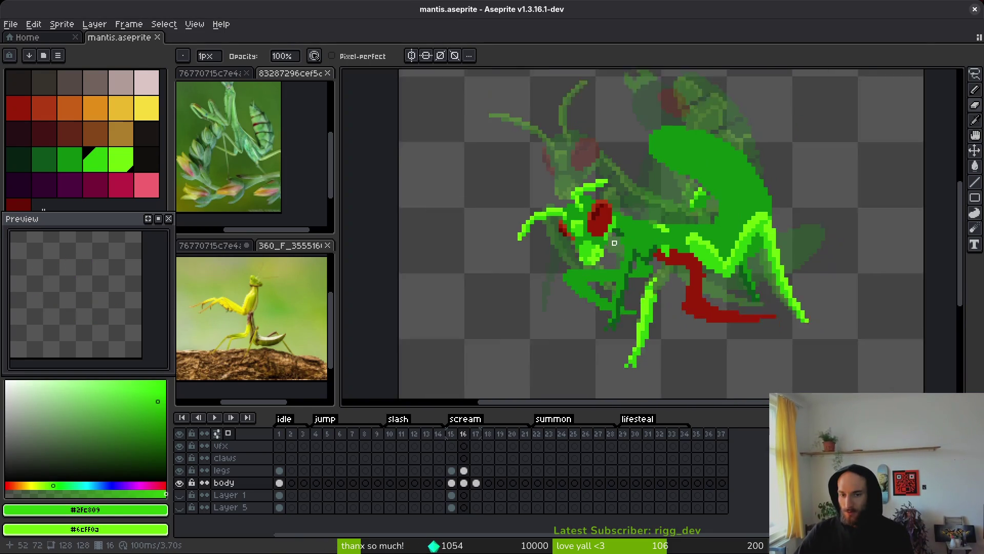
{"action": "scroll", "coordinate": [648, 276], "scroll_direction": "up", "scroll_amount": 2}
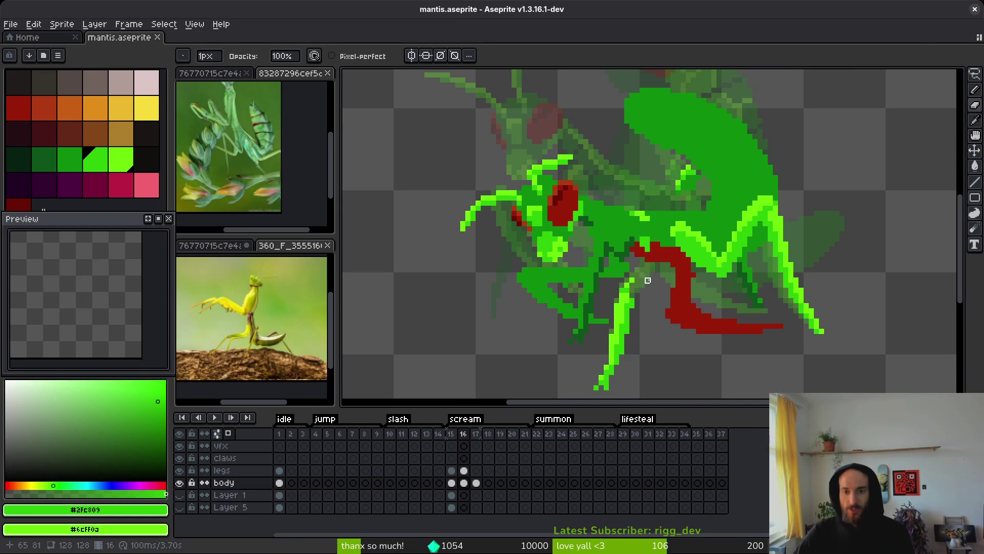
{"action": "scroll", "coordinate": [648, 275], "scroll_direction": "up", "scroll_amount": 3}
{"action": "left_click", "coordinate": [637, 253], "text": "alt"}
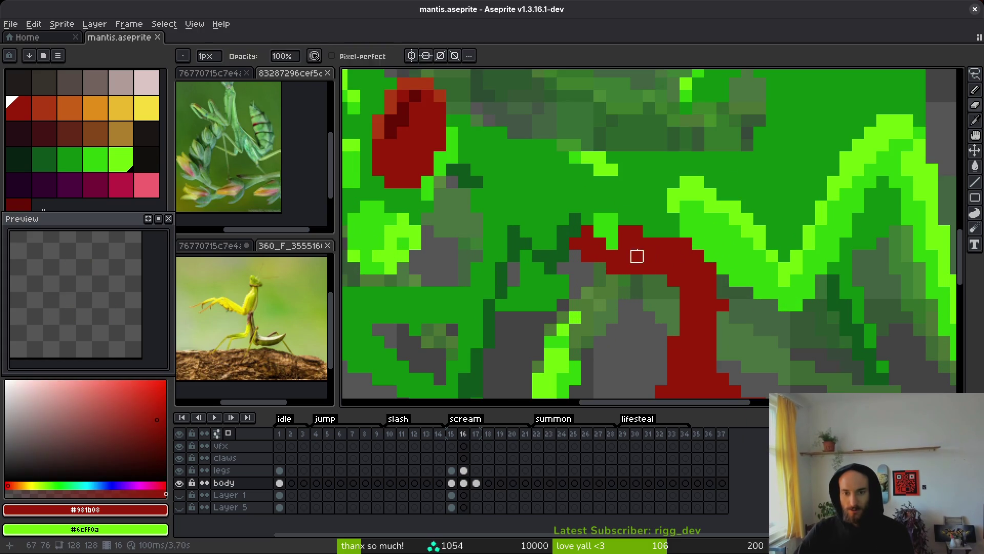
{"action": "scroll", "coordinate": [630, 265], "scroll_direction": "down", "scroll_amount": 3}
{"action": "scroll", "coordinate": [631, 265], "scroll_direction": "up", "scroll_amount": 3}
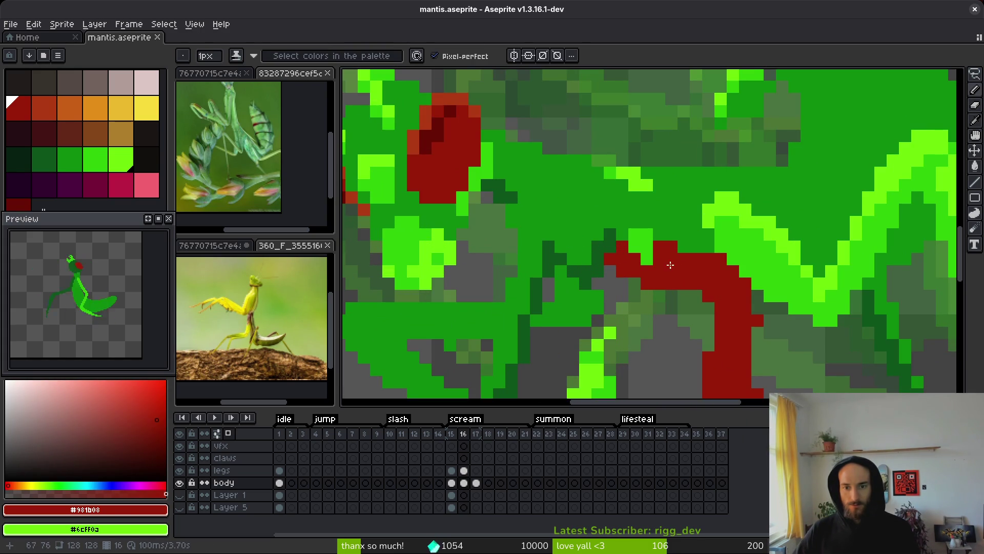
{"action": "scroll", "coordinate": [585, 238], "scroll_direction": "down", "scroll_amount": 3}
{"action": "scroll", "coordinate": [590, 241], "scroll_direction": "up", "scroll_amount": 3}
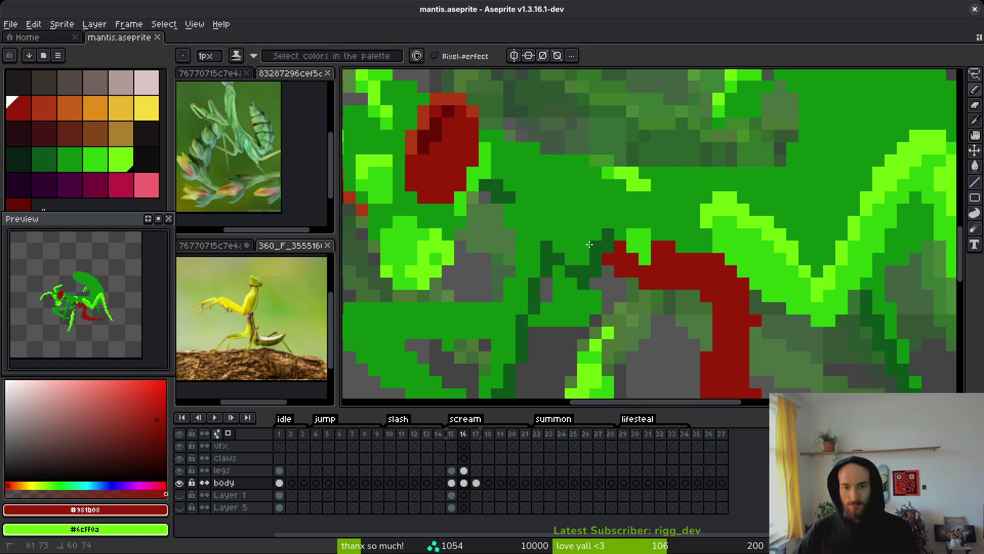
{"action": "scroll", "coordinate": [591, 245], "scroll_direction": "down", "scroll_amount": 3}
{"action": "key", "text": "ctrl+s"}
{"action": "scroll", "coordinate": [675, 275], "scroll_direction": "down", "scroll_amount": 1}
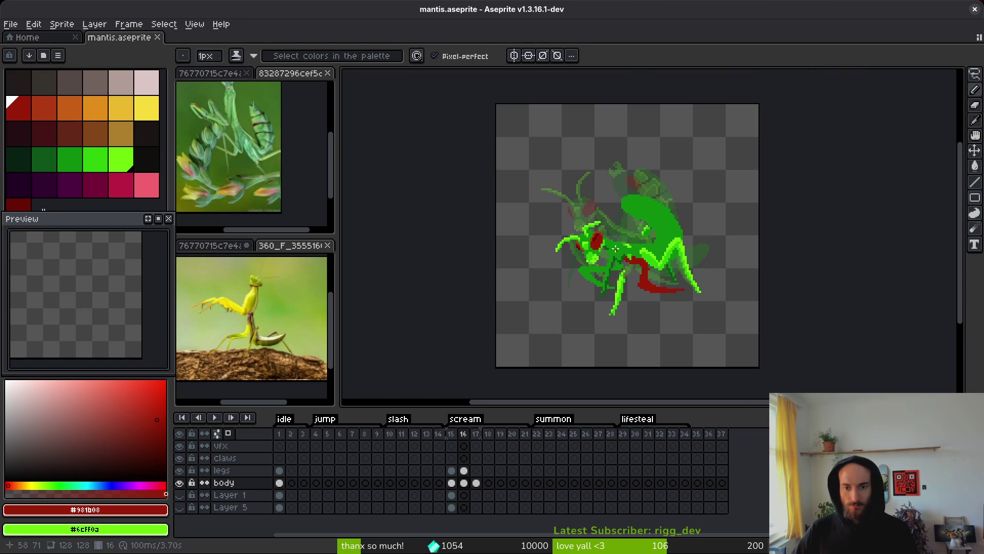
{"action": "scroll", "coordinate": [608, 244], "scroll_direction": "up", "scroll_amount": 3}
Lasso-select the mantis head and apply its transform.
{"action": "key", "text": "q"}
{"action": "mouse_move", "coordinate": [611, 169]}
{"action": "left_mouse_down"}
{"action": "mouse_move", "coordinate": [446, 304]}
{"action": "mouse_move", "coordinate": [558, 307]}
{"action": "left_mouse_up"}
{"action": "mouse_move", "coordinate": [582, 304]}
{"action": "left_mouse_down"}
{"action": "mouse_move", "coordinate": [558, 307]}
{"action": "mouse_move", "coordinate": [419, 234]}
{"action": "mouse_move", "coordinate": [617, 168]}
{"action": "mouse_move", "coordinate": [589, 267]}
{"action": "mouse_move", "coordinate": [578, 267]}
{"action": "left_mouse_up"}
{"action": "key", "text": "Return"}
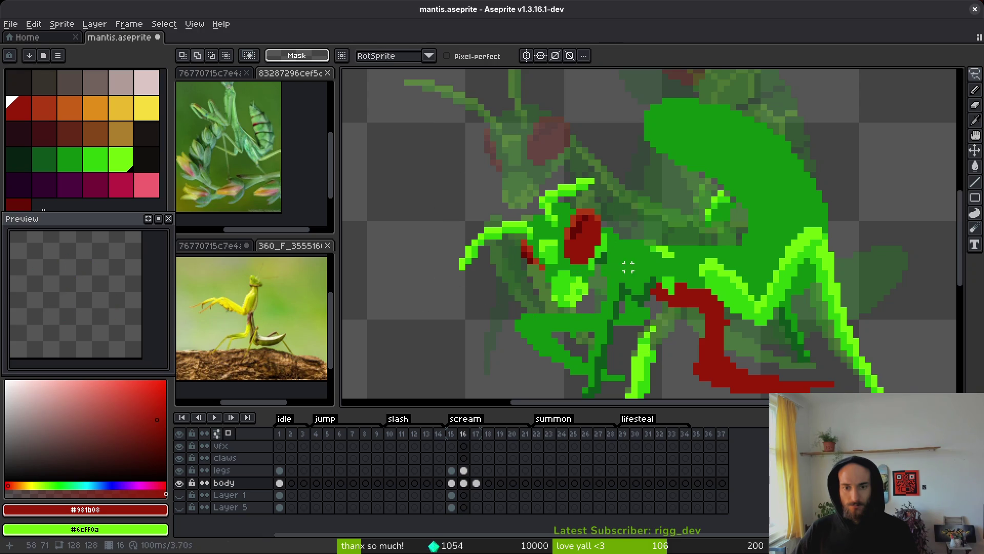
{"action": "scroll", "coordinate": [578, 205], "scroll_direction": "up", "scroll_amount": 3}
Sample the body's dark green and draw a dark green line beside the eye.
{"action": "key", "text": "i"}
{"action": "left_click", "coordinate": [578, 205]}
{"action": "key", "text": "b"}
{"action": "scroll", "coordinate": [586, 226], "scroll_direction": "down", "scroll_amount": 1}
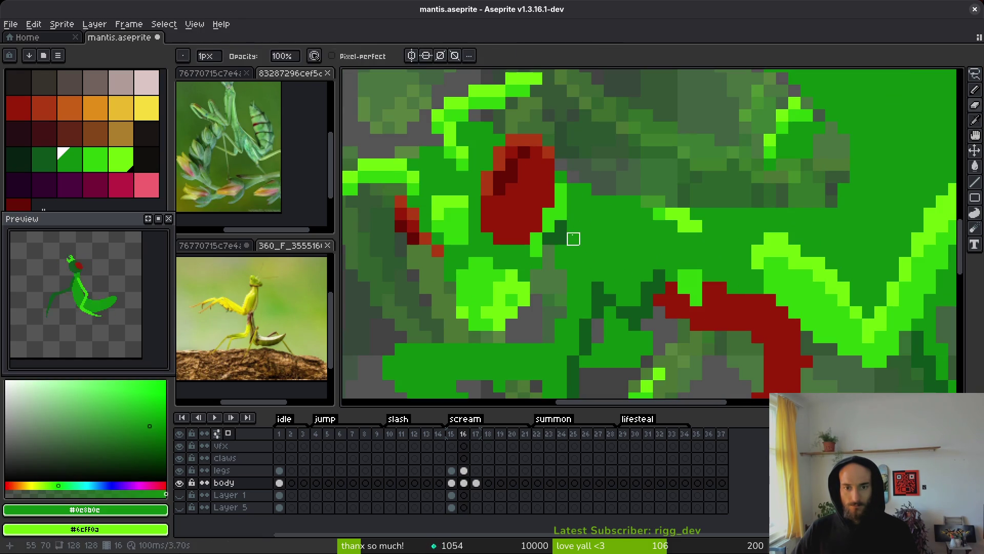
{"action": "scroll", "coordinate": [594, 246], "scroll_direction": "down", "scroll_amount": 4}
{"action": "scroll", "coordinate": [598, 253], "scroll_direction": "up", "scroll_amount": 5}
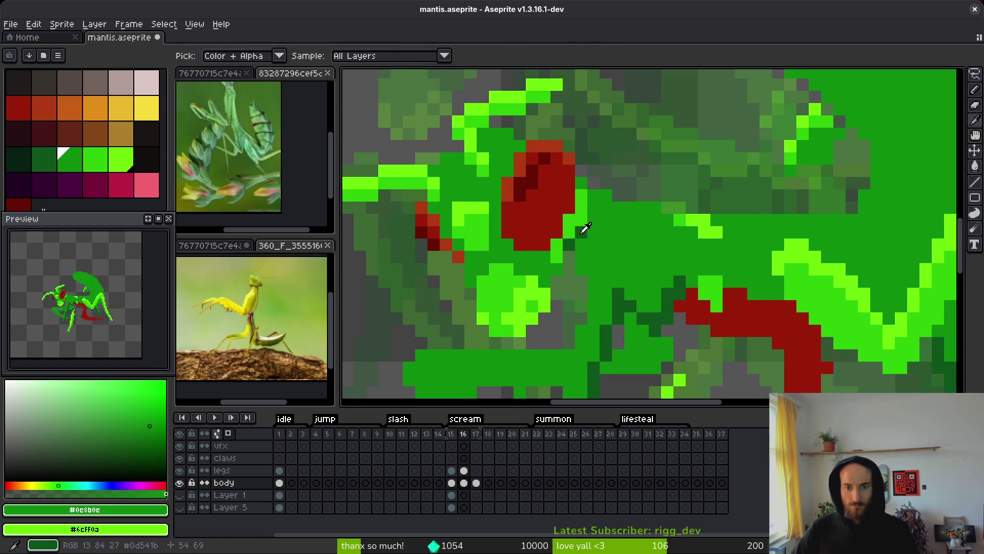
{"action": "left_click", "coordinate": [584, 226], "text": "alt"}
{"action": "left_click_drag", "start_coordinate": [594, 233], "coordinate": [595, 200]}
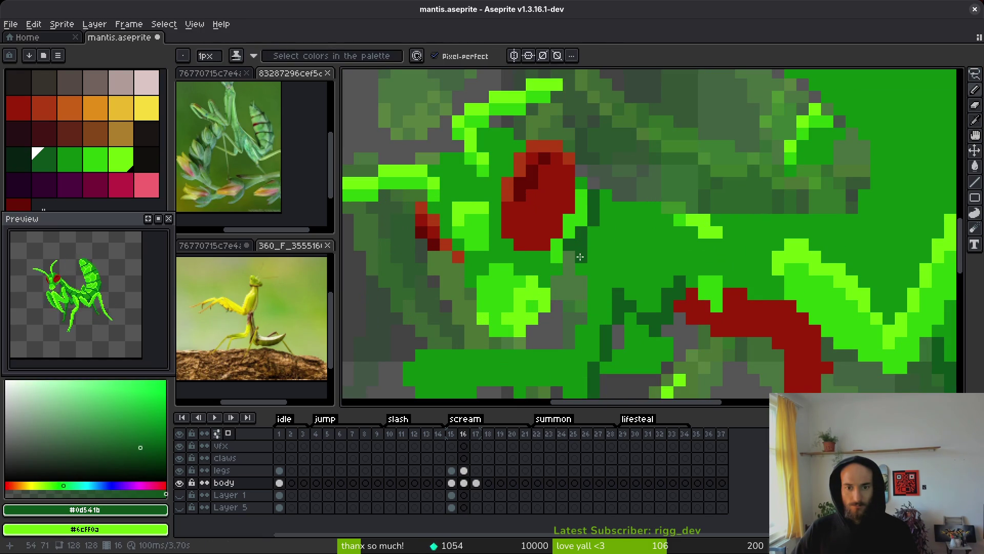
{"action": "scroll", "coordinate": [580, 254], "scroll_direction": "down", "scroll_amount": 3}
{"action": "scroll", "coordinate": [583, 250], "scroll_direction": "up", "scroll_amount": 3}
{"action": "key", "text": "e"}
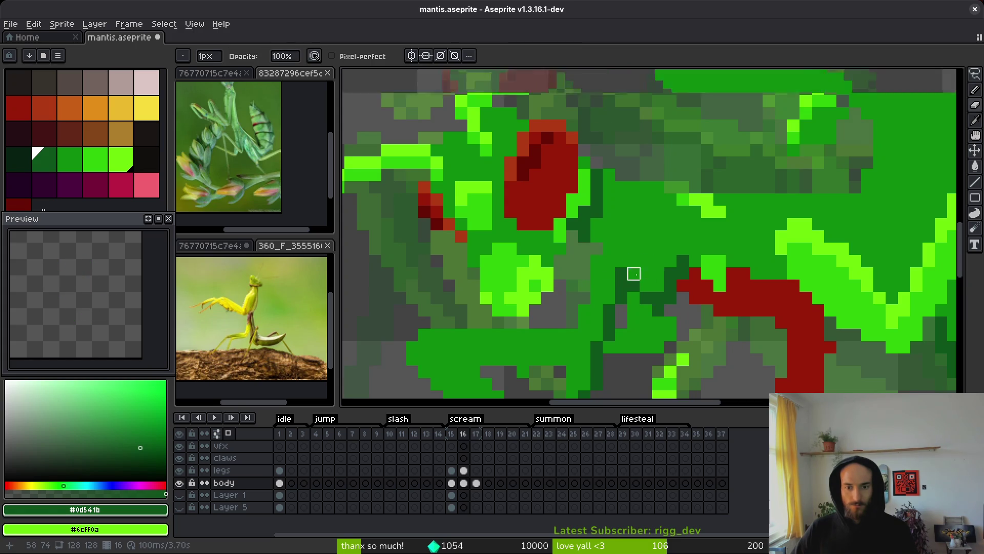
{"action": "scroll", "coordinate": [624, 272], "scroll_direction": "up", "scroll_amount": 1}
{"action": "scroll", "coordinate": [591, 239], "scroll_direction": "down", "scroll_amount": 3}
{"action": "scroll", "coordinate": [648, 263], "scroll_direction": "up", "scroll_amount": 3}
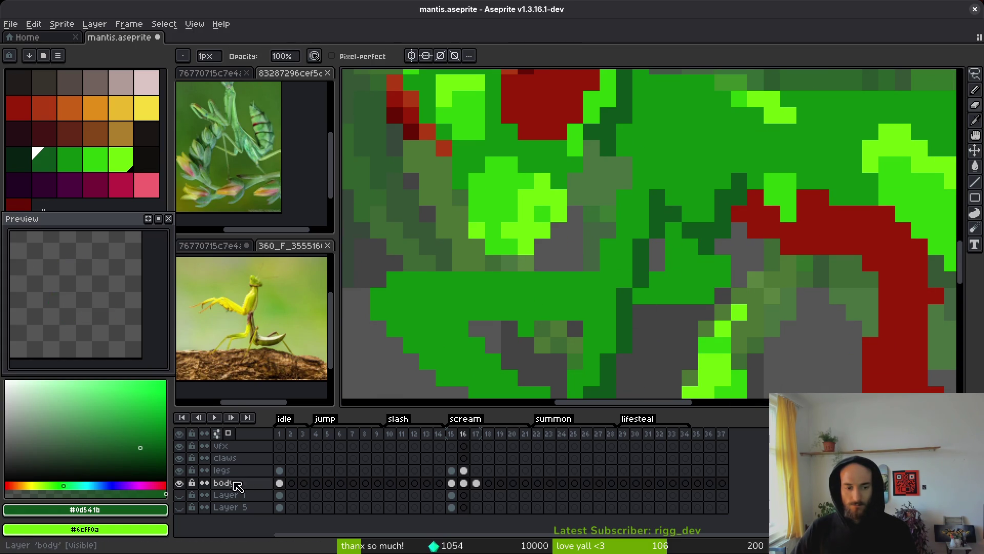
Hide the legs layer, sample the body green, and pan to the body's underside.
{"action": "left_click", "coordinate": [179, 470]}
{"action": "scroll", "coordinate": [689, 273], "scroll_direction": "up", "scroll_amount": 2}
{"action": "left_click", "coordinate": [641, 242], "text": "alt"}
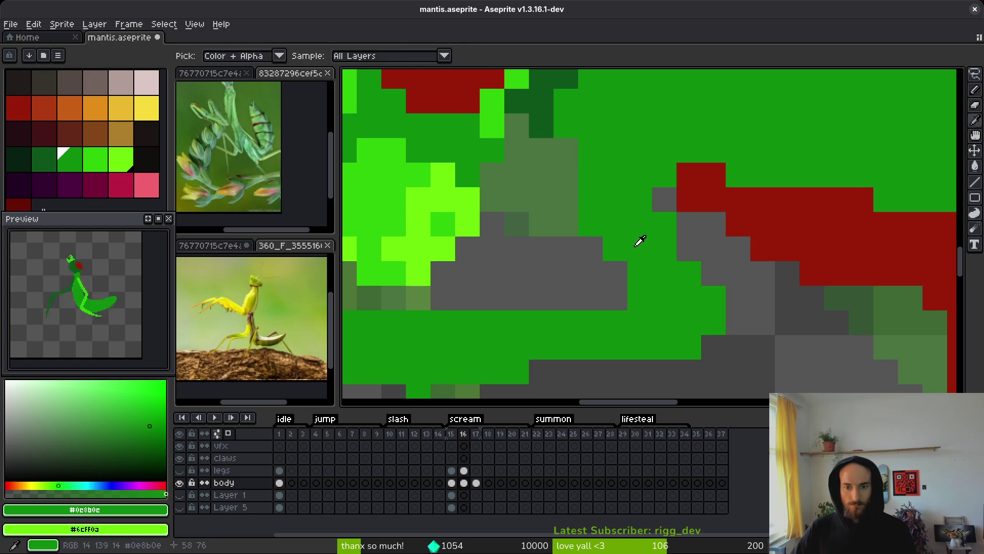
{"action": "left_click_drag", "start_coordinate": [713, 271], "coordinate": [683, 176]}
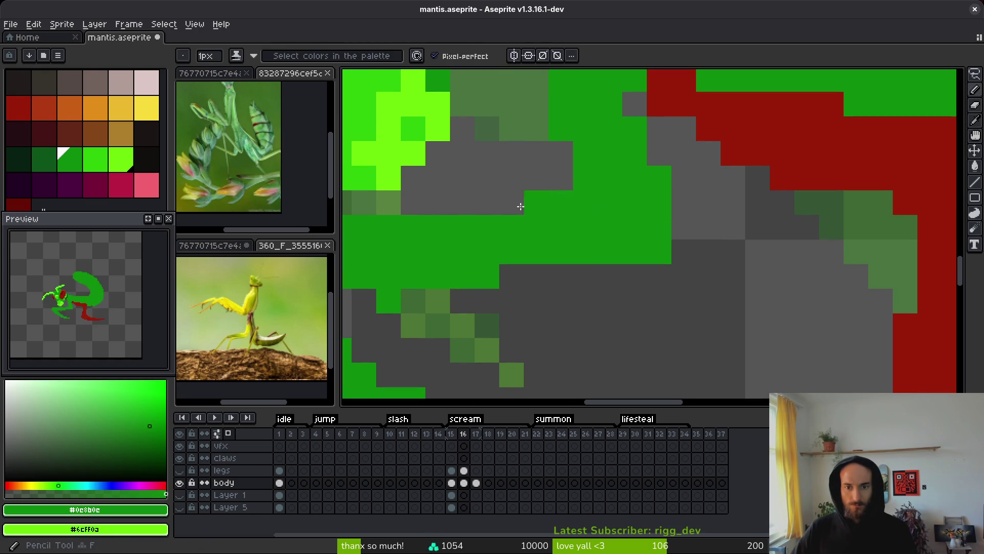
{"action": "left_click_drag", "start_coordinate": [659, 247], "coordinate": [793, 222]}
Erase stray green pixels and paint new green pixels along the lower body edge.
{"action": "key", "text": "f"}
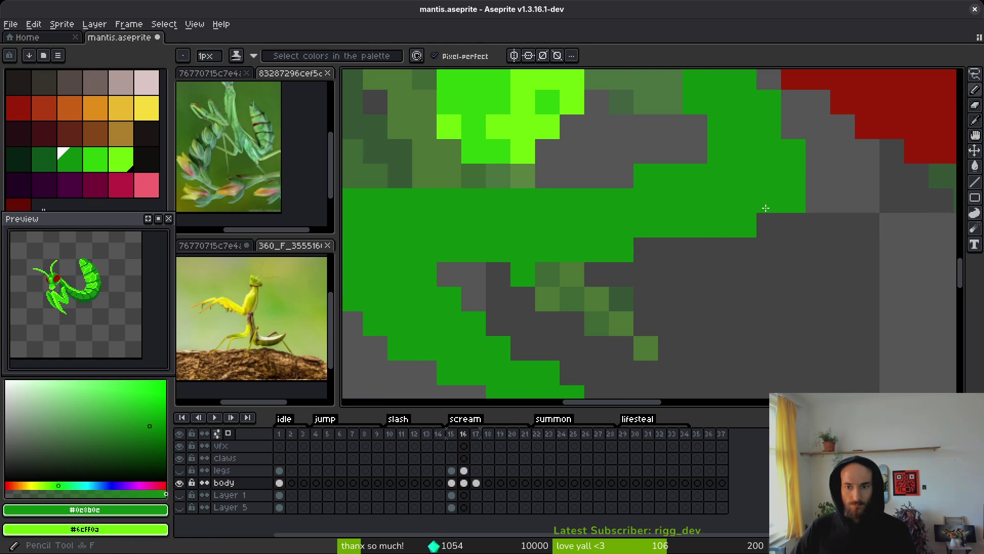
{"action": "scroll", "coordinate": [769, 226], "scroll_direction": "down", "scroll_amount": 8}
{"action": "scroll", "coordinate": [702, 226], "scroll_direction": "up", "scroll_amount": 6}
{"action": "key", "text": "e"}
{"action": "left_click_drag", "start_coordinate": [702, 226], "coordinate": [685, 226]}
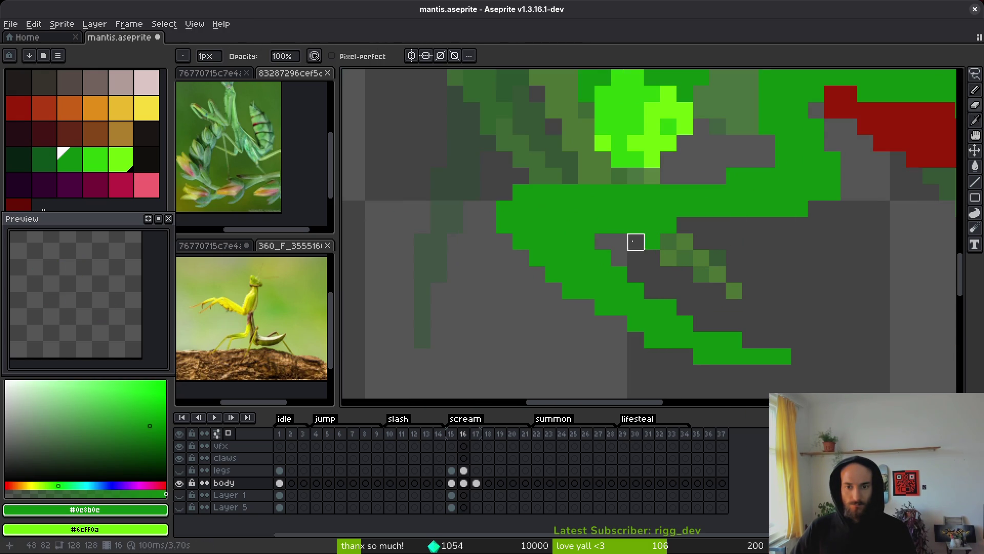
{"action": "key", "text": "f"}
{"action": "left_click_drag", "start_coordinate": [702, 175], "coordinate": [718, 176]}
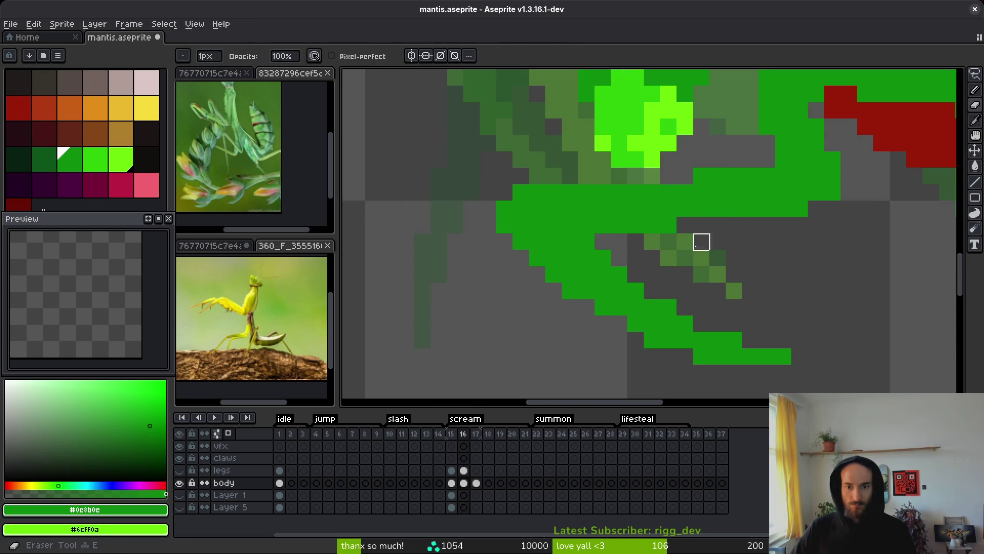
{"action": "scroll", "coordinate": [699, 240], "scroll_direction": "down", "scroll_amount": 4}
{"action": "scroll", "coordinate": [725, 285], "scroll_direction": "up", "scroll_amount": 4}
Extend the green line with two end pixels and erase stray pixels at the bottom stroke.
{"action": "left_click", "coordinate": [720, 306]}
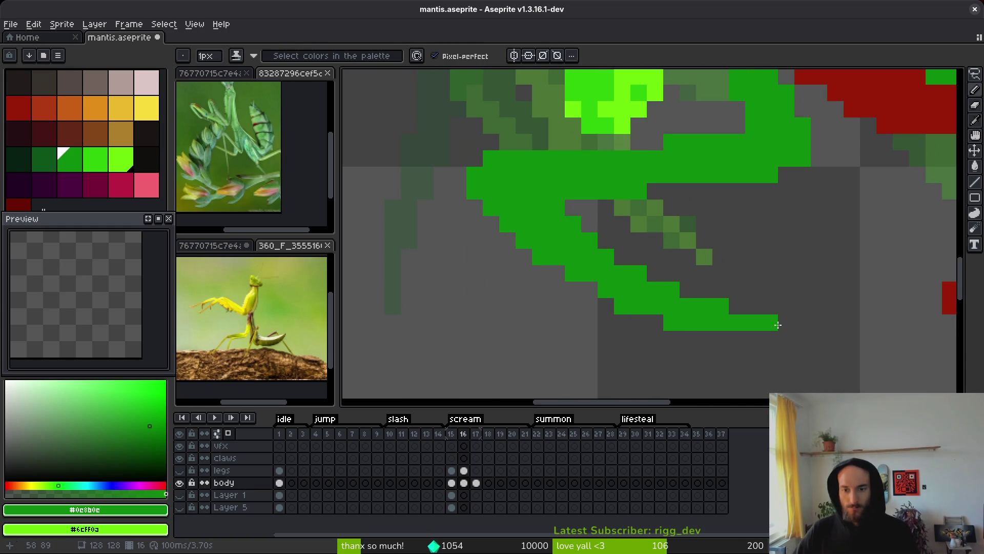
{"action": "left_click", "coordinate": [786, 322]}
{"action": "key", "text": "e"}
{"action": "left_click", "coordinate": [622, 306]}
{"action": "left_click", "coordinate": [671, 322]}
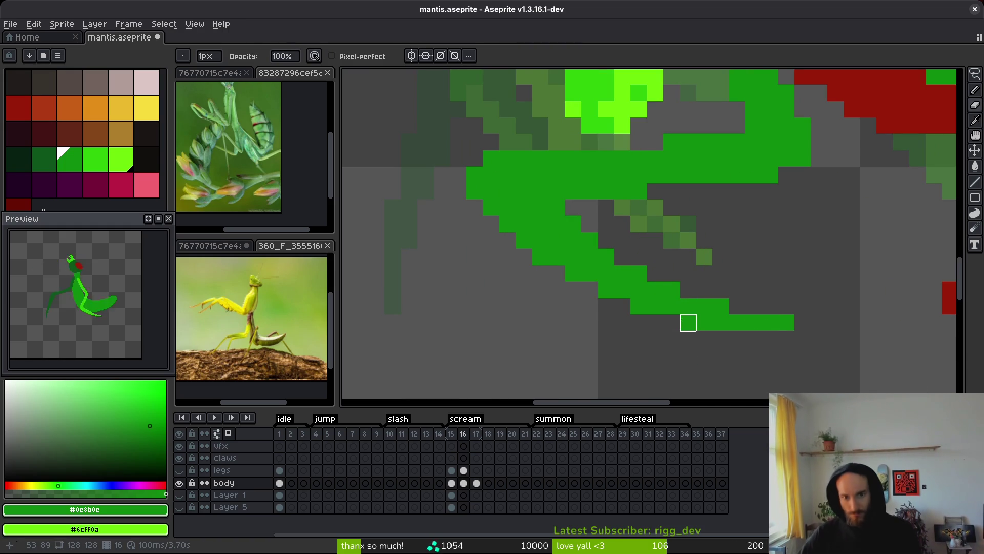
{"action": "scroll", "coordinate": [666, 266], "scroll_direction": "down", "scroll_amount": 3}
{"action": "scroll", "coordinate": [686, 253], "scroll_direction": "down", "scroll_amount": 2}
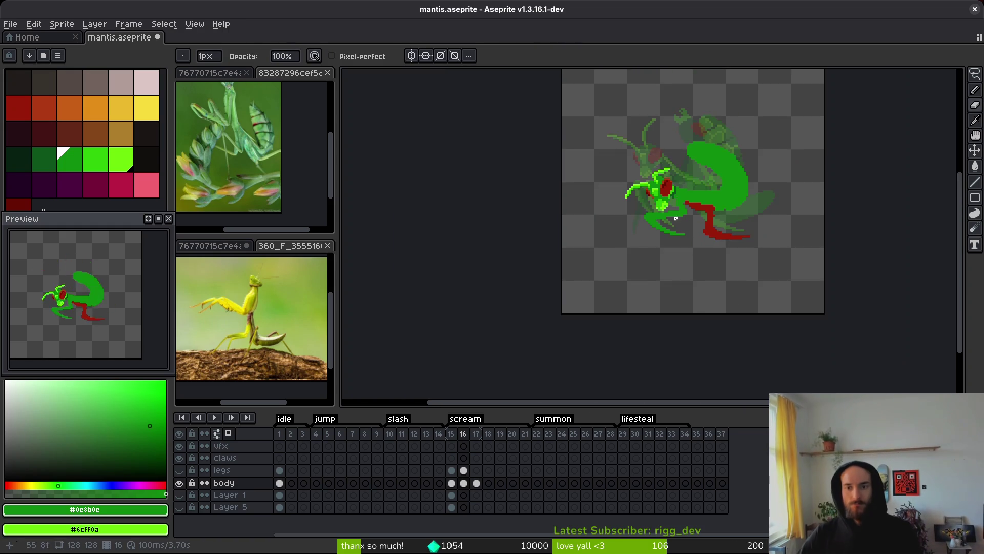
{"action": "scroll", "coordinate": [710, 169], "scroll_direction": "up", "scroll_amount": 4}
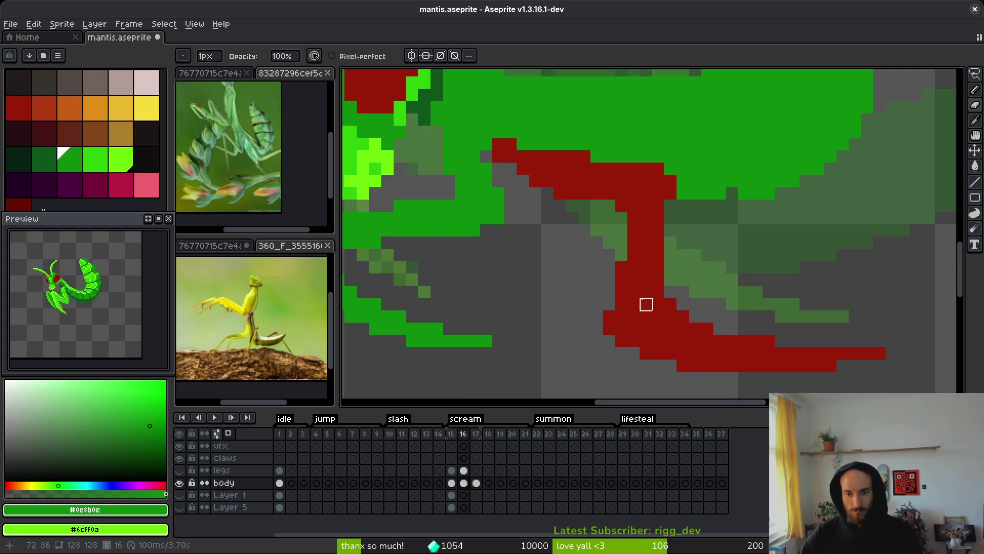
Pick the arm's red, add a red pixel, and erase a thin strip of the arm.
{"action": "left_click", "coordinate": [644, 285], "text": "alt"}
{"action": "left_click", "coordinate": [609, 304]}
{"action": "key", "text": "e"}
{"action": "mouse_move", "coordinate": [656, 280]}
{"action": "left_mouse_down"}
{"action": "mouse_move", "coordinate": [658, 304]}
{"action": "mouse_move", "coordinate": [670, 305]}
{"action": "left_mouse_up"}
{"action": "scroll", "coordinate": [819, 341], "scroll_direction": "down", "scroll_amount": 1}
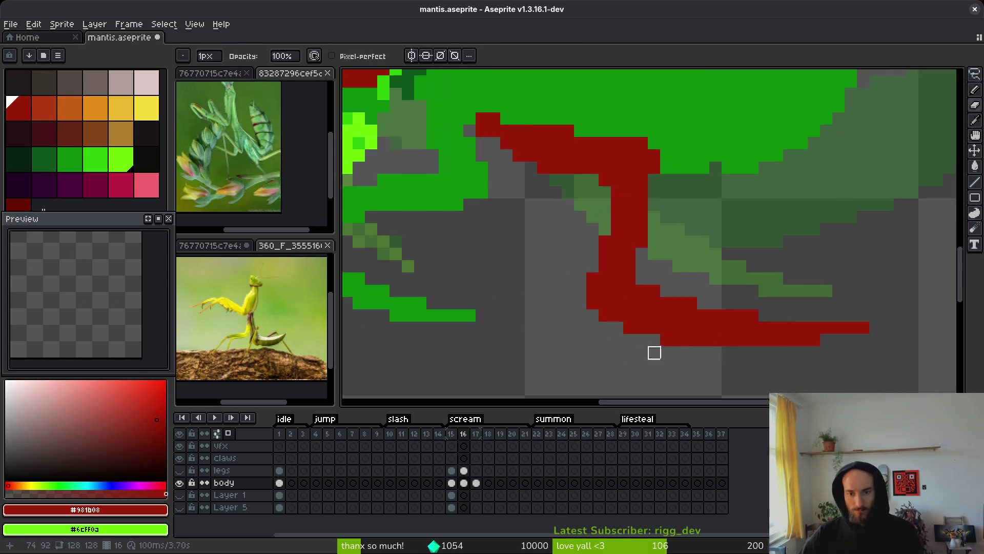
{"action": "key", "text": "b"}
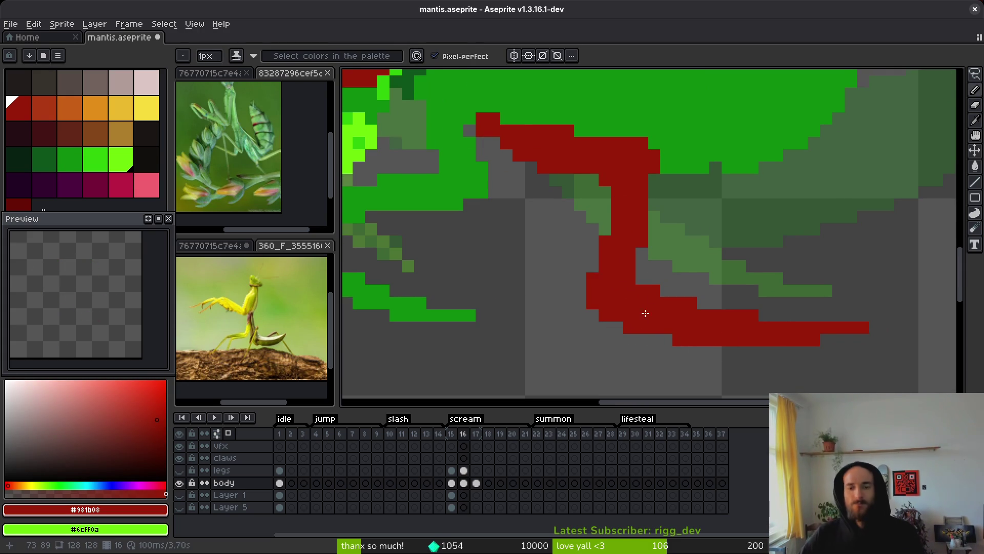
{"action": "scroll", "coordinate": [643, 315], "scroll_direction": "up", "scroll_amount": 2}
Reshape the red arm outline, adding pixels on its top edge and erasing stray red pixels.
{"action": "key", "text": "e"}
{"action": "left_click", "coordinate": [549, 215]}
{"action": "key", "text": "b"}
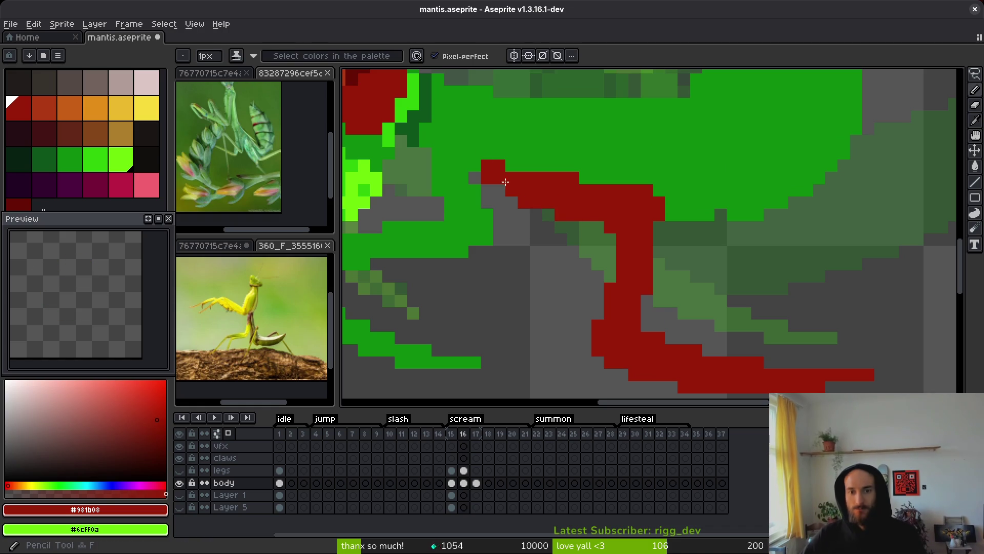
{"action": "left_click", "coordinate": [511, 165]}
{"action": "key", "text": "e"}
{"action": "key", "text": "b"}
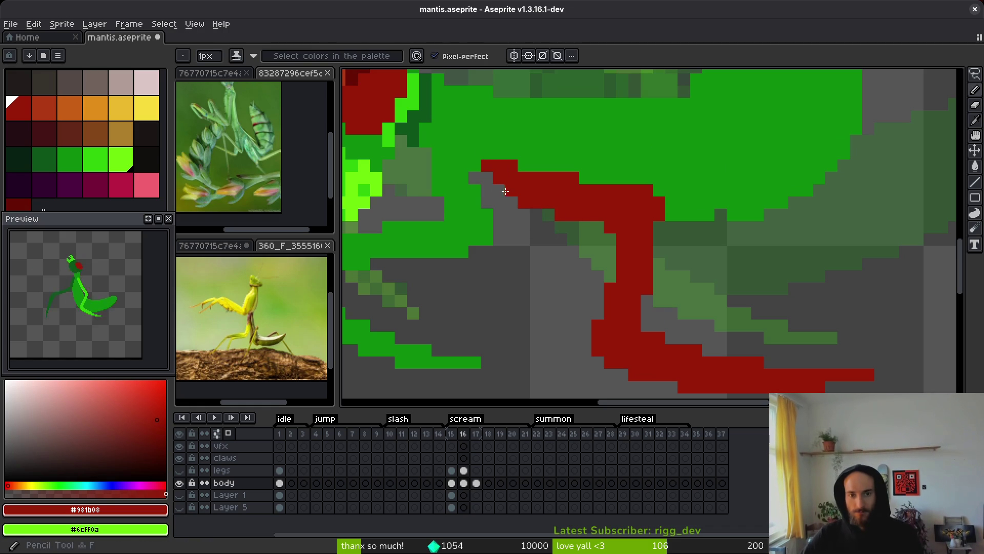
{"action": "left_click", "coordinate": [501, 189]}
{"action": "key", "text": "e"}
{"action": "left_click", "coordinate": [574, 177]}
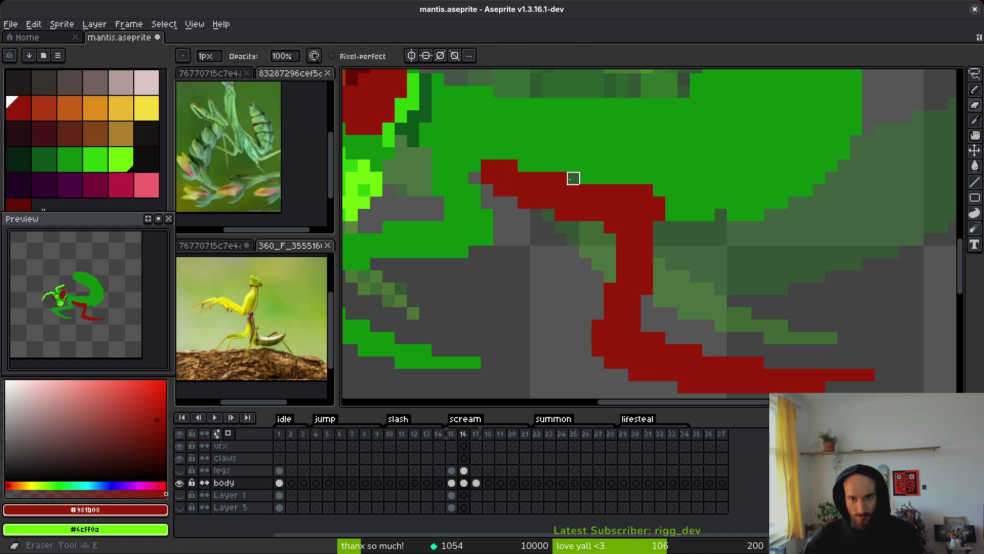
{"action": "left_click", "coordinate": [634, 191]}
{"action": "left_click", "coordinate": [647, 191]}
{"action": "left_click_drag", "start_coordinate": [659, 215], "coordinate": [660, 226]}
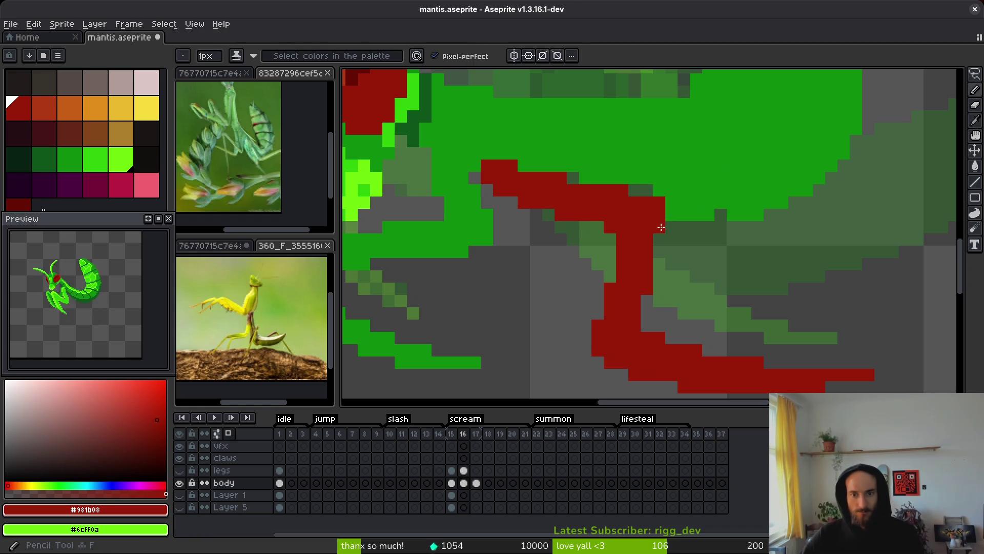
Fill the stray grey pixel with the abdomen's dark green and play the animation.
{"action": "key", "text": "i"}
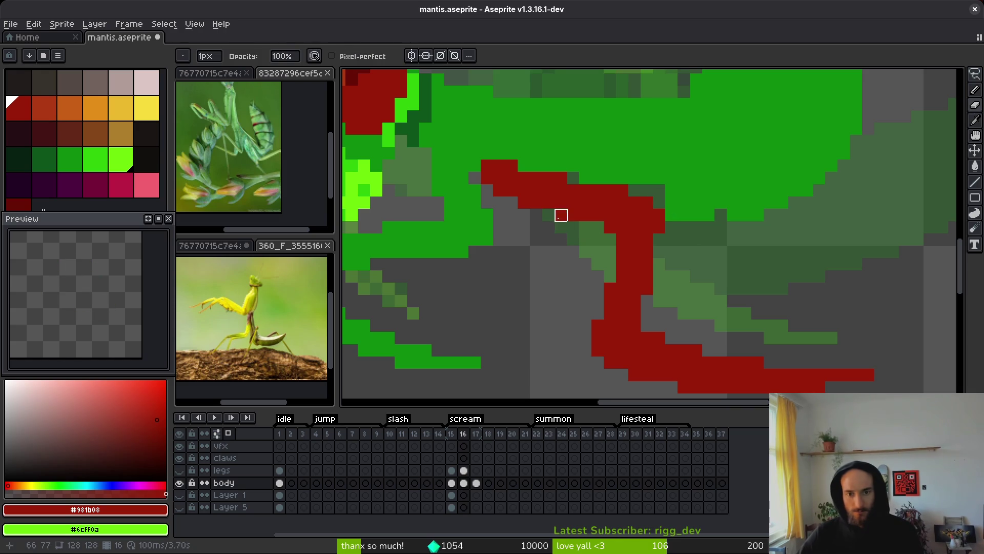
{"action": "left_click", "coordinate": [613, 146]}
{"action": "key", "text": "b"}
{"action": "left_click", "coordinate": [659, 191]}
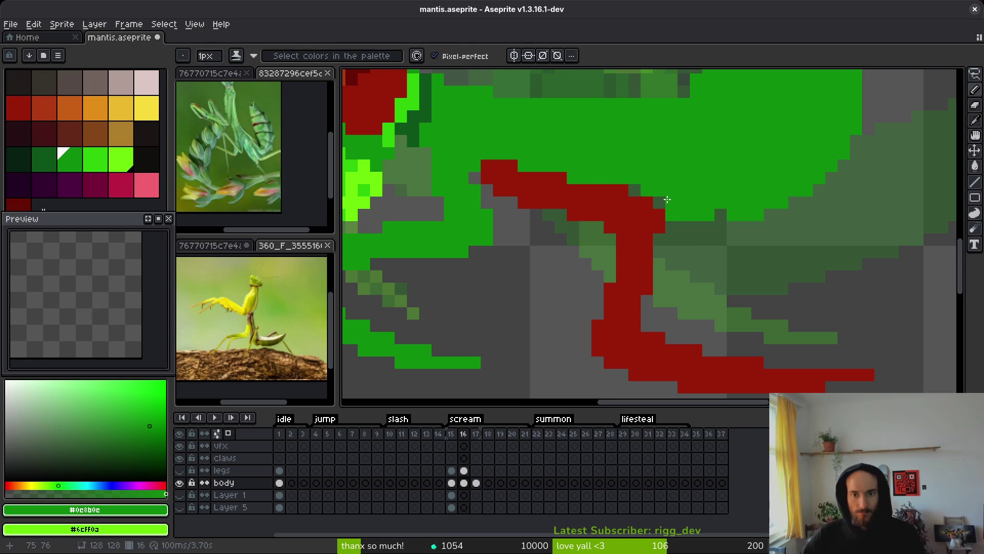
{"action": "key", "text": "Return"}
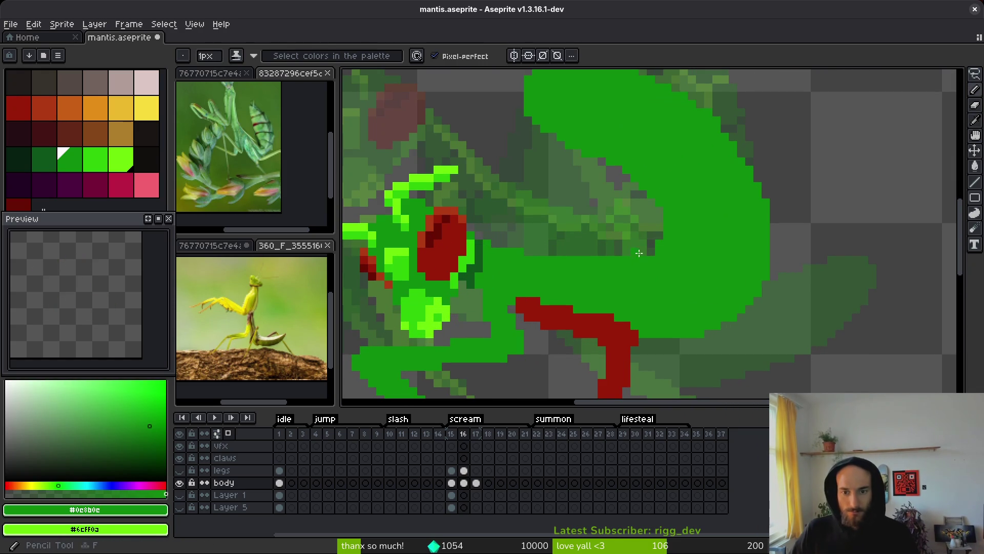
Lasso the green abdomen, move it down and to the right, and deselect.
{"action": "scroll", "coordinate": [685, 270], "scroll_direction": "down", "scroll_amount": 1}
{"action": "scroll", "coordinate": [673, 204], "scroll_direction": "up", "scroll_amount": 2}
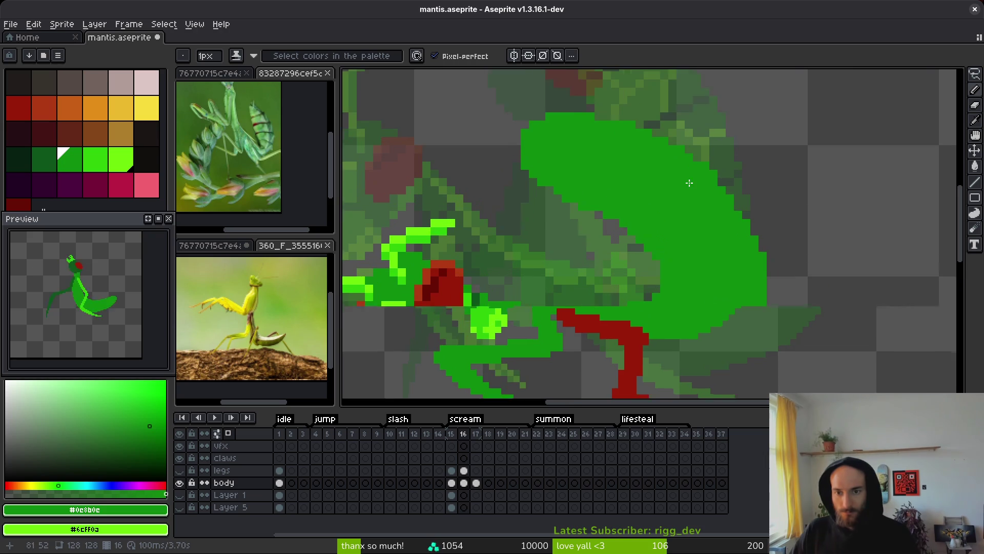
{"action": "key", "text": "e"}
{"action": "key", "text": "q"}
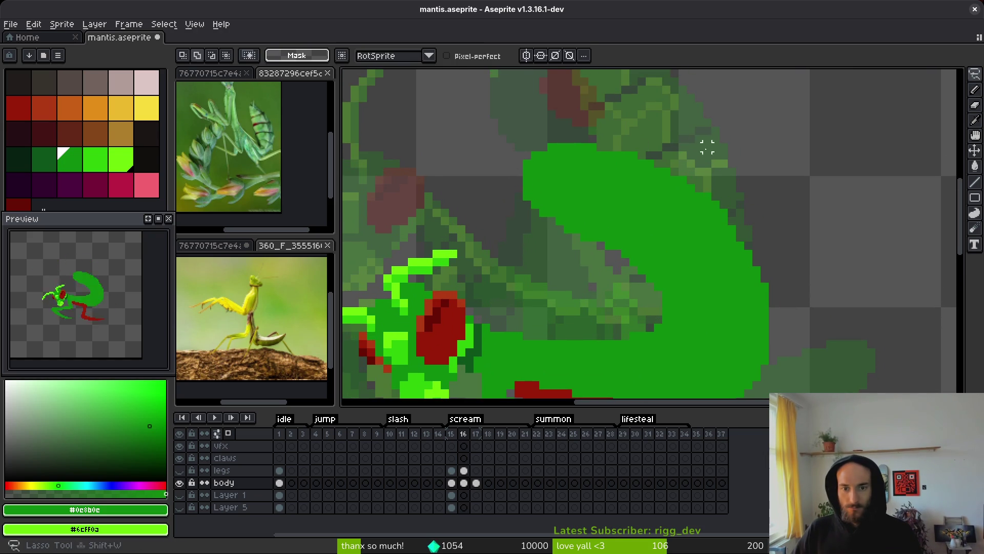
{"action": "left_click_drag", "start_coordinate": [707, 147], "coordinate": [720, 154]}
{"action": "mouse_move", "coordinate": [654, 207]}
{"action": "left_mouse_down"}
{"action": "mouse_move", "coordinate": [686, 232]}
{"action": "mouse_move", "coordinate": [672, 236]}
{"action": "left_mouse_up"}
{"action": "key", "text": "Return"}
{"action": "key", "text": "ctrl+d"}
{"action": "key", "text": "b"}
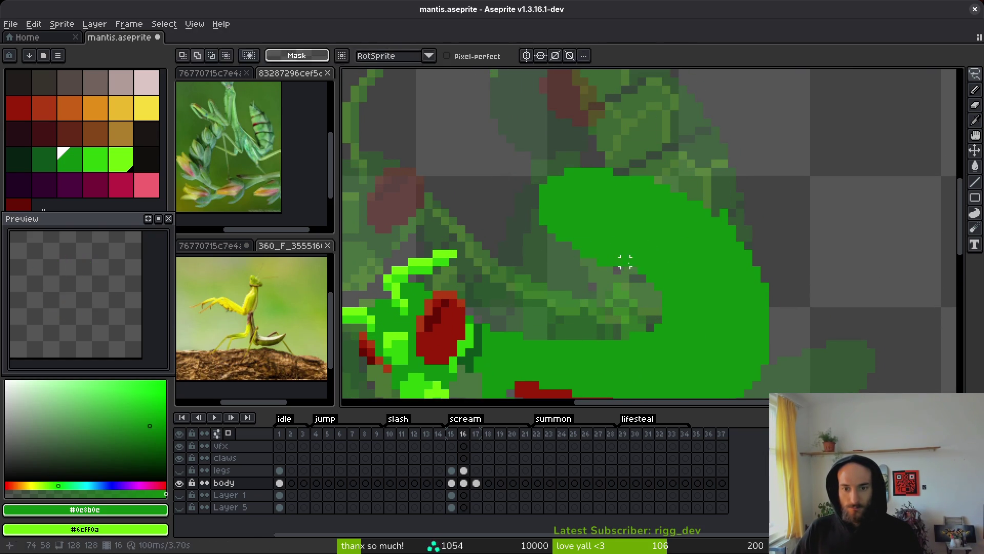
{"action": "scroll", "coordinate": [620, 270], "scroll_direction": "up", "scroll_amount": 2}
{"action": "scroll", "coordinate": [620, 270], "scroll_direction": "down", "scroll_amount": 3}
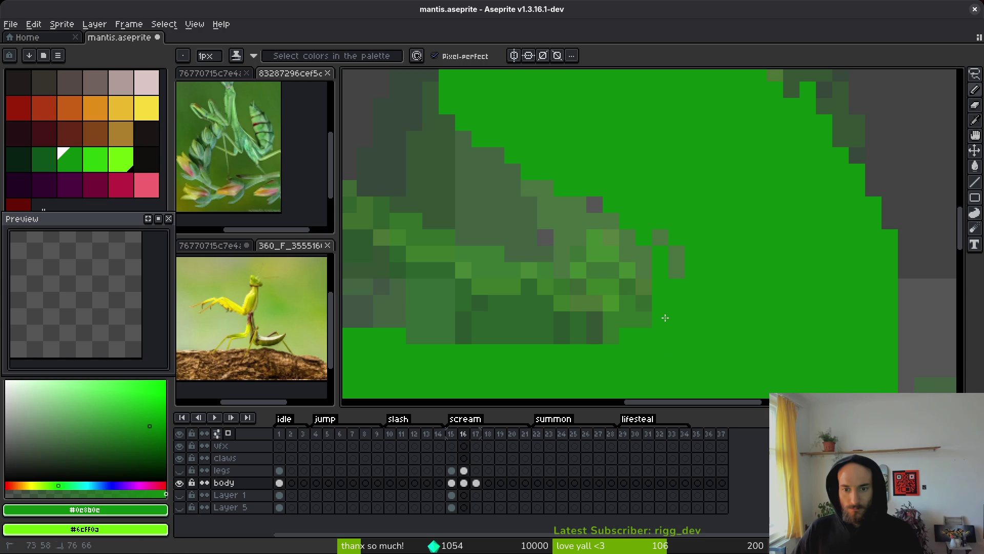
{"action": "scroll", "coordinate": [675, 297], "scroll_direction": "down", "scroll_amount": 4}
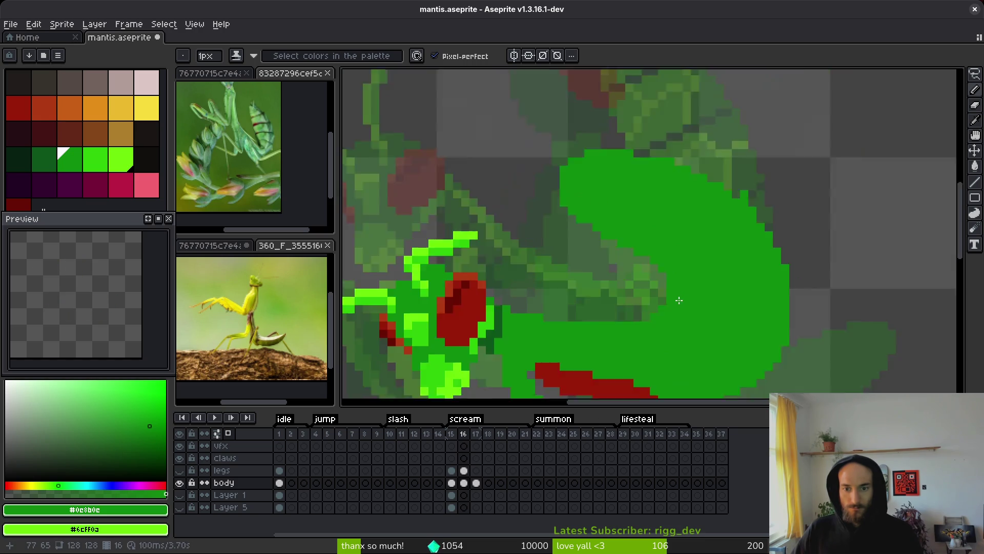
{"action": "scroll", "coordinate": [698, 310], "scroll_direction": "up", "scroll_amount": 1}
{"action": "scroll", "coordinate": [670, 303], "scroll_direction": "up", "scroll_amount": 1}
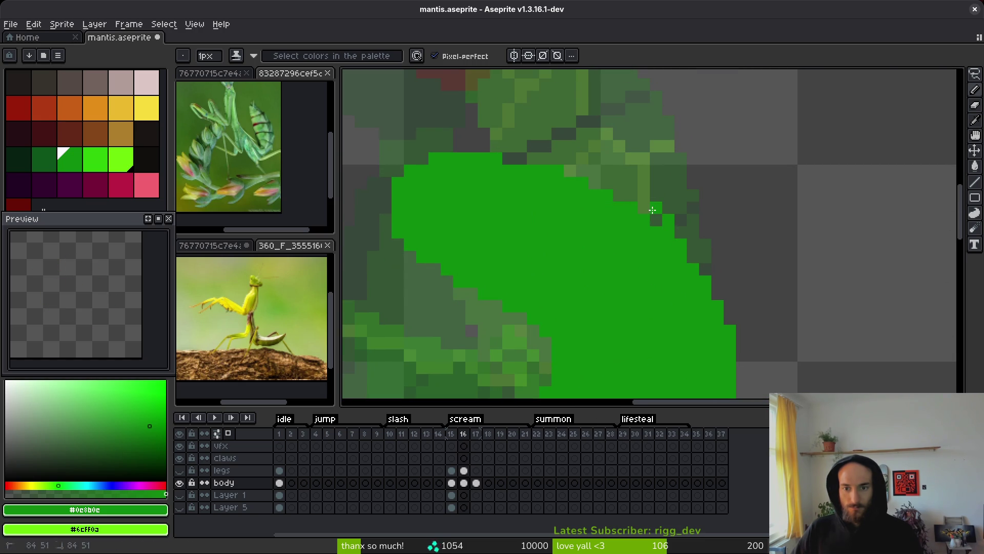
Lasso the abdomen again, nudge it slightly into place, and clear the selection.
{"action": "key", "text": "e"}
{"action": "scroll", "coordinate": [536, 155], "scroll_direction": "down", "scroll_amount": 1}
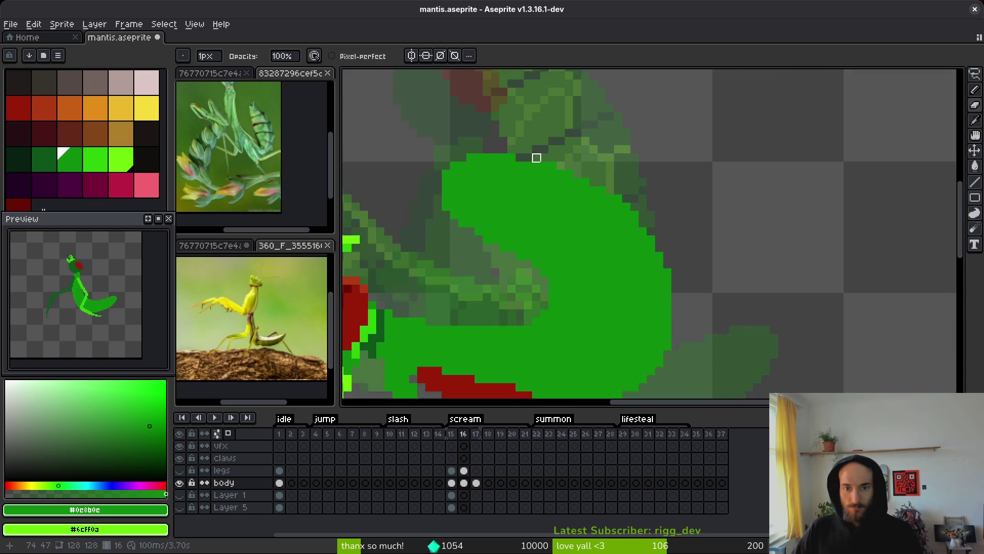
{"action": "scroll", "coordinate": [532, 159], "scroll_direction": "up", "scroll_amount": 1}
{"action": "key", "text": "b"}
{"action": "scroll", "coordinate": [544, 195], "scroll_direction": "down", "scroll_amount": 1}
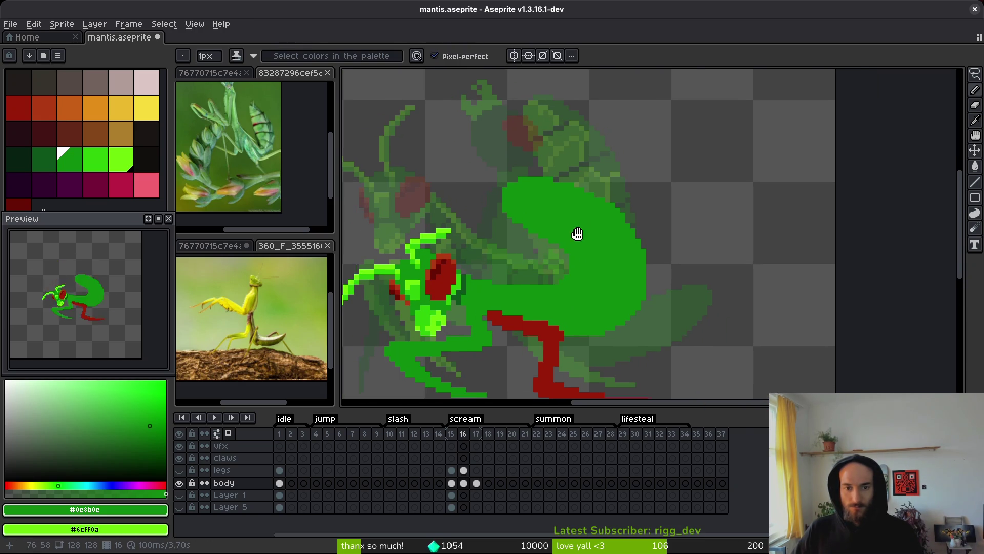
{"action": "scroll", "coordinate": [528, 158], "scroll_direction": "up", "scroll_amount": 1}
{"action": "scroll", "coordinate": [576, 246], "scroll_direction": "up", "scroll_amount": 1}
{"action": "key", "text": "e"}
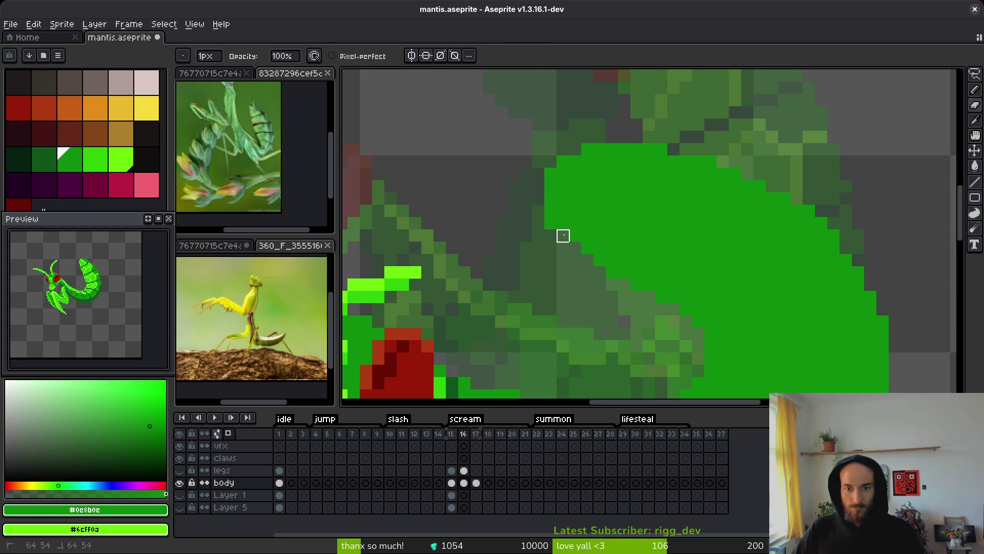
{"action": "scroll", "coordinate": [609, 193], "scroll_direction": "down", "scroll_amount": 3}
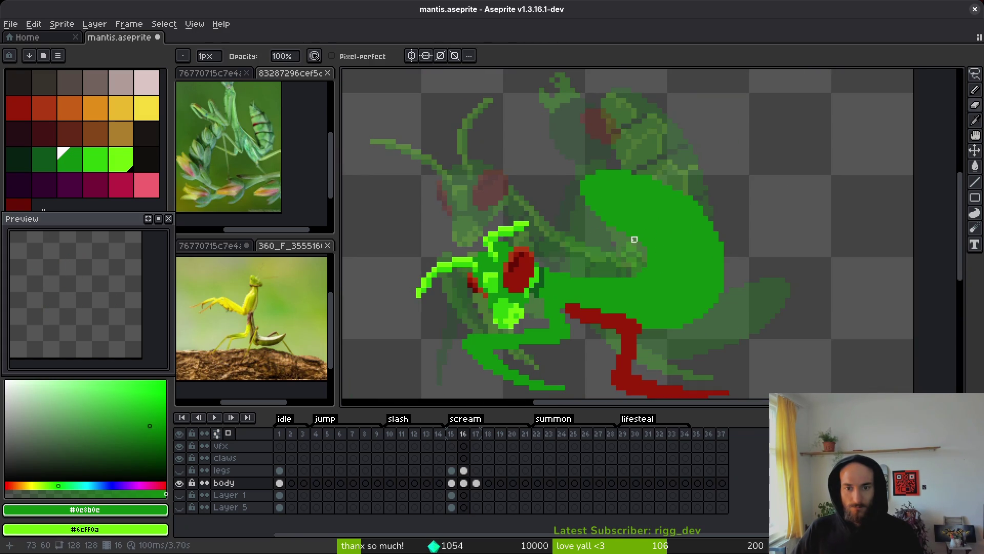
{"action": "scroll", "coordinate": [646, 246], "scroll_direction": "down", "scroll_amount": 1}
{"action": "key", "text": "shift+w"}
{"action": "scroll", "coordinate": [666, 241], "scroll_direction": "up", "scroll_amount": 3}
{"action": "mouse_move", "coordinate": [715, 135]}
{"action": "left_mouse_down"}
{"action": "mouse_move", "coordinate": [528, 100]}
{"action": "mouse_move", "coordinate": [817, 305]}
{"action": "mouse_move", "coordinate": [683, 228]}
{"action": "mouse_move", "coordinate": [692, 252]}
{"action": "left_mouse_up"}
{"action": "key", "text": "Return"}
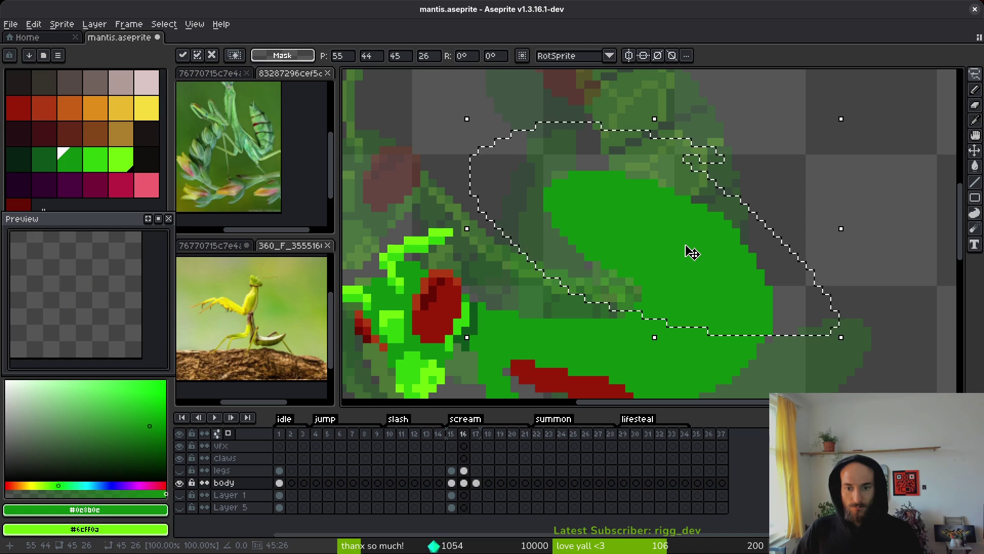
{"action": "key", "text": "ctrl+d"}
{"action": "key", "text": "b"}
Go to frame 17, compare it with frame 16, and return to frame 17.
{"action": "scroll", "coordinate": [694, 253], "scroll_direction": "down", "scroll_amount": 1}
{"action": "scroll", "coordinate": [694, 253], "scroll_direction": "up", "scroll_amount": 2}
{"action": "scroll", "coordinate": [736, 307], "scroll_direction": "down", "scroll_amount": 5}
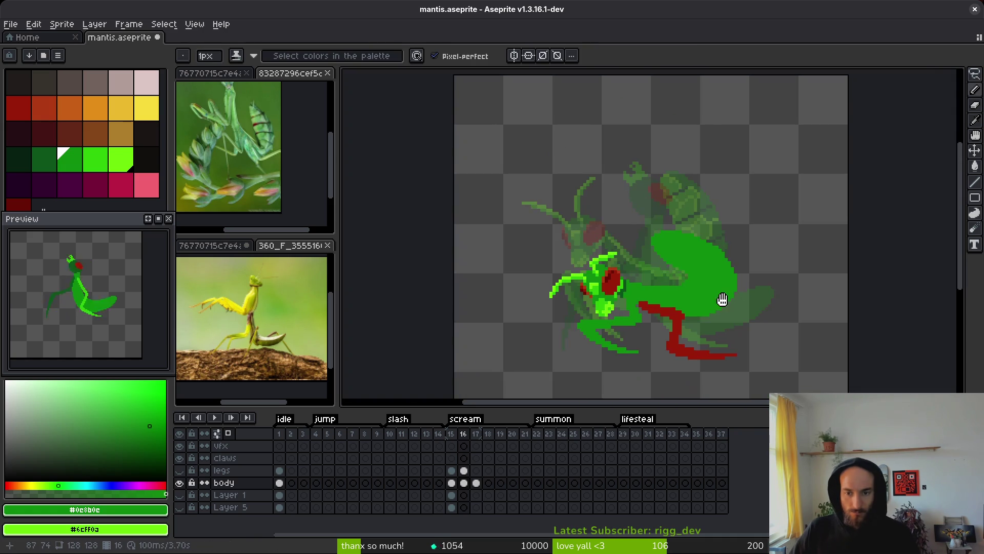
{"action": "key", "text": "i"}
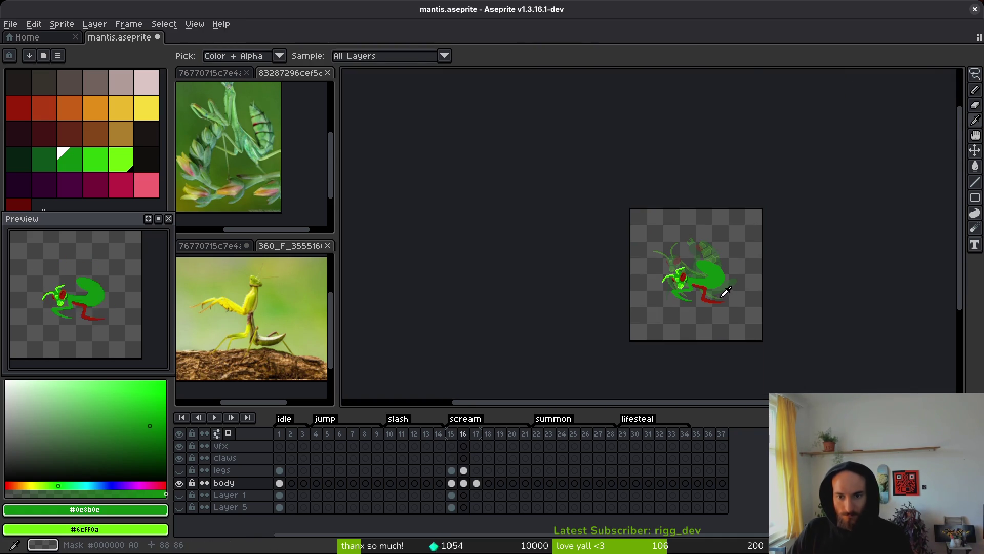
{"action": "key", "text": "b"}
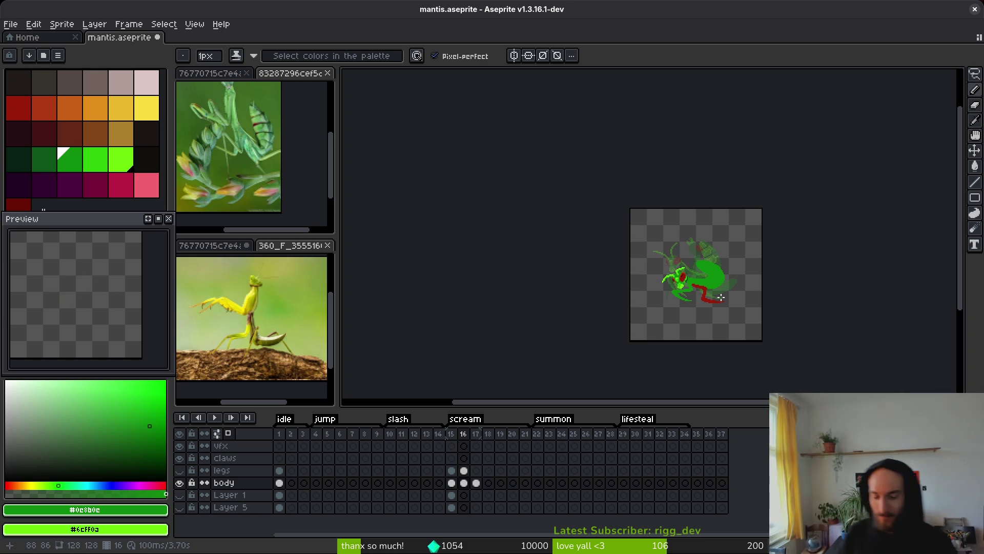
{"action": "scroll", "coordinate": [721, 297], "scroll_direction": "up", "scroll_amount": 3}
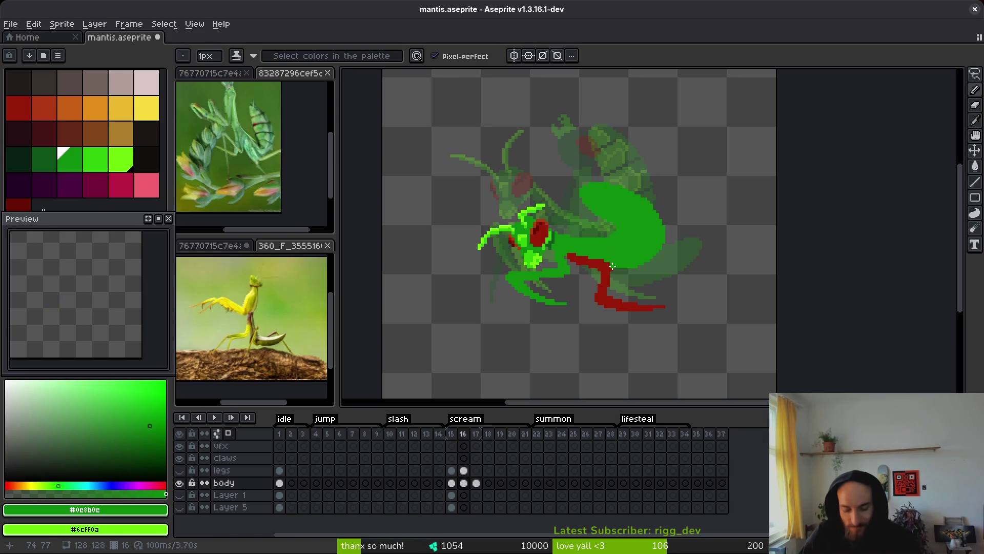
{"action": "key", "text": "Right"}
{"action": "key", "text": "i"}
{"action": "key", "text": "Left"}
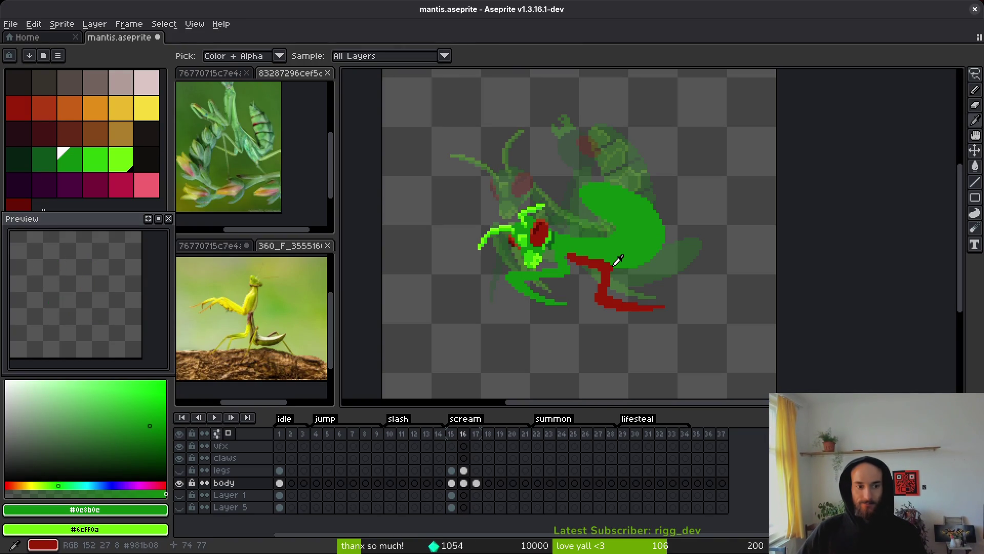
{"action": "key", "text": "Right"}
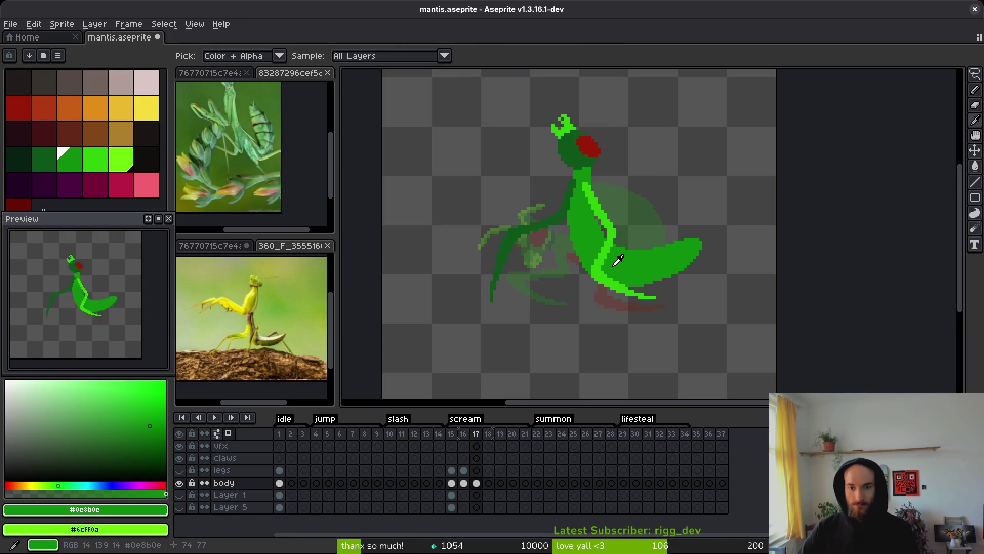
Compare frames 16 to 18, then paint green along the abdomen's lower-right edge, filling grey gaps.
{"action": "key", "text": "Right"}
{"action": "key", "text": "Left"}
{"action": "key", "text": "Left"}
{"action": "key", "text": "Right"}
{"action": "scroll", "coordinate": [684, 245], "scroll_direction": "up", "scroll_amount": 3}
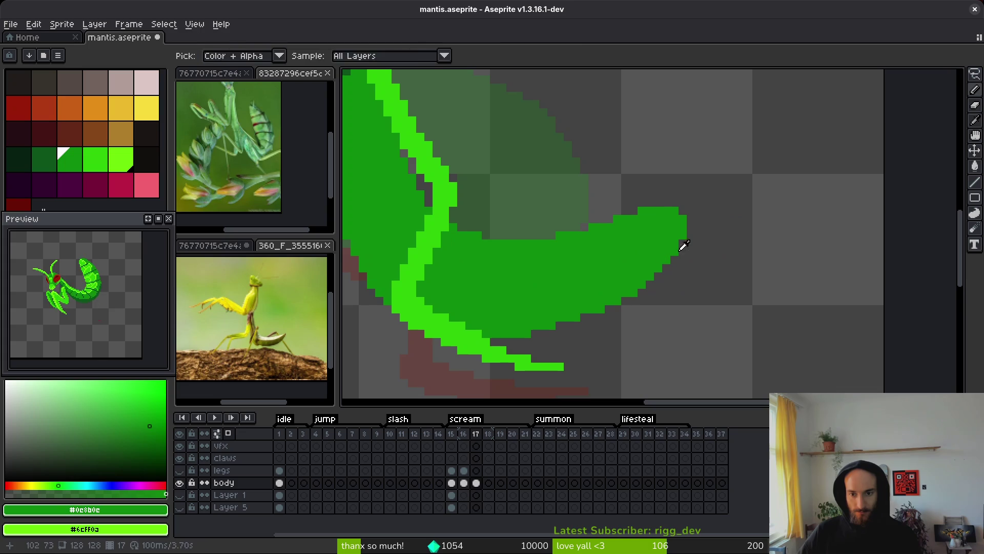
{"action": "key", "text": "b"}
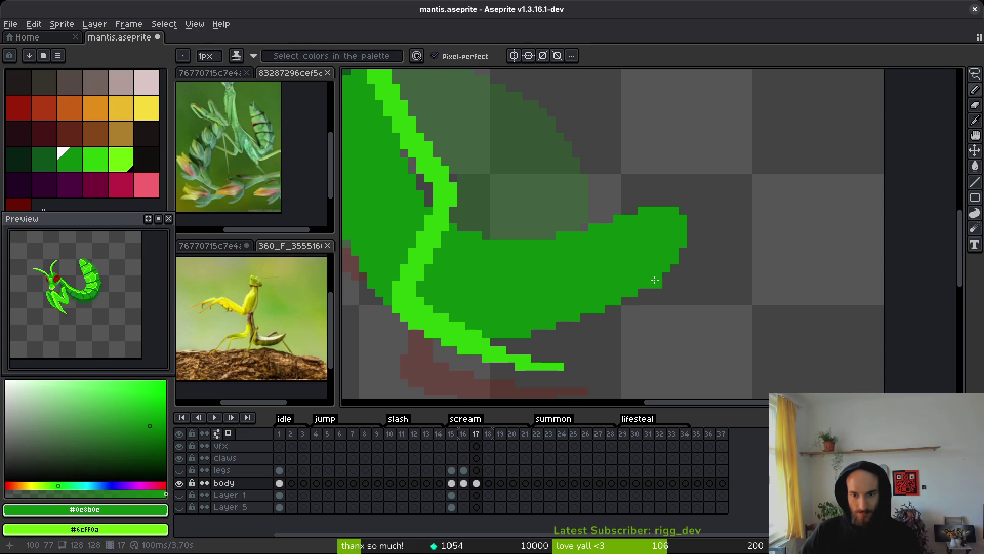
{"action": "left_click_drag", "start_coordinate": [655, 280], "coordinate": [613, 308]}
{"action": "left_click_drag", "start_coordinate": [537, 336], "coordinate": [639, 292]}
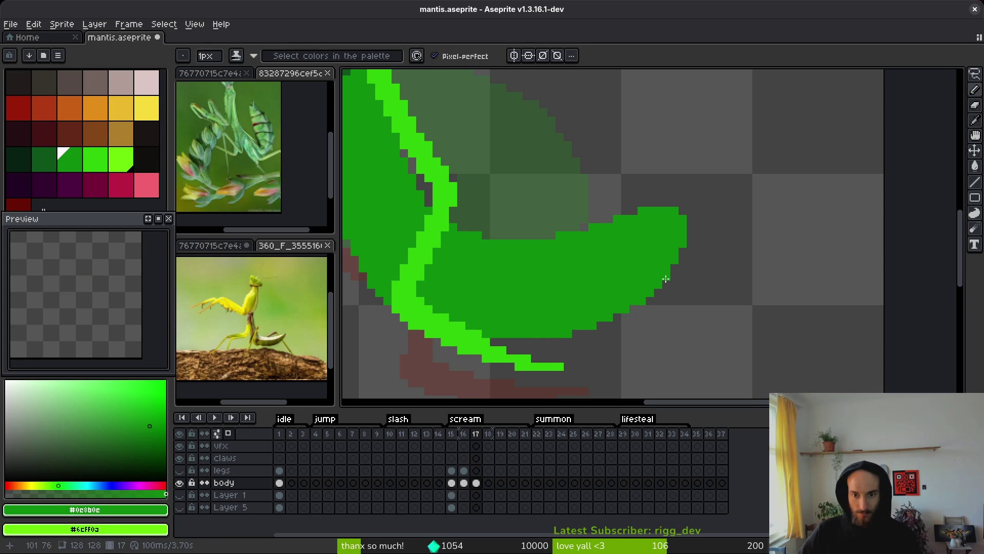
Extend the abdomen tip's right edge and lower-right edge with more green pixels.
{"action": "scroll", "coordinate": [678, 271], "scroll_direction": "down", "scroll_amount": 2}
{"action": "scroll", "coordinate": [677, 259], "scroll_direction": "up", "scroll_amount": 2}
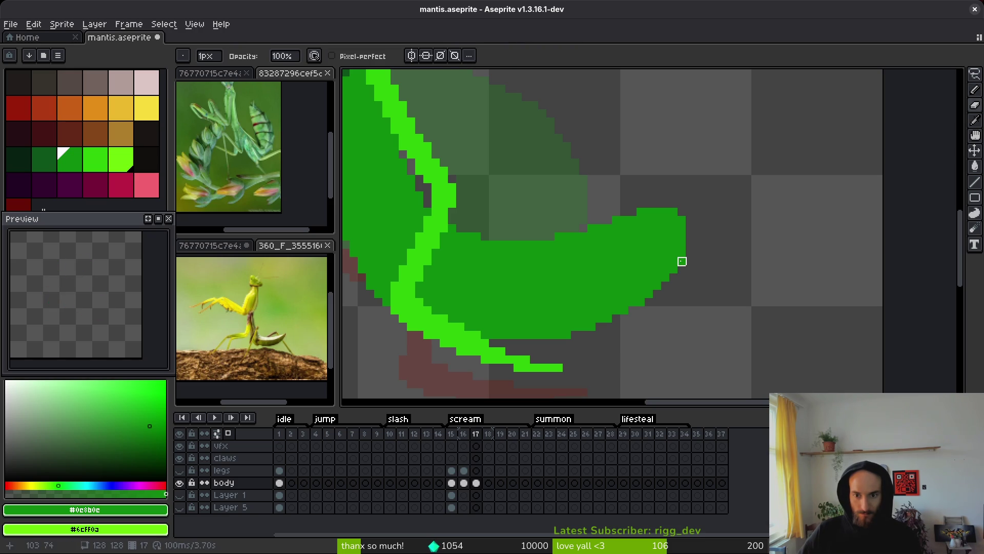
{"action": "mouse_move", "coordinate": [690, 237]}
{"action": "left_mouse_down"}
{"action": "mouse_move", "coordinate": [686, 263]}
{"action": "mouse_move", "coordinate": [655, 295]}
{"action": "left_mouse_up"}
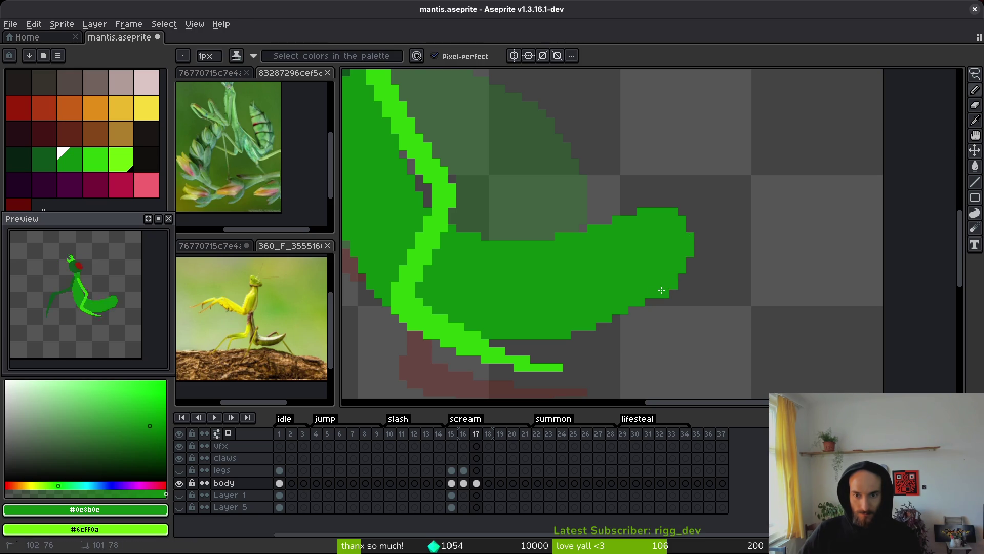
{"action": "key", "text": "e"}
{"action": "key", "text": "b"}
{"action": "scroll", "coordinate": [672, 308], "scroll_direction": "down", "scroll_amount": 2}
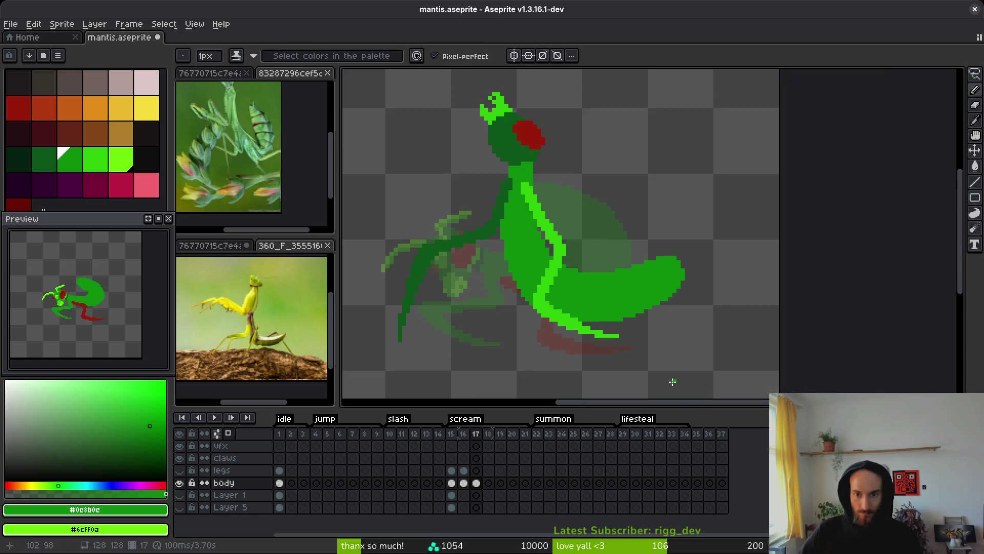
{"action": "scroll", "coordinate": [662, 303], "scroll_direction": "up", "scroll_amount": 3}
{"action": "left_click_drag", "start_coordinate": [641, 320], "coordinate": [617, 332]}
{"action": "key", "text": "e"}
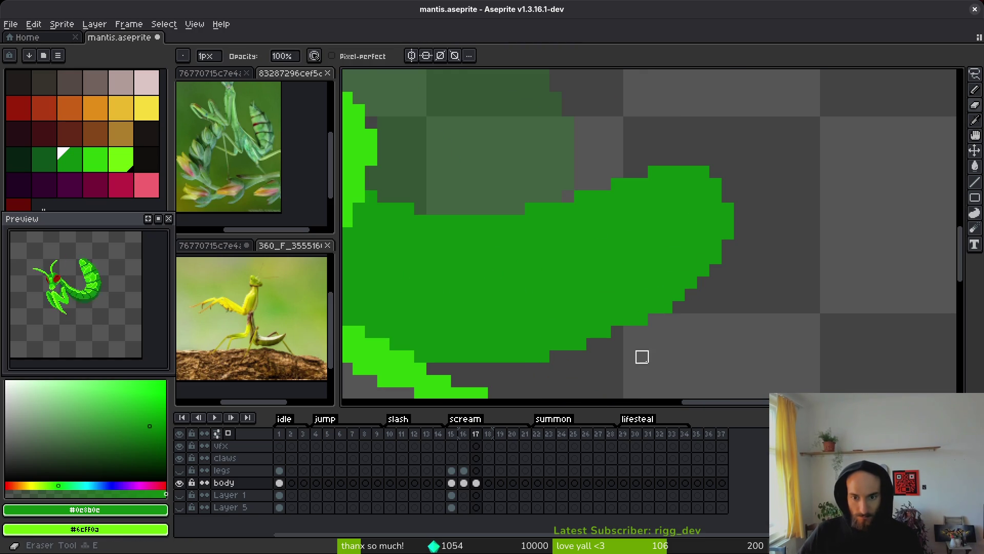
{"action": "key", "text": "b"}
Zoom out to check the reshaped abdomen and save mantis.aseprite.
{"action": "scroll", "coordinate": [657, 293], "scroll_direction": "down", "scroll_amount": 3}
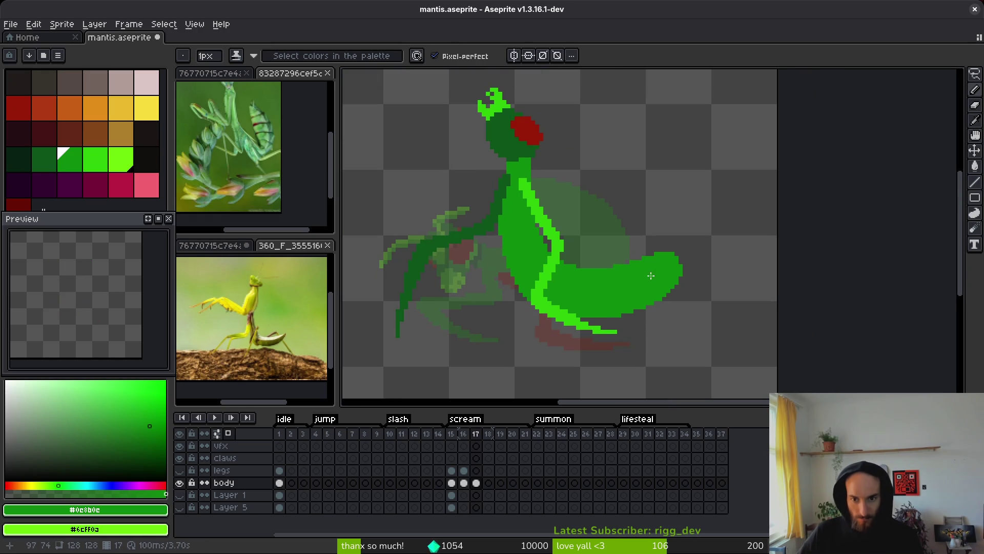
{"action": "key", "text": "e"}
{"action": "scroll", "coordinate": [677, 270], "scroll_direction": "up", "scroll_amount": 3}
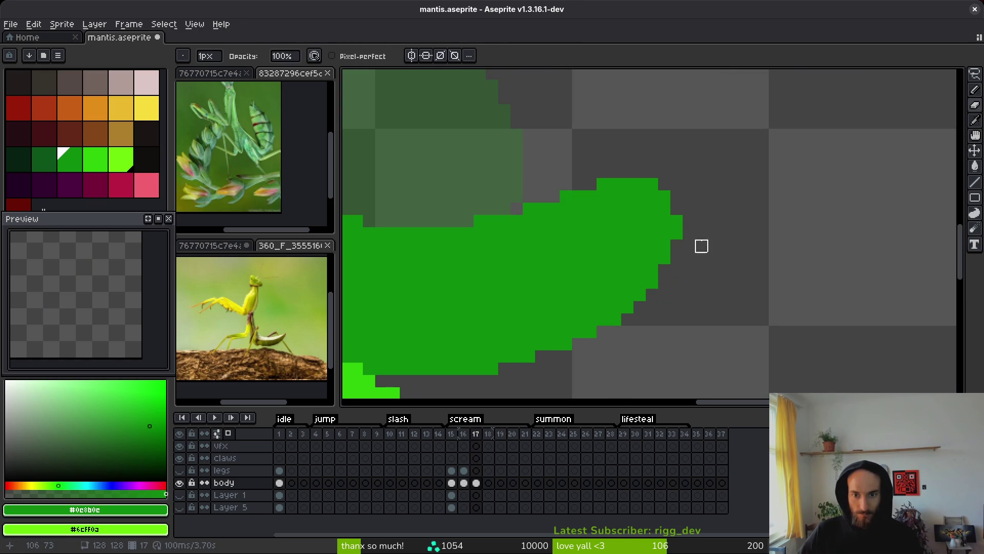
{"action": "key", "text": "b"}
{"action": "scroll", "coordinate": [697, 241], "scroll_direction": "down", "scroll_amount": 4}
{"action": "scroll", "coordinate": [700, 280], "scroll_direction": "up", "scroll_amount": 2}
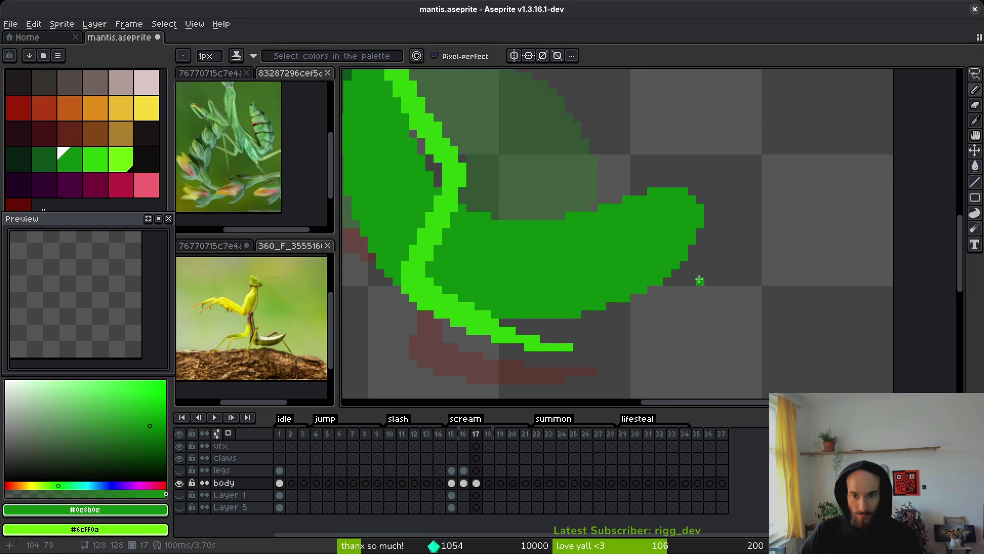
{"action": "scroll", "coordinate": [700, 280], "scroll_direction": "down", "scroll_amount": 2}
{"action": "key", "text": "ctrl+s"}
{"action": "scroll", "coordinate": [706, 279], "scroll_direction": "down", "scroll_amount": 1}
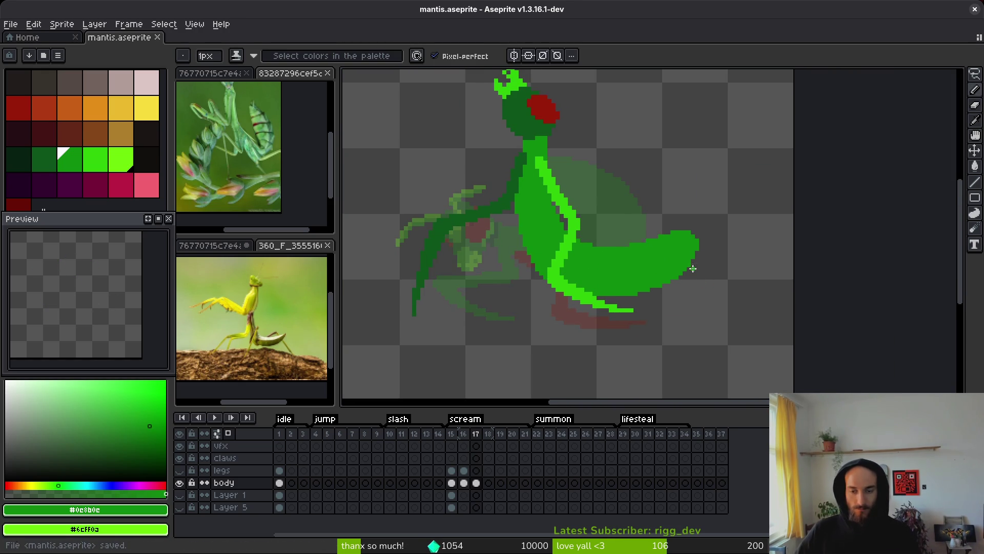
{"action": "scroll", "coordinate": [692, 264], "scroll_direction": "up", "scroll_amount": 2}
{"action": "scroll", "coordinate": [733, 256], "scroll_direction": "down", "scroll_amount": 2}
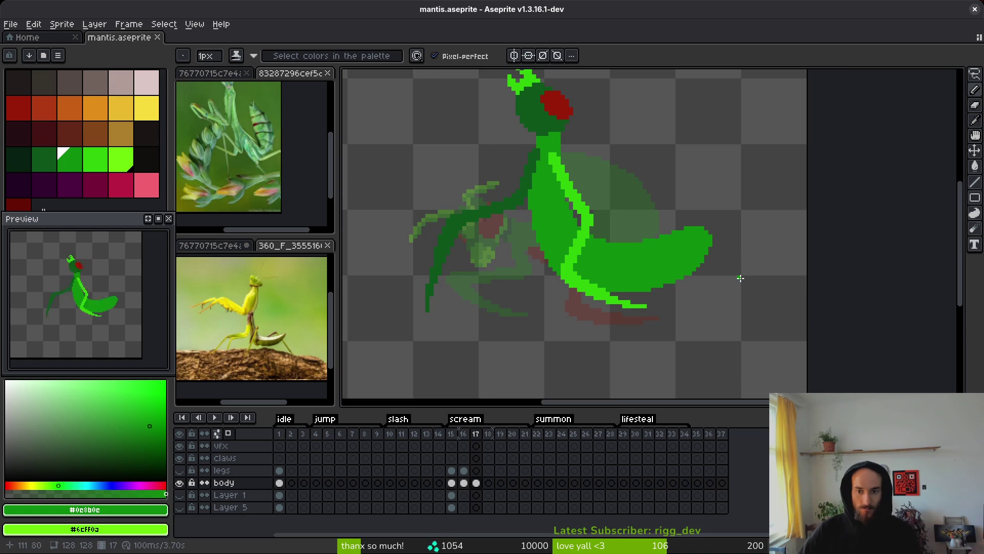
{"action": "key", "text": "ctrl+s"}
{"action": "scroll", "coordinate": [641, 274], "scroll_direction": "up", "scroll_amount": 2}
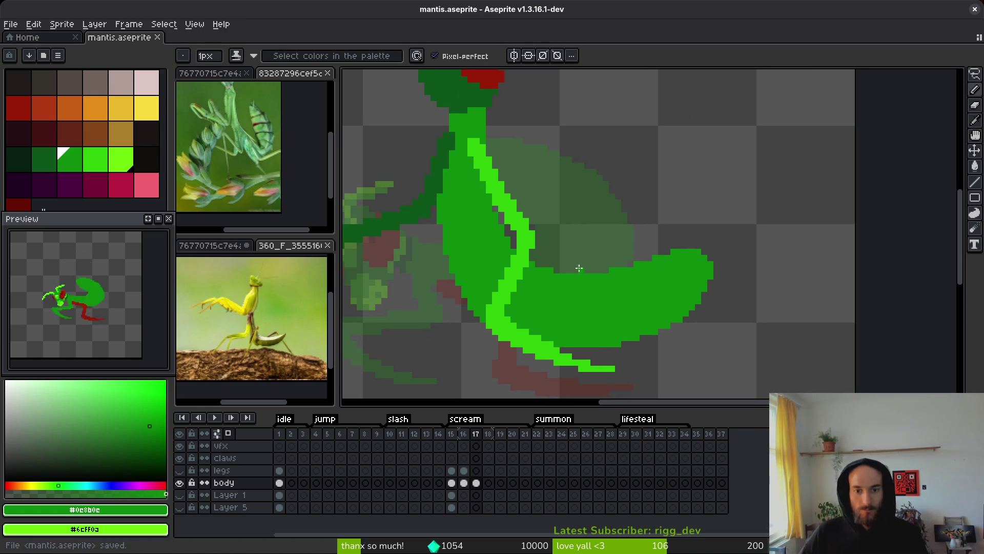
Darken a light-green pixel on the mantis body and zoom in and out to inspect it.
{"action": "left_click", "coordinate": [520, 258]}
{"action": "scroll", "coordinate": [521, 259], "scroll_direction": "up", "scroll_amount": 1}
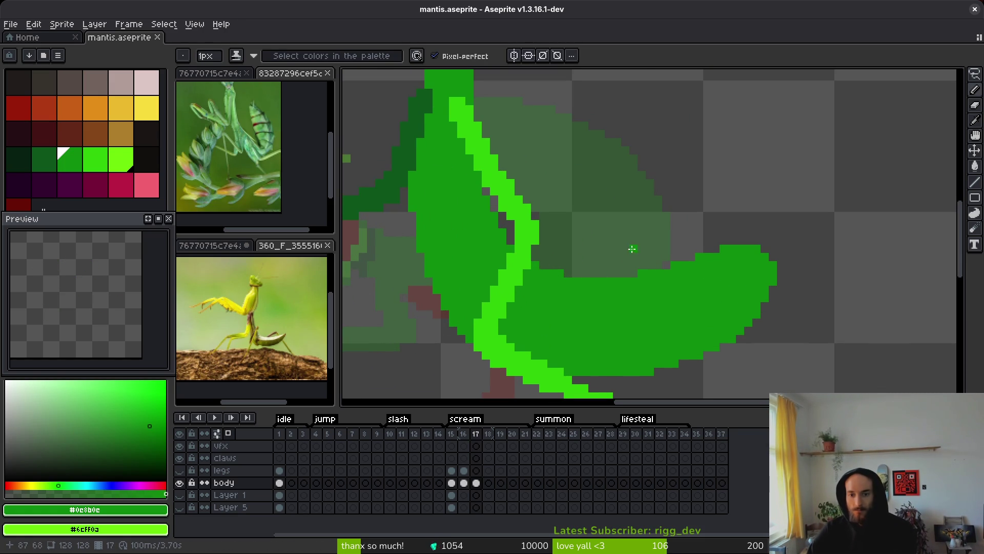
{"action": "scroll", "coordinate": [635, 252], "scroll_direction": "down", "scroll_amount": 4}
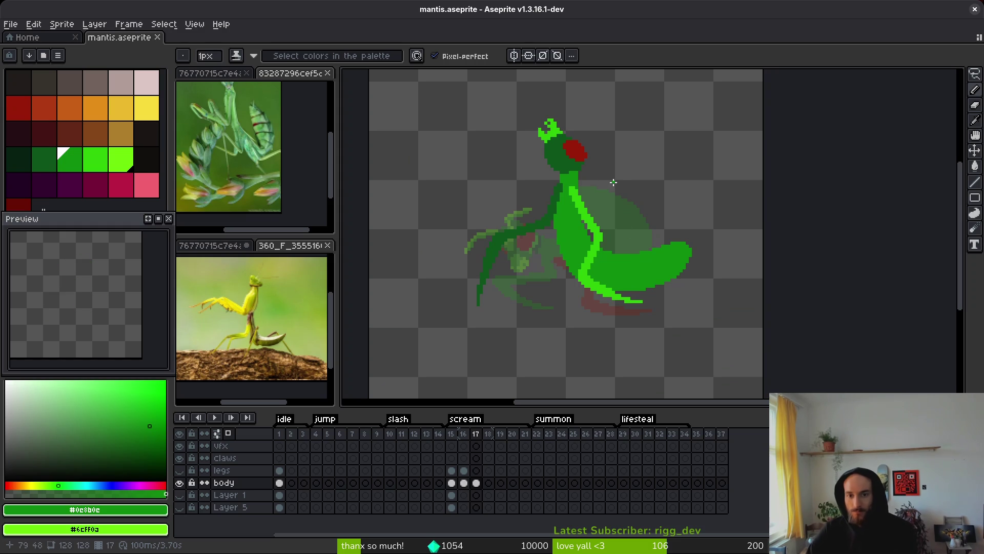
{"action": "scroll", "coordinate": [598, 189], "scroll_direction": "up", "scroll_amount": 3}
{"action": "scroll", "coordinate": [540, 189], "scroll_direction": "up", "scroll_amount": 3}
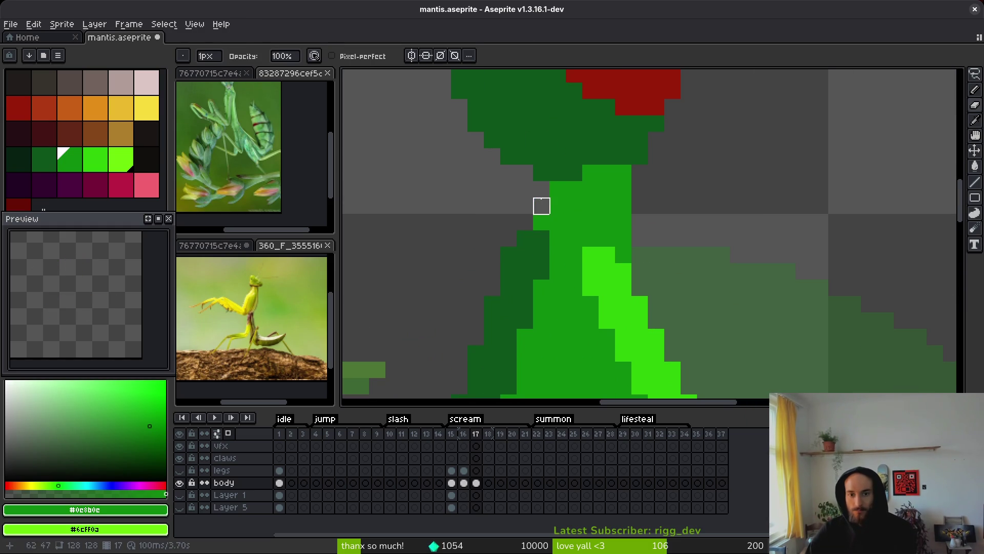
{"action": "scroll", "coordinate": [688, 219], "scroll_direction": "down", "scroll_amount": 4}
{"action": "scroll", "coordinate": [688, 220], "scroll_direction": "up", "scroll_amount": 3}
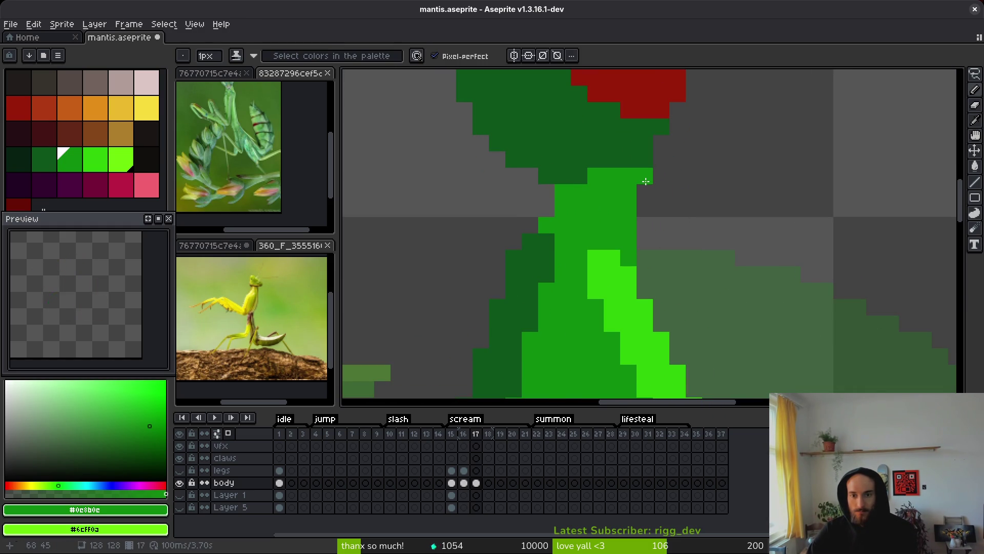
{"action": "scroll", "coordinate": [642, 193], "scroll_direction": "down", "scroll_amount": 3}
{"action": "scroll", "coordinate": [683, 181], "scroll_direction": "up", "scroll_amount": 2}
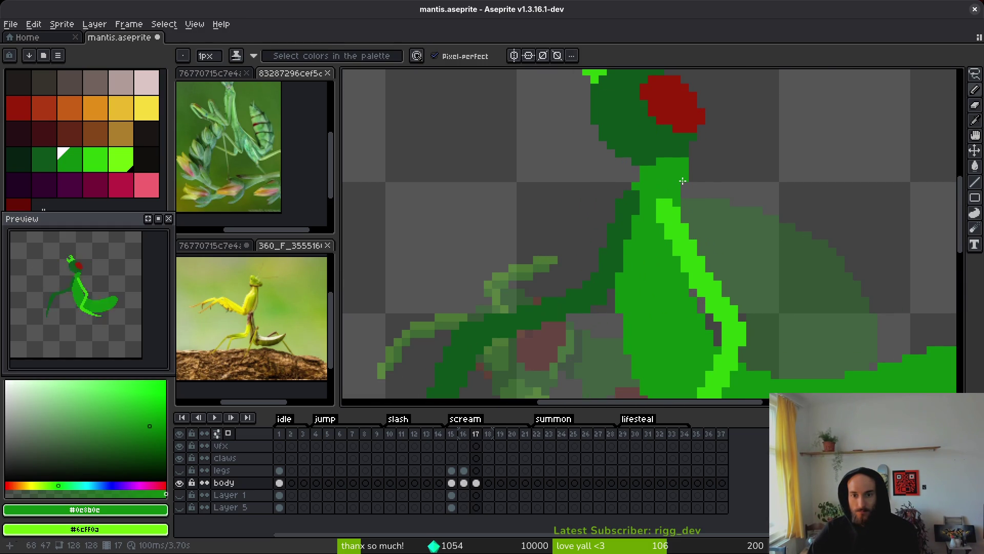
{"action": "scroll", "coordinate": [715, 188], "scroll_direction": "down", "scroll_amount": 1}
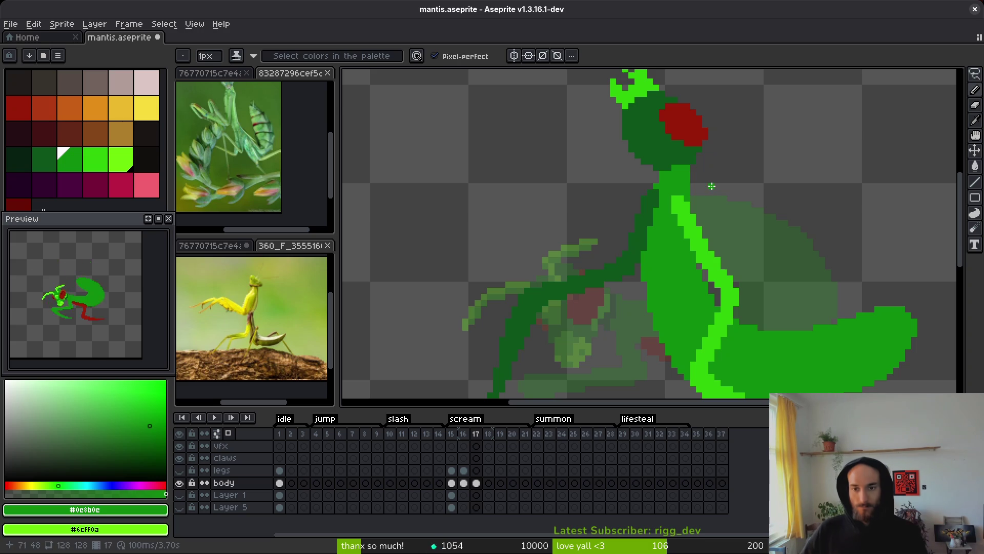
{"action": "scroll", "coordinate": [719, 173], "scroll_direction": "down", "scroll_amount": 1}
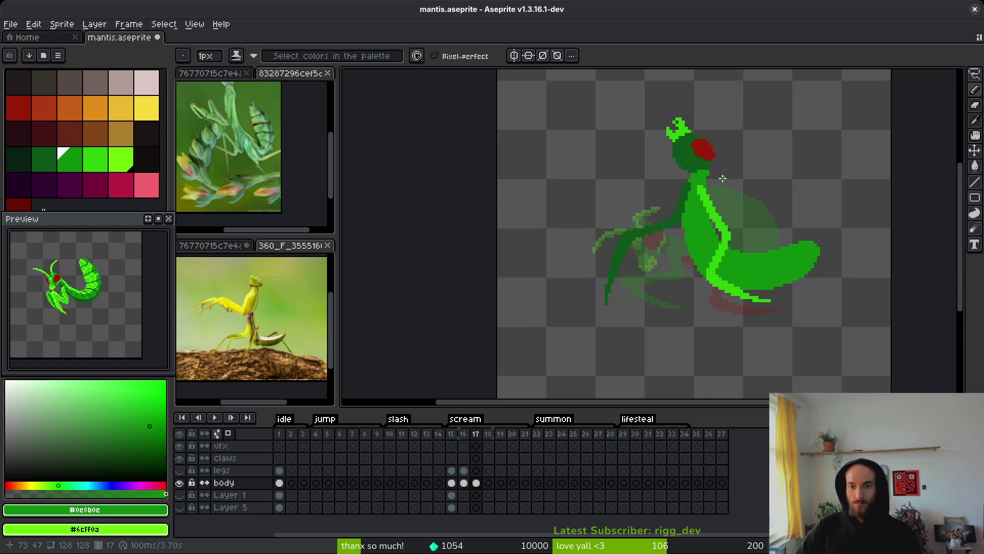
{"action": "scroll", "coordinate": [715, 180], "scroll_direction": "up", "scroll_amount": 2}
Sample dark green, refine the head outline, save, and pick bright green #6cff0a from frame 16.
{"action": "left_click", "coordinate": [701, 210], "text": "alt"}
{"action": "key", "text": "ctrl+s"}
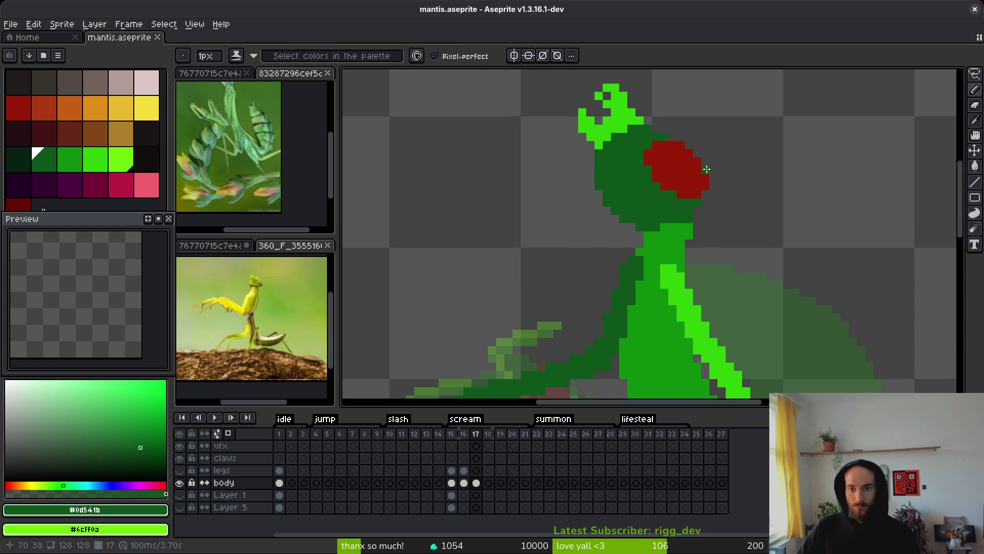
{"action": "left_click", "coordinate": [706, 201]}
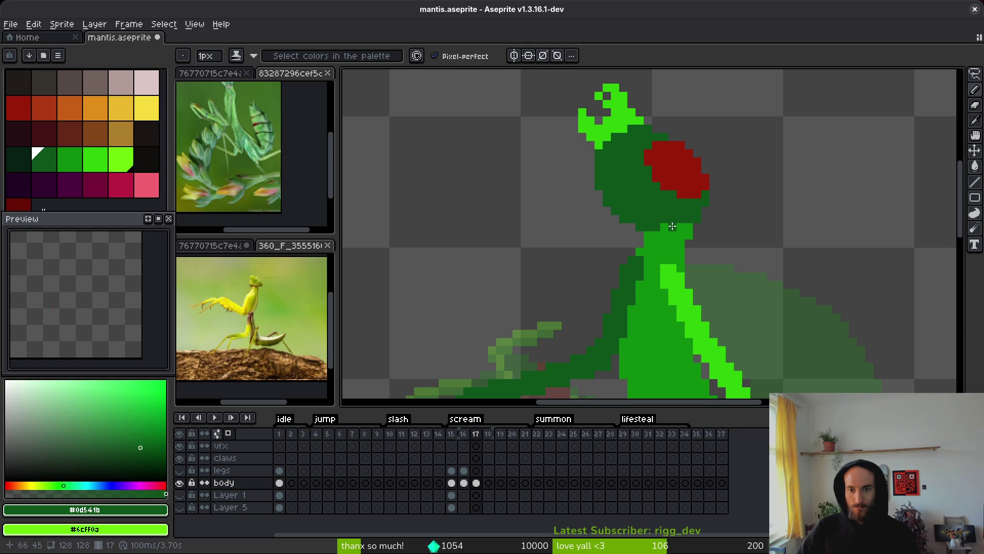
{"action": "scroll", "coordinate": [686, 245], "scroll_direction": "up", "scroll_amount": 2}
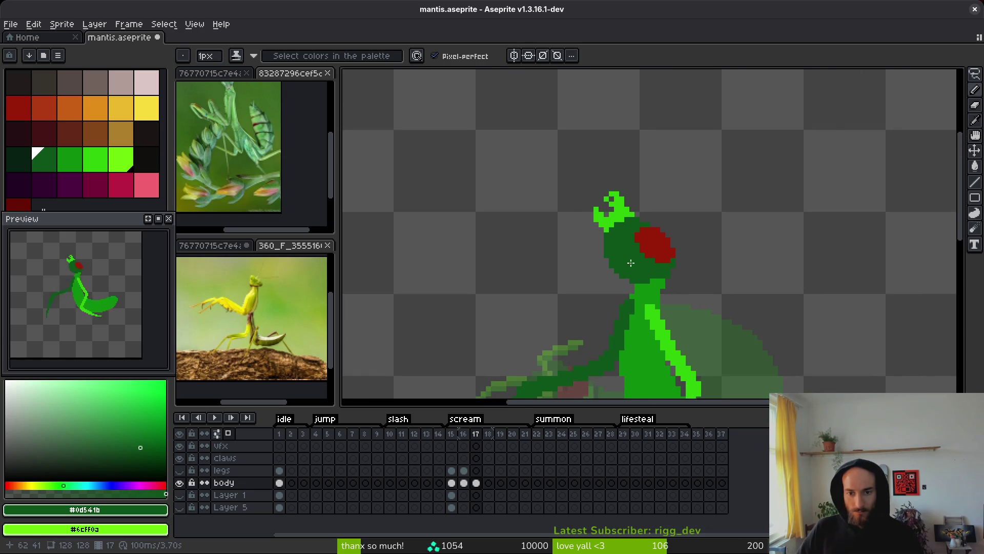
{"action": "key", "text": "Left"}
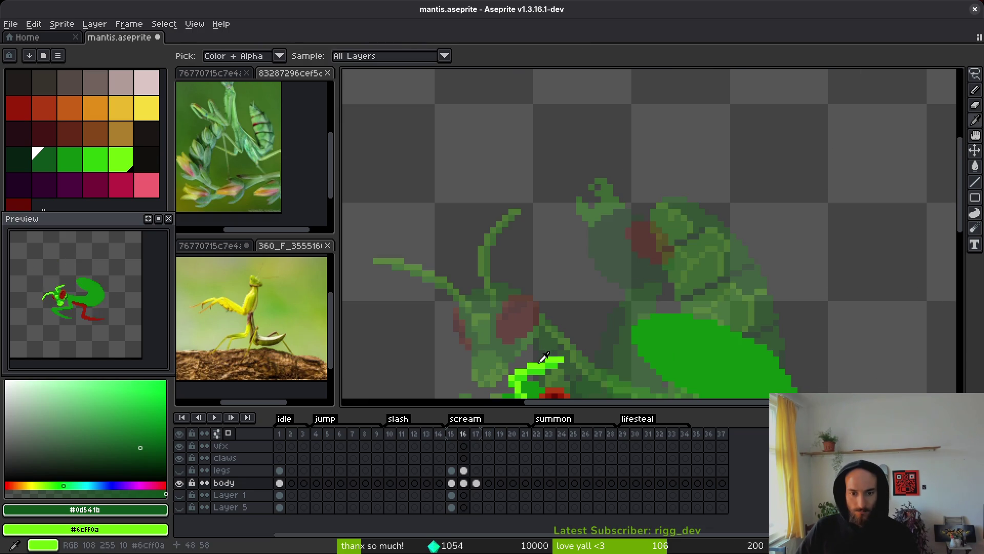
{"action": "left_click", "coordinate": [541, 360], "text": "alt"}
Set a mid green as secondary colour, return to frame 17, and undo a trial antenna stroke.
{"action": "right_click", "coordinate": [537, 368], "text": "alt"}
{"action": "key", "text": "Right"}
{"action": "scroll", "coordinate": [660, 248], "scroll_direction": "up", "scroll_amount": 1}
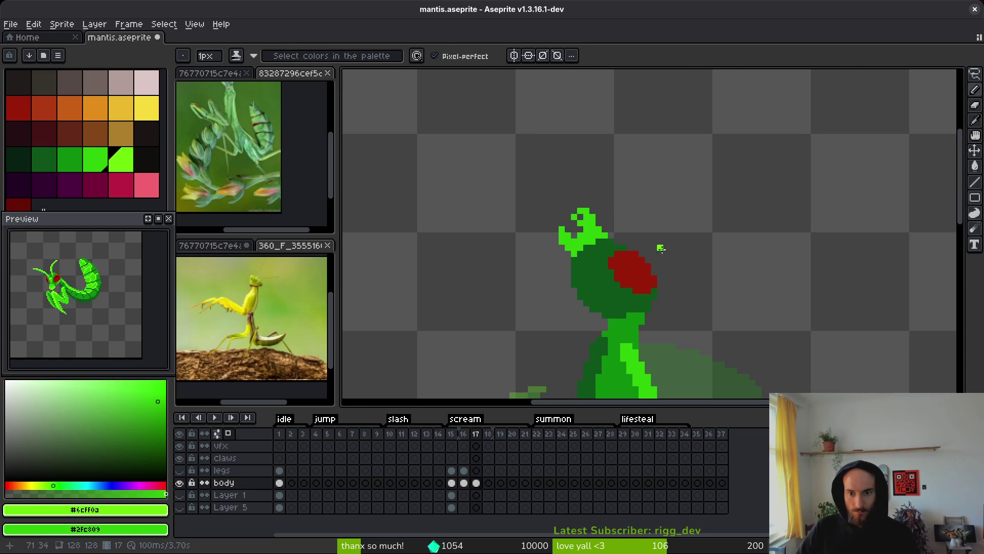
{"action": "left_click_drag", "start_coordinate": [642, 253], "coordinate": [651, 162]}
{"action": "key", "text": "ctrl+z"}
{"action": "scroll", "coordinate": [653, 249], "scroll_direction": "up", "scroll_amount": 1}
Draw two straight bright-green antennae from the head, extending and bending the left one.
{"action": "key", "text": "l"}
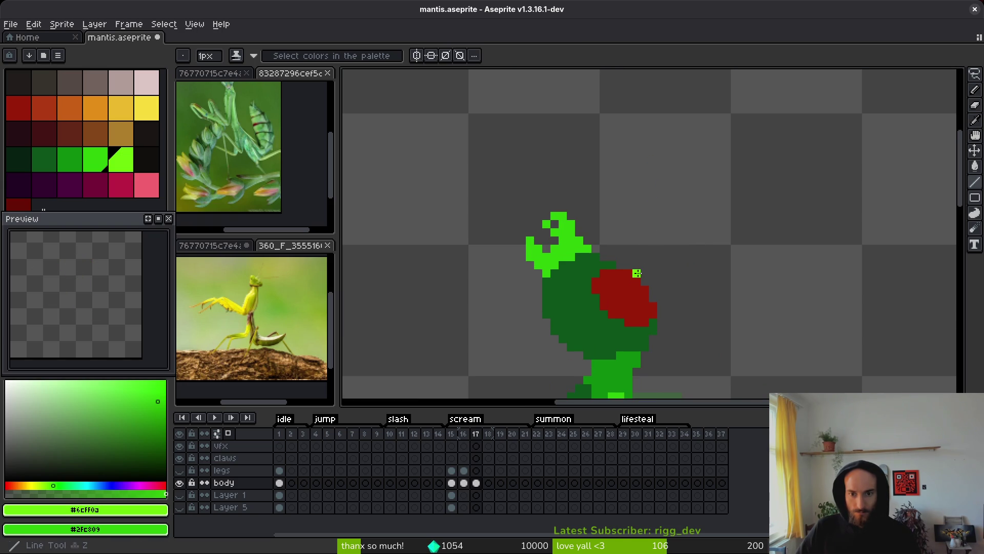
{"action": "left_click_drag", "start_coordinate": [637, 273], "coordinate": [662, 174]}
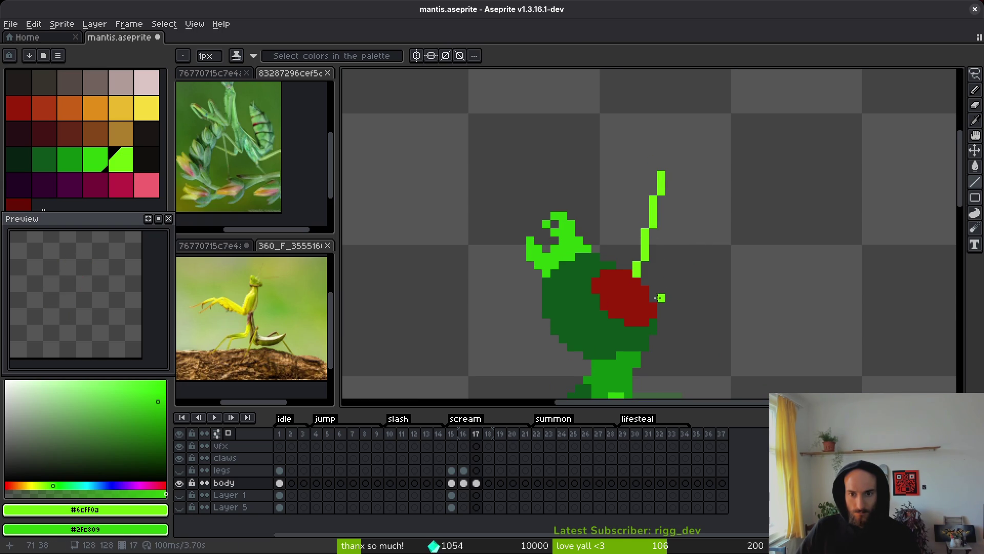
{"action": "mouse_move", "coordinate": [660, 297]}
{"action": "left_mouse_down"}
{"action": "mouse_move", "coordinate": [725, 191]}
{"action": "mouse_move", "coordinate": [721, 177]}
{"action": "left_mouse_up"}
{"action": "left_click_drag", "start_coordinate": [661, 166], "coordinate": [669, 132]}
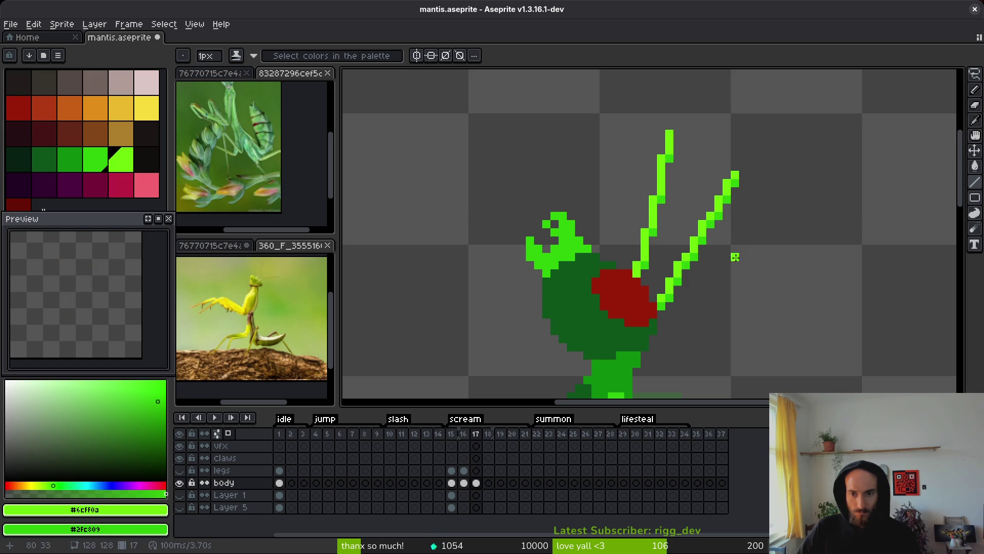
{"action": "scroll", "coordinate": [712, 286], "scroll_direction": "down", "scroll_amount": 4}
{"action": "scroll", "coordinate": [690, 283], "scroll_direction": "up", "scroll_amount": 4}
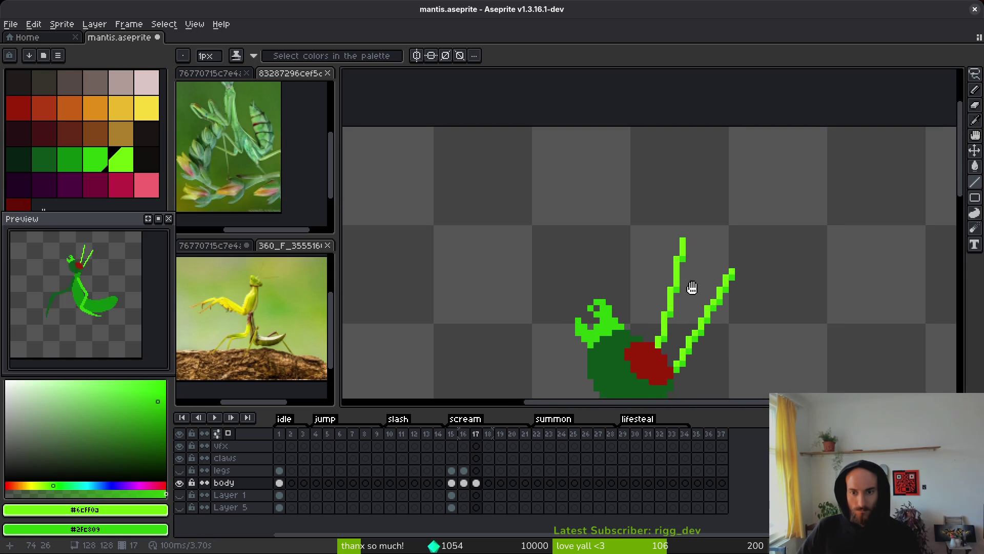
{"action": "left_click_drag", "start_coordinate": [671, 266], "coordinate": [640, 202]}
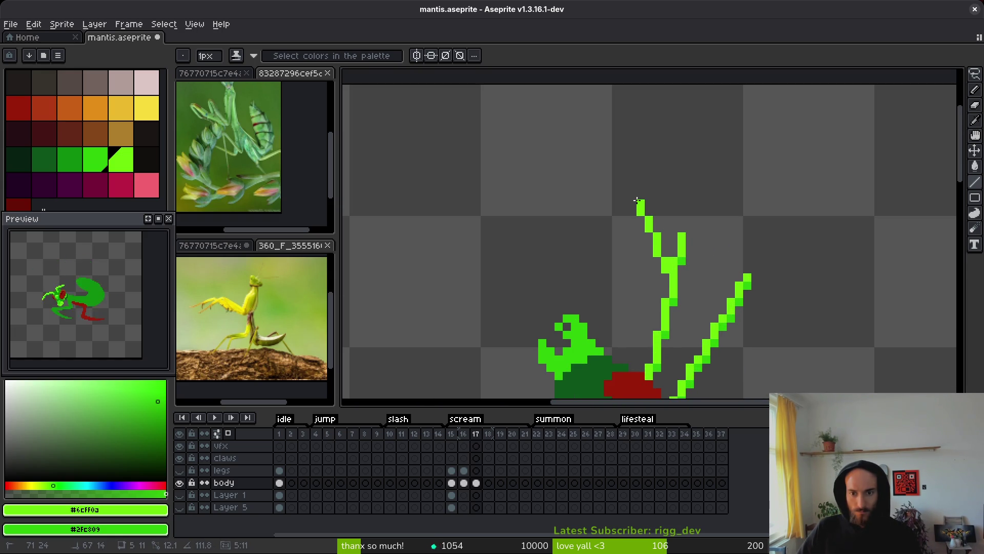
Erase stray pixels at the antenna joint and shade and extend the left antenna toward its tip.
{"action": "key", "text": "e"}
{"action": "left_click_drag", "start_coordinate": [682, 269], "coordinate": [681, 252]}
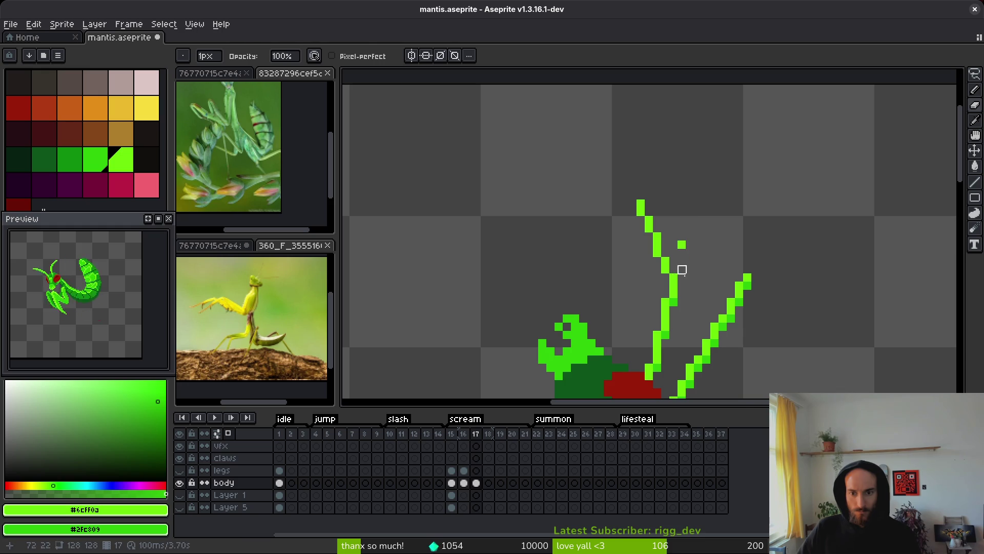
{"action": "scroll", "coordinate": [682, 269], "scroll_direction": "up", "scroll_amount": 2}
{"action": "key", "text": "b"}
{"action": "left_click", "coordinate": [620, 237]}
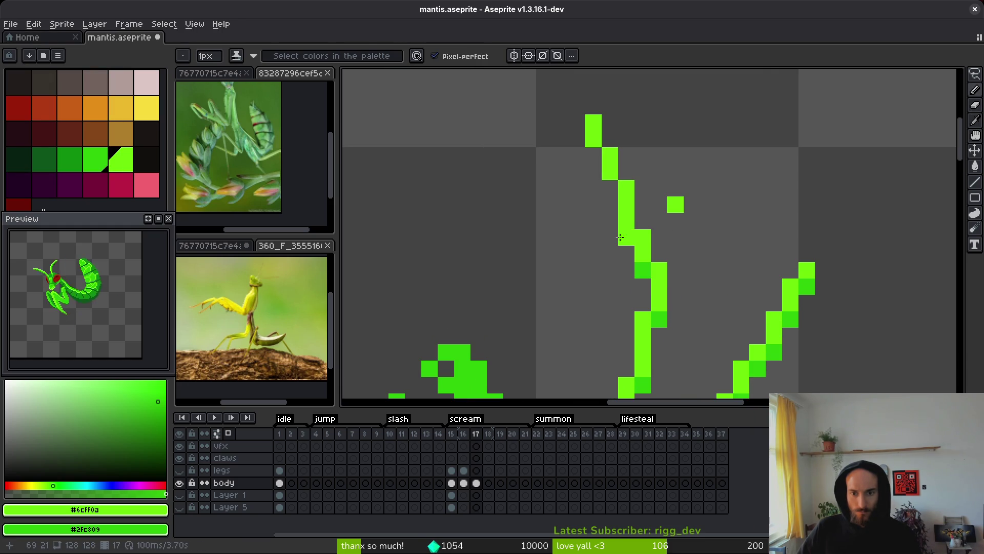
{"action": "left_click", "coordinate": [620, 237]}
{"action": "left_click", "coordinate": [610, 188]}
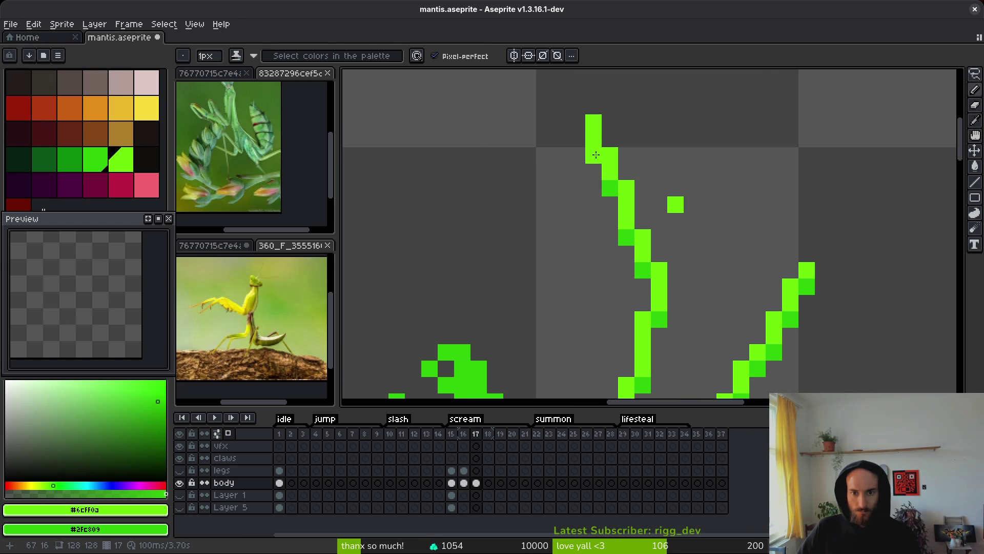
{"action": "left_click", "coordinate": [594, 155]}
{"action": "left_click", "coordinate": [578, 122]}
{"action": "left_click", "coordinate": [577, 106]}
Erase a stray pixel beside the antenna and touch up antenna pixels, undoing the last edit.
{"action": "key", "text": "e"}
{"action": "left_click", "coordinate": [675, 204]}
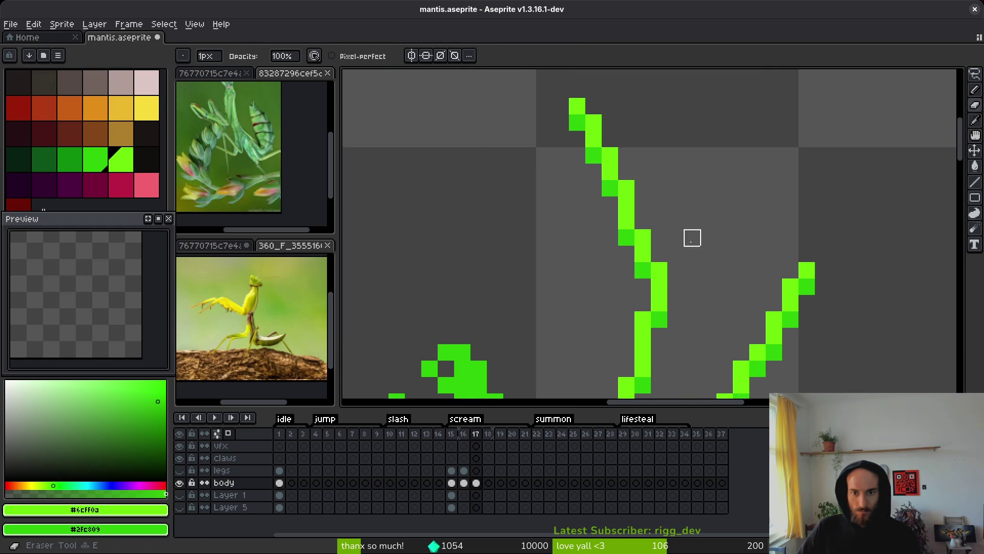
{"action": "scroll", "coordinate": [692, 237], "scroll_direction": "down", "scroll_amount": 1}
{"action": "key", "text": "b"}
{"action": "left_click", "coordinate": [640, 203]}
{"action": "right_click", "coordinate": [623, 203]}
{"action": "key", "text": "e"}
{"action": "left_click", "coordinate": [623, 219]}
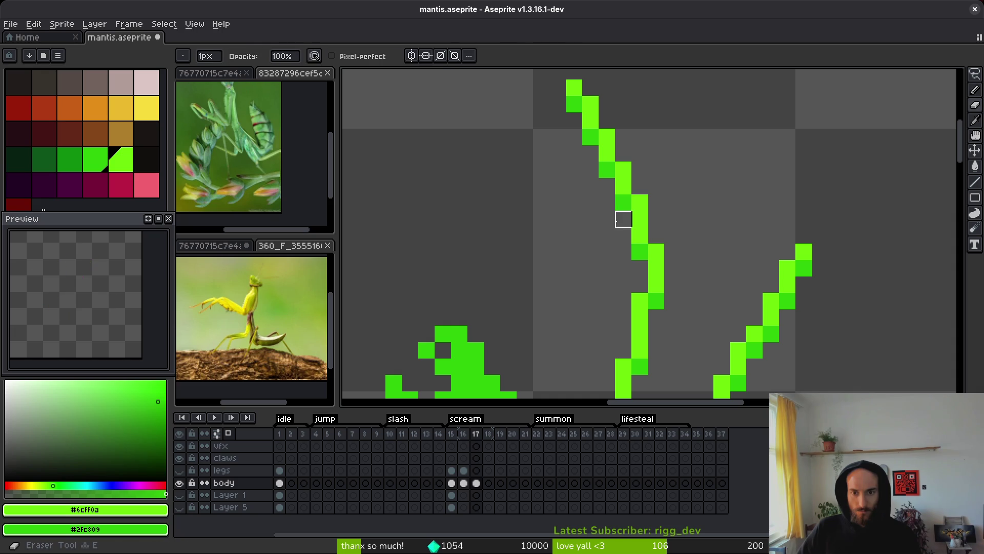
{"action": "key", "text": "ctrl+z"}
{"action": "key", "text": "ctrl+z"}
{"action": "key", "text": "ctrl+z"}
{"action": "scroll", "coordinate": [707, 225], "scroll_direction": "down", "scroll_amount": 4}
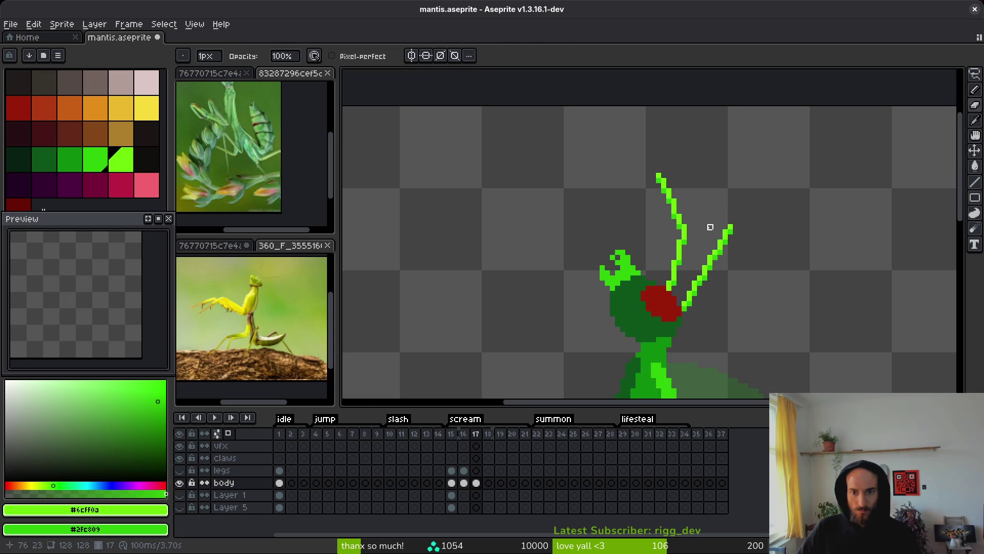
{"action": "key", "text": "b"}
{"action": "scroll", "coordinate": [715, 237], "scroll_direction": "up", "scroll_amount": 3}
{"action": "scroll", "coordinate": [655, 265], "scroll_direction": "up", "scroll_amount": 2}
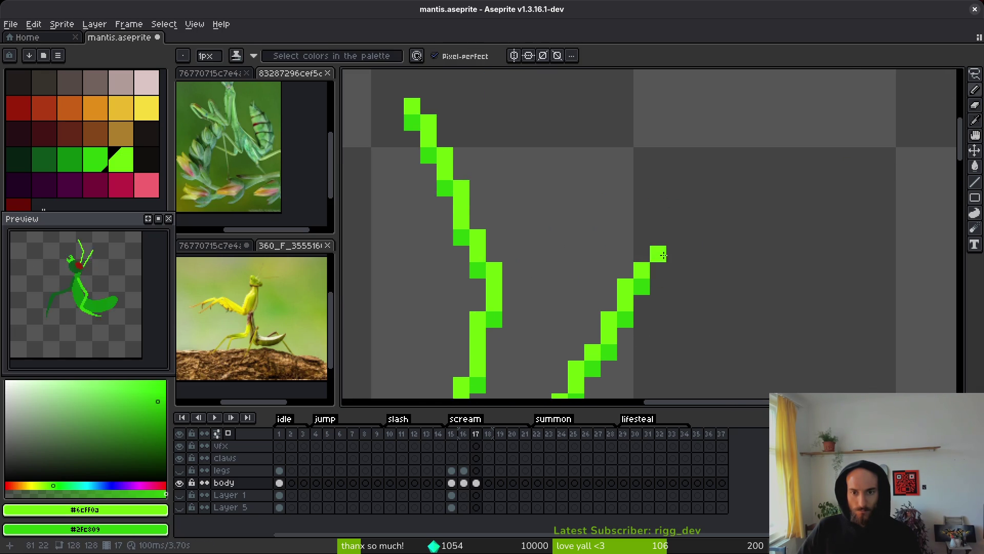
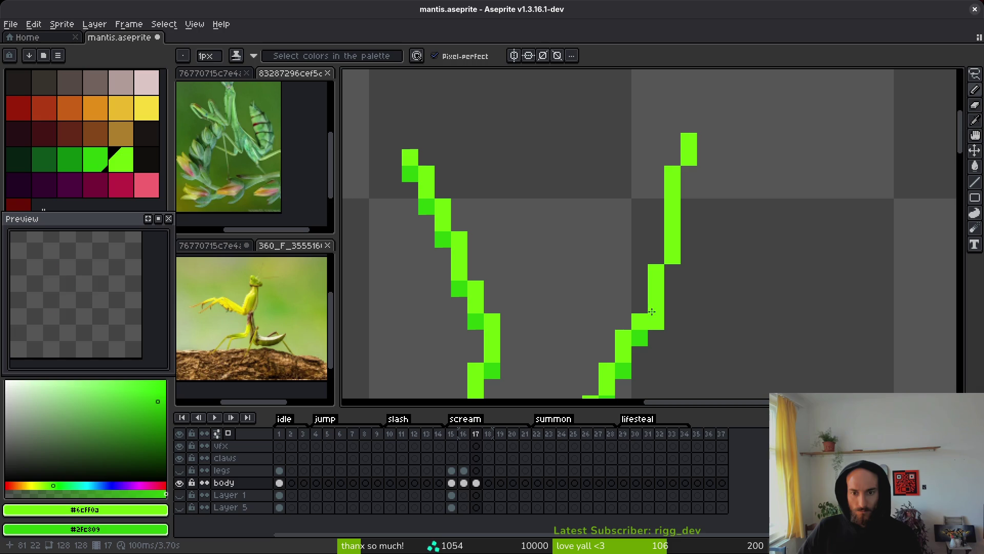
Extend the right antenna with bright green pixels and erase a stray pixel beside it.
{"action": "left_click", "coordinate": [673, 272]}
{"action": "left_click_drag", "start_coordinate": [688, 173], "coordinate": [689, 190]}
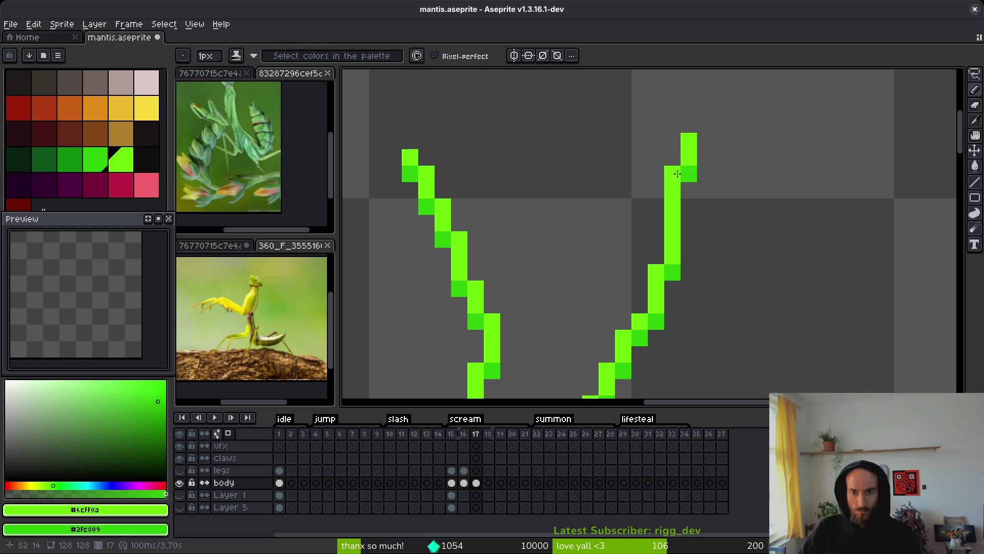
{"action": "key", "text": "e"}
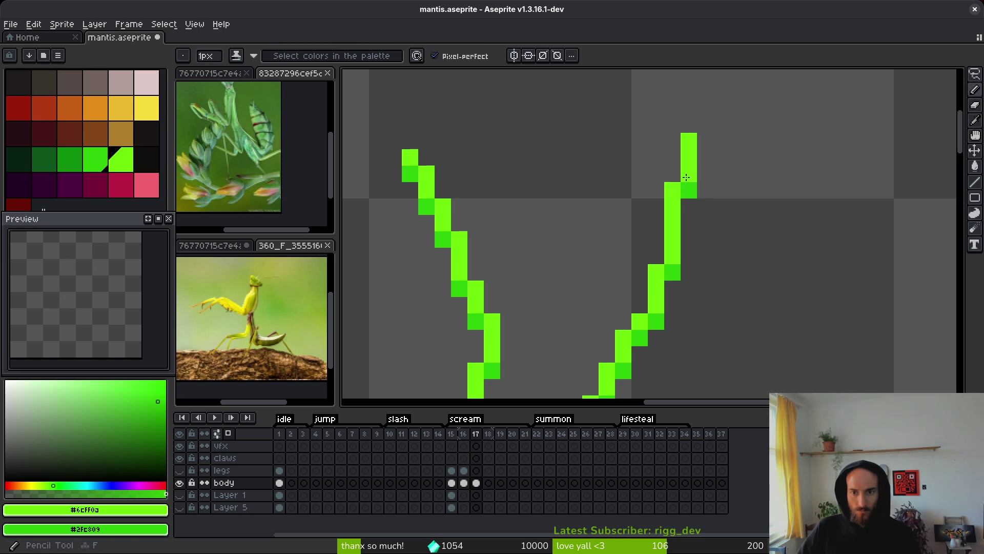
{"action": "scroll", "coordinate": [673, 175], "scroll_direction": "down", "scroll_amount": 1}
{"action": "scroll", "coordinate": [673, 175], "scroll_direction": "up", "scroll_amount": 3}
{"action": "left_click", "coordinate": [684, 169]}
{"action": "key", "text": "e"}
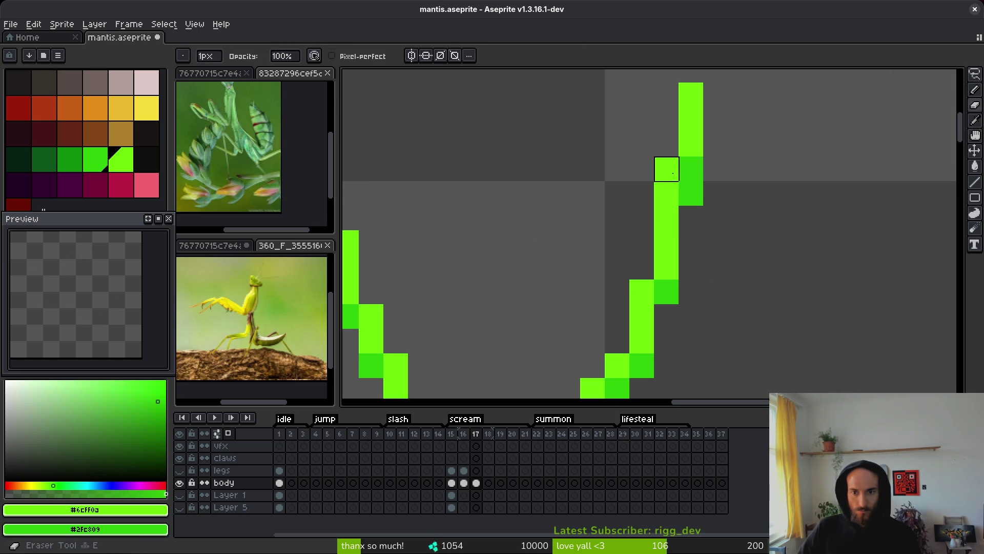
{"action": "left_click", "coordinate": [666, 169]}
{"action": "key", "text": "b"}
Erase a pixel at the antenna tip and add more bright green pixels along the line.
{"action": "key", "text": "e"}
{"action": "left_click", "coordinate": [689, 95]}
{"action": "scroll", "coordinate": [689, 96], "scroll_direction": "down", "scroll_amount": 2}
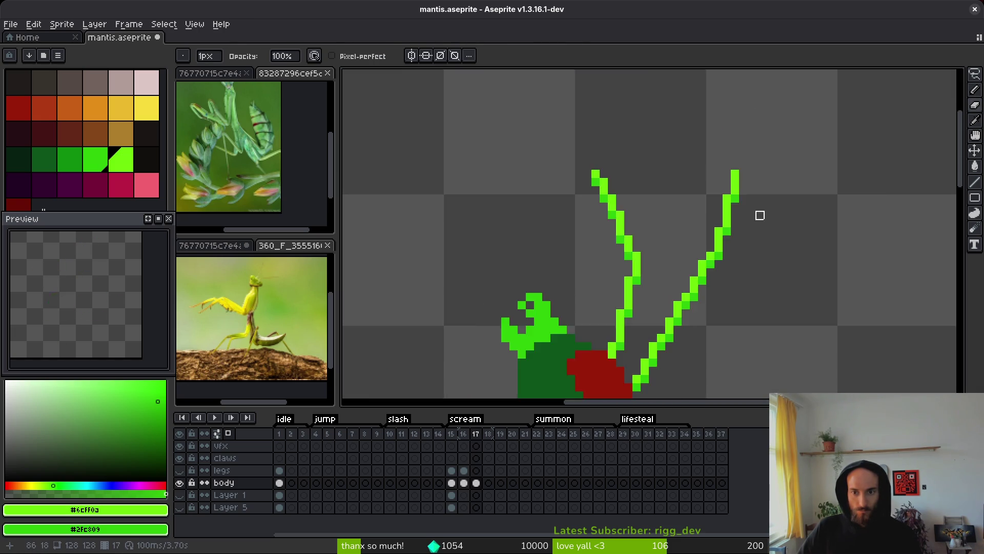
{"action": "scroll", "coordinate": [758, 214], "scroll_direction": "up", "scroll_amount": 2}
{"action": "key", "text": "b"}
{"action": "left_click", "coordinate": [720, 190]}
{"action": "left_click", "coordinate": [723, 171]}
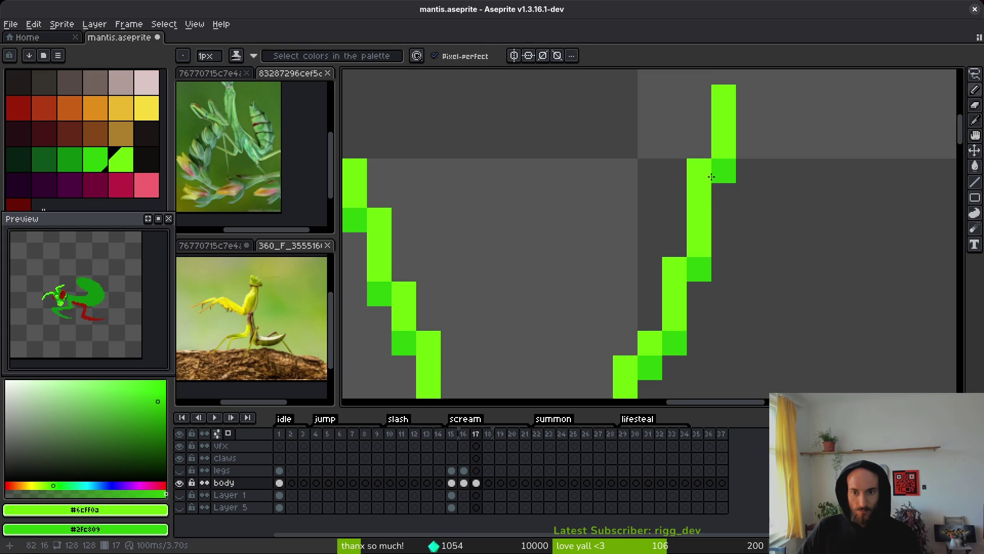
{"action": "scroll", "coordinate": [770, 233], "scroll_direction": "down", "scroll_amount": 6}
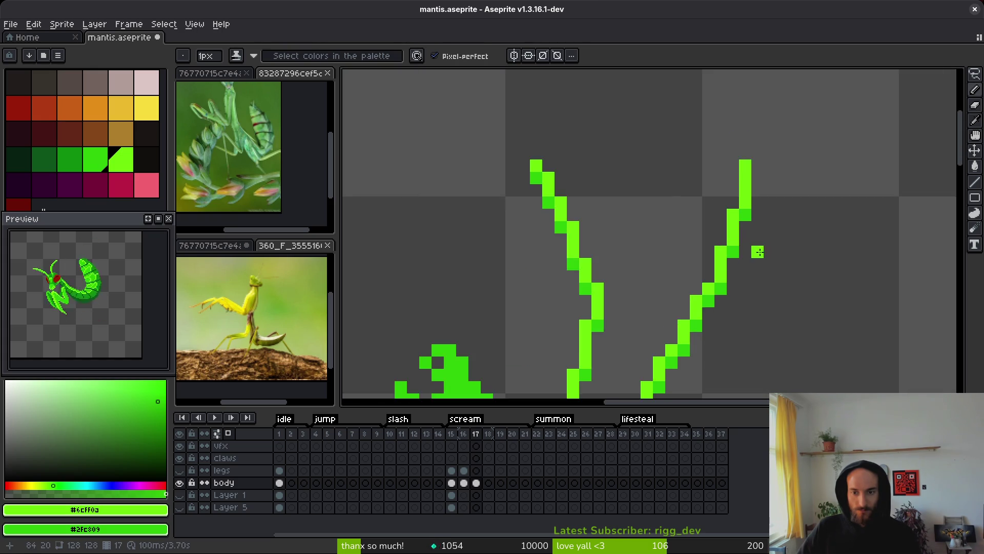
{"action": "scroll", "coordinate": [766, 246], "scroll_direction": "up", "scroll_amount": 3}
{"action": "scroll", "coordinate": [764, 256], "scroll_direction": "down", "scroll_amount": 3}
{"action": "scroll", "coordinate": [764, 255], "scroll_direction": "up", "scroll_amount": 3}
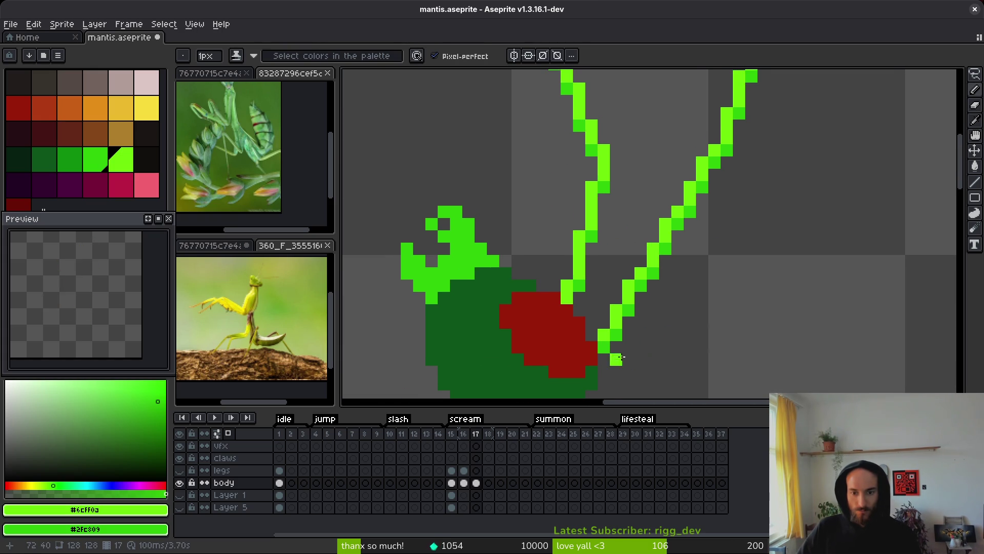
Compare with the previous frame, then return to frame 17 with the Lasso tool.
{"action": "scroll", "coordinate": [767, 179], "scroll_direction": "down", "scroll_amount": 3}
{"action": "key", "text": "q"}
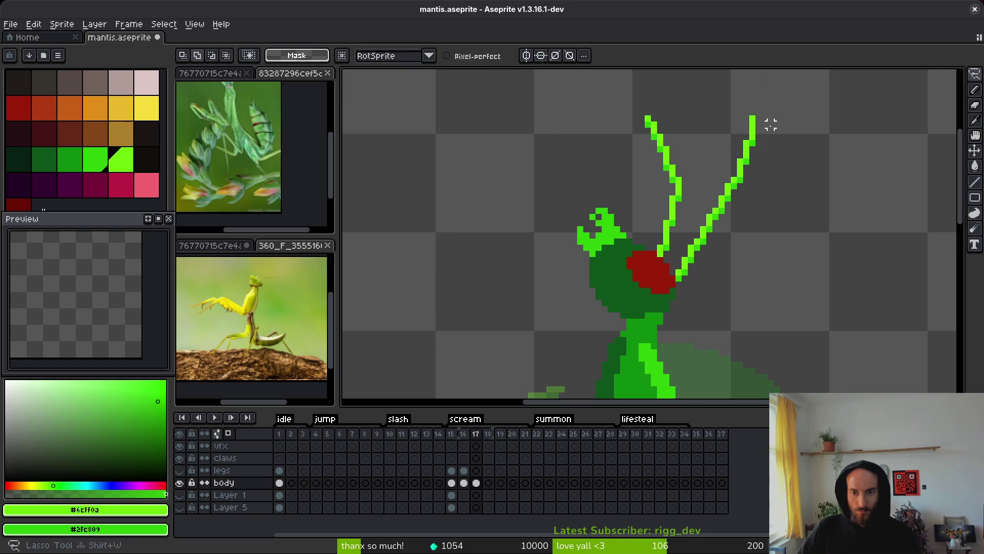
{"action": "key", "text": "comma"}
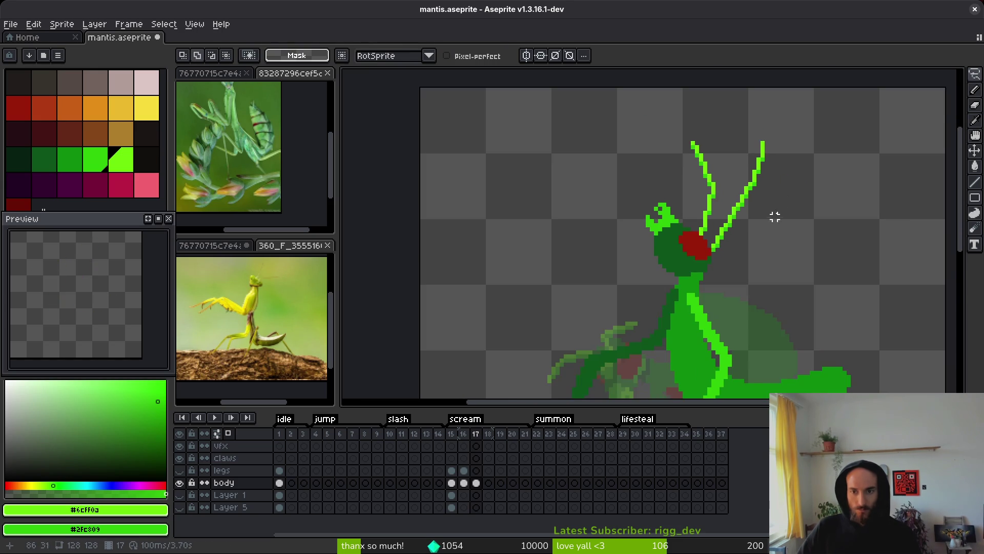
{"action": "scroll", "coordinate": [774, 217], "scroll_direction": "down", "scroll_amount": 3}
{"action": "key", "text": "i"}
{"action": "key", "text": "period"}
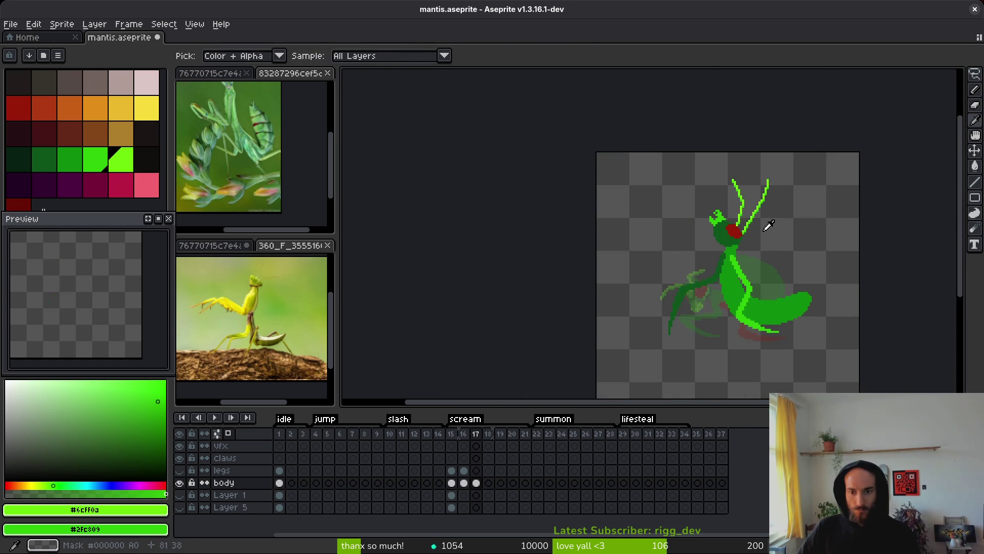
{"action": "key", "text": "q"}
{"action": "scroll", "coordinate": [756, 183], "scroll_direction": "up", "scroll_amount": 3}
Lasso the left antenna, move it into place and nudge it slightly.
{"action": "mouse_move", "coordinate": [741, 143]}
{"action": "left_mouse_down"}
{"action": "mouse_move", "coordinate": [728, 193]}
{"action": "mouse_move", "coordinate": [753, 170]}
{"action": "mouse_move", "coordinate": [682, 180]}
{"action": "mouse_move", "coordinate": [746, 249]}
{"action": "left_mouse_up"}
{"action": "scroll", "coordinate": [764, 164], "scroll_direction": "up", "scroll_amount": 2}
{"action": "mouse_move", "coordinate": [741, 183]}
{"action": "left_mouse_down"}
{"action": "mouse_move", "coordinate": [725, 213]}
{"action": "mouse_move", "coordinate": [717, 210]}
{"action": "mouse_move", "coordinate": [721, 221]}
{"action": "left_mouse_up"}
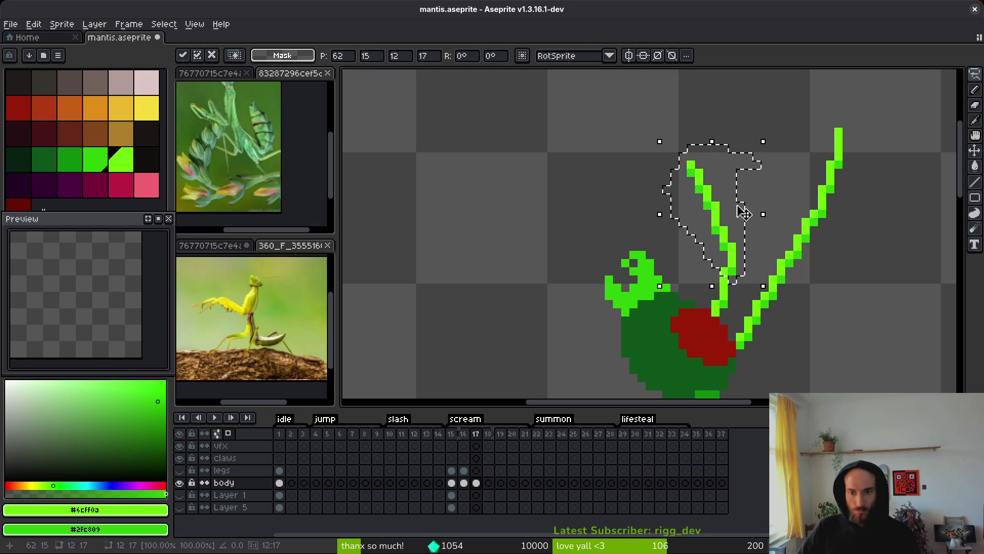
{"action": "key", "text": "Return"}
{"action": "scroll", "coordinate": [725, 186], "scroll_direction": "up", "scroll_amount": 2}
{"action": "left_click_drag", "start_coordinate": [679, 189], "coordinate": [688, 205]}
{"action": "key", "text": "Return"}
Lasso the right antenna and move it down and to the left.
{"action": "scroll", "coordinate": [732, 205], "scroll_direction": "down", "scroll_amount": 4}
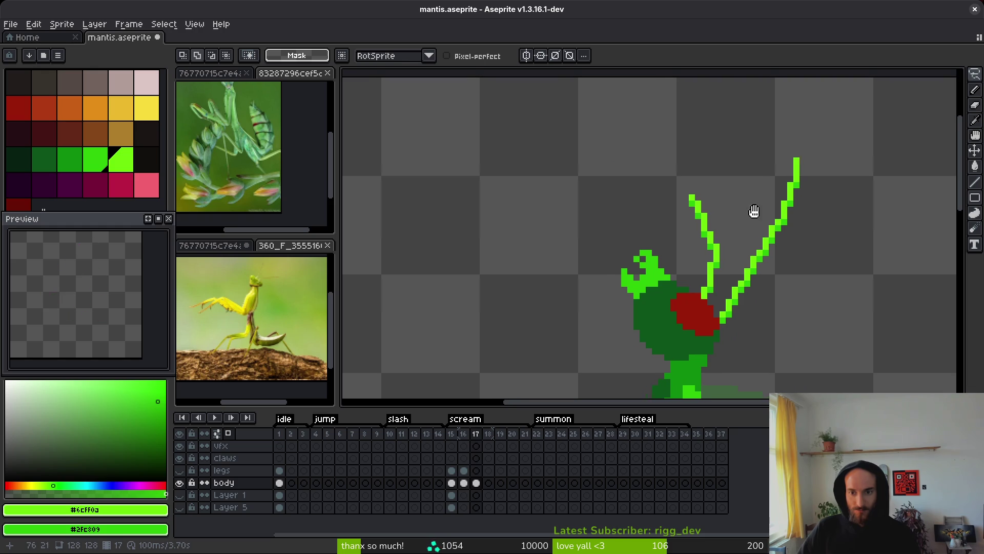
{"action": "scroll", "coordinate": [753, 213], "scroll_direction": "right", "scroll_amount": 2}
{"action": "mouse_move", "coordinate": [798, 125]}
{"action": "left_mouse_down"}
{"action": "mouse_move", "coordinate": [747, 215]}
{"action": "mouse_move", "coordinate": [764, 241]}
{"action": "mouse_move", "coordinate": [724, 238]}
{"action": "mouse_move", "coordinate": [775, 146]}
{"action": "left_mouse_up"}
{"action": "key", "text": "ctrl+d"}
{"action": "scroll", "coordinate": [771, 236], "scroll_direction": "up", "scroll_amount": 2}
{"action": "mouse_move", "coordinate": [753, 226]}
{"action": "left_mouse_down"}
{"action": "mouse_move", "coordinate": [738, 252]}
{"action": "mouse_move", "coordinate": [751, 250]}
{"action": "left_mouse_up"}
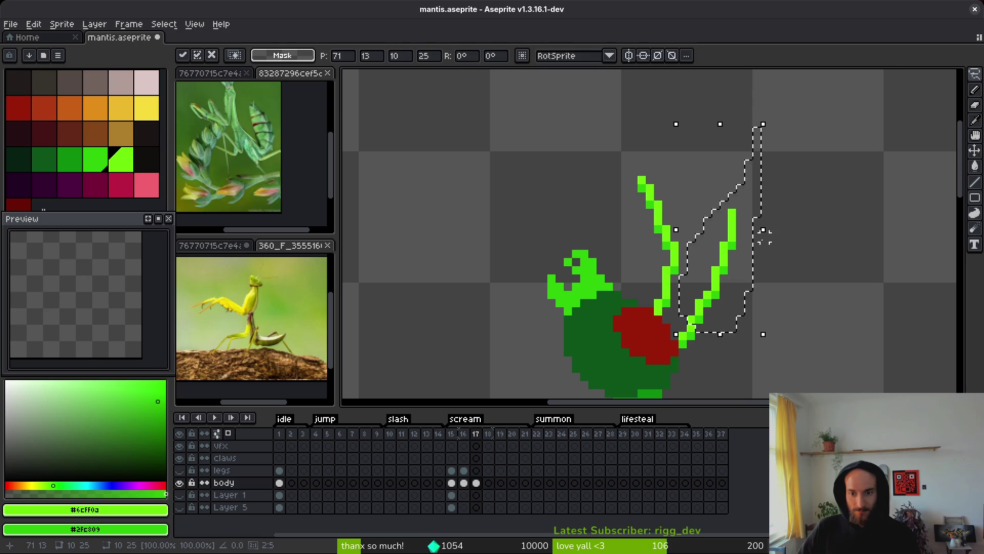
{"action": "key", "text": "ctrl+d"}
Reselect the right antenna and shift it slightly further left, closer to the left one.
{"action": "scroll", "coordinate": [769, 246], "scroll_direction": "down", "scroll_amount": 4}
{"action": "scroll", "coordinate": [741, 261], "scroll_direction": "up", "scroll_amount": 3}
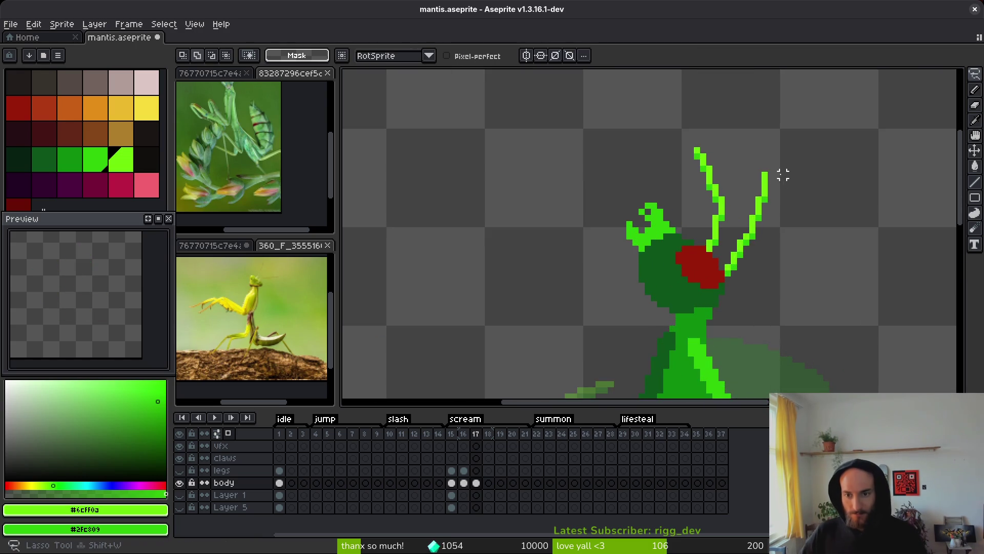
{"action": "scroll", "coordinate": [783, 171], "scroll_direction": "up", "scroll_amount": 2}
{"action": "scroll", "coordinate": [682, 298], "scroll_direction": "down", "scroll_amount": 1}
{"action": "mouse_move", "coordinate": [754, 121]}
{"action": "left_mouse_down"}
{"action": "mouse_move", "coordinate": [661, 354]}
{"action": "mouse_move", "coordinate": [738, 290]}
{"action": "left_mouse_up"}
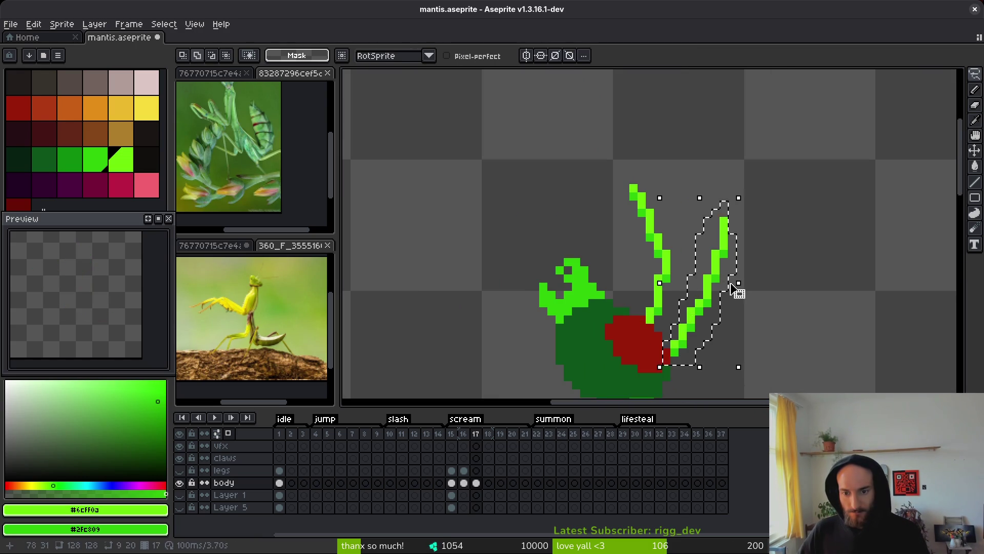
{"action": "scroll", "coordinate": [710, 321], "scroll_direction": "up", "scroll_amount": 2}
{"action": "left_click_drag", "start_coordinate": [692, 242], "coordinate": [682, 234]}
{"action": "key", "text": "b"}
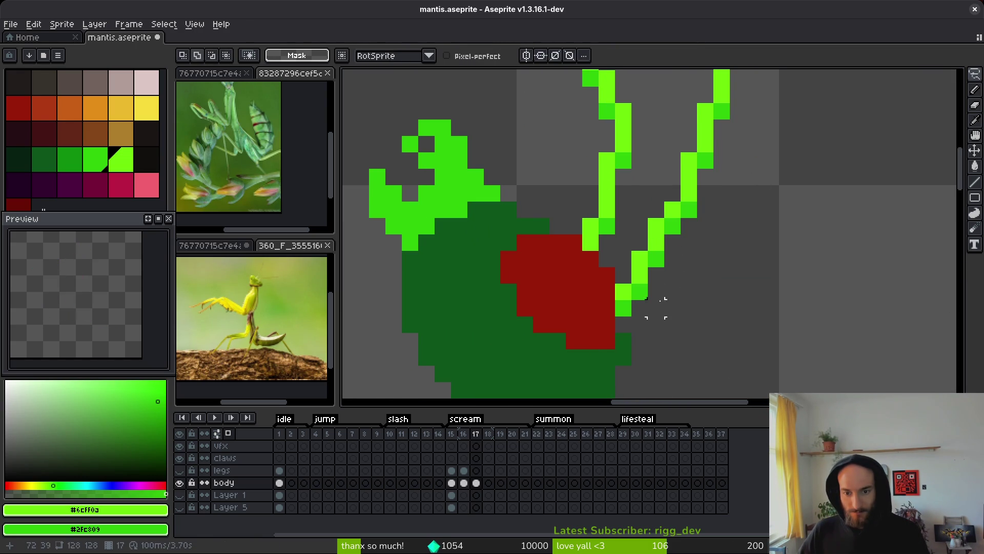
Paint red pixels near the antenna base.
{"action": "left_click", "coordinate": [610, 302], "text": "alt"}
{"action": "left_click_drag", "start_coordinate": [623, 307], "coordinate": [624, 324]}
{"action": "left_click", "coordinate": [672, 291]}
Undo the stray red pixel and switch the drawing colour back to green.
{"action": "scroll", "coordinate": [682, 305], "scroll_direction": "down", "scroll_amount": 2}
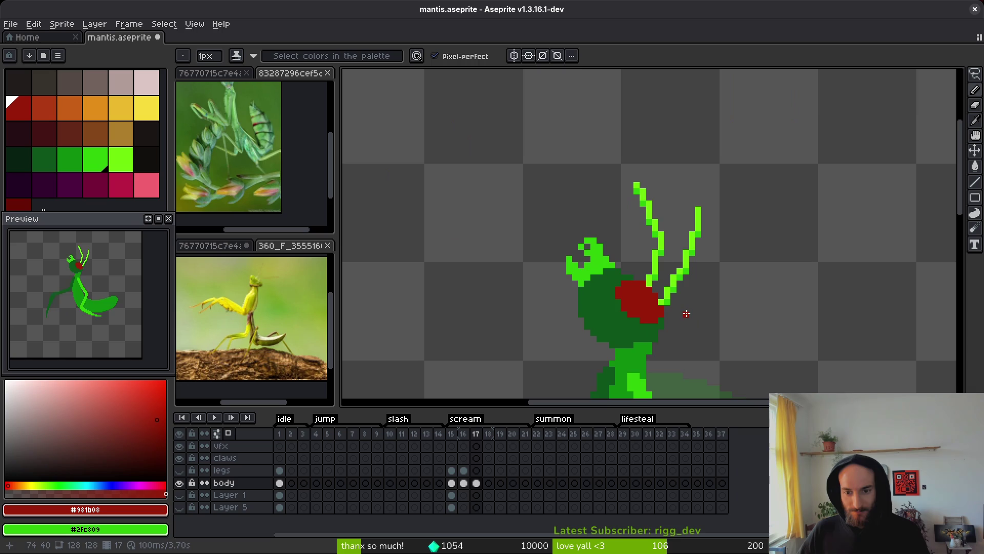
{"action": "scroll", "coordinate": [671, 313], "scroll_direction": "up", "scroll_amount": 2}
{"action": "key", "text": "ctrl+z"}
{"action": "left_click", "coordinate": [652, 296], "text": "alt"}
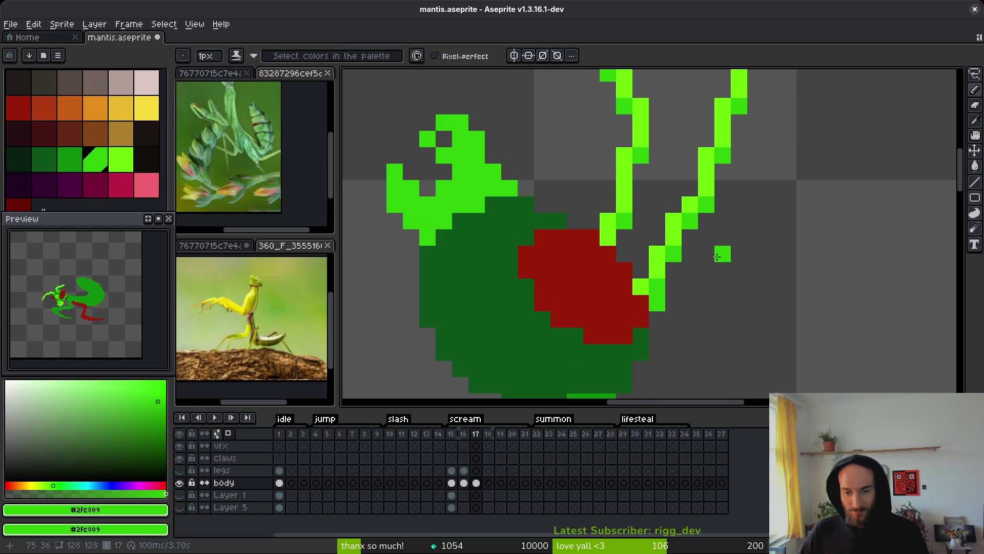
{"action": "scroll", "coordinate": [726, 262], "scroll_direction": "down", "scroll_amount": 3}
{"action": "scroll", "coordinate": [707, 272], "scroll_direction": "up", "scroll_amount": 3}
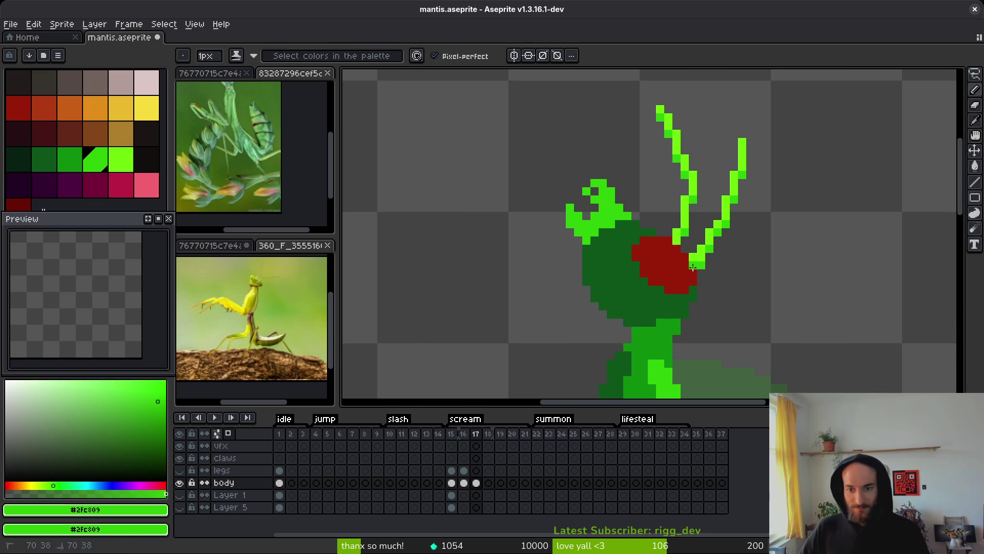
Save mantis.aseprite with Ctrl+S and bring the mantis into view in the preview.
{"action": "key", "text": "e"}
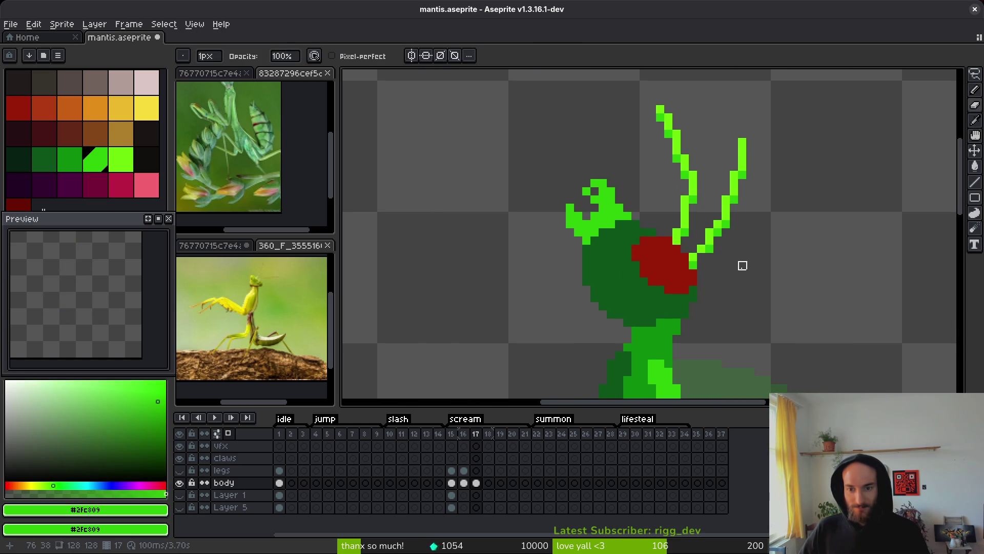
{"action": "key", "text": "b"}
{"action": "scroll", "coordinate": [749, 266], "scroll_direction": "down", "scroll_amount": 3}
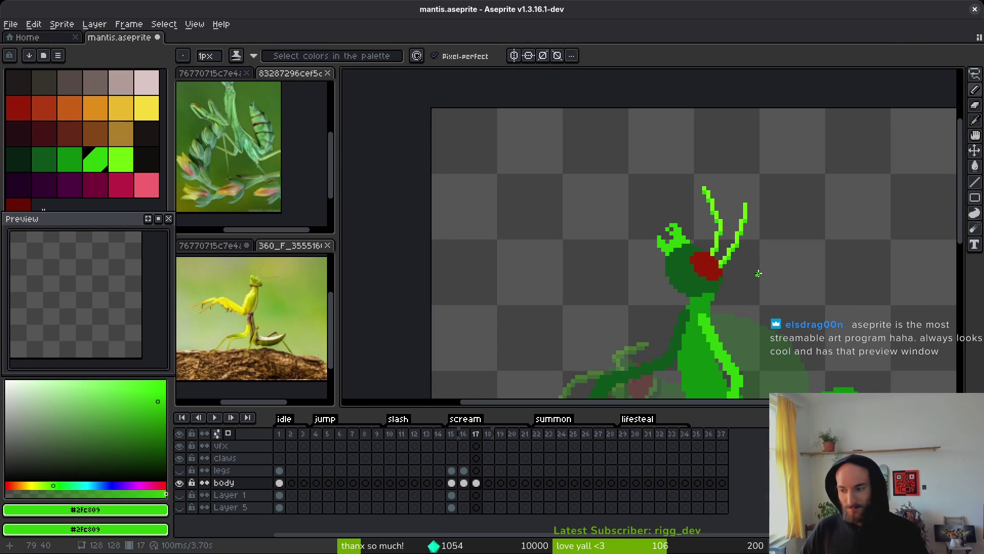
{"action": "key", "text": "ctrl+s"}
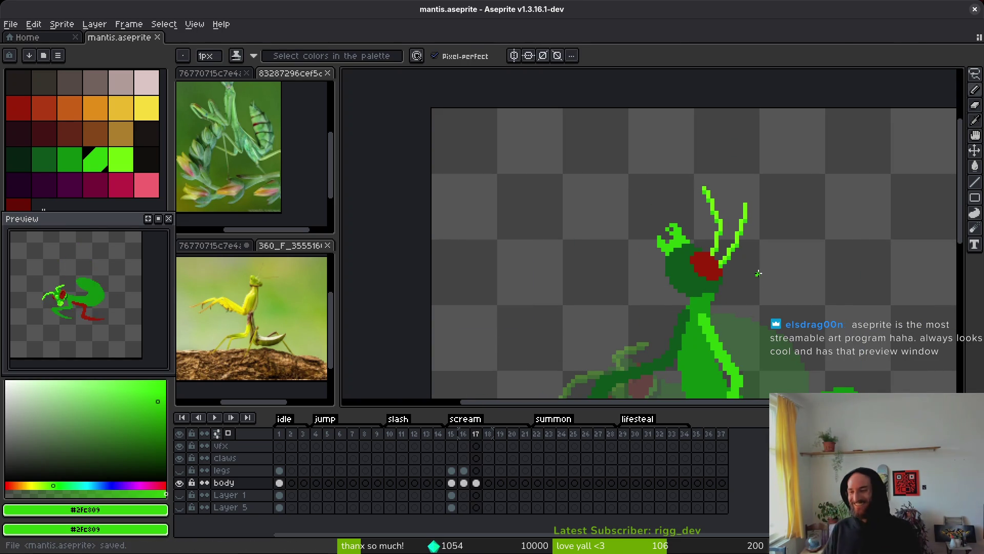
{"action": "left_click_drag", "start_coordinate": [95, 298], "coordinate": [107, 303]}
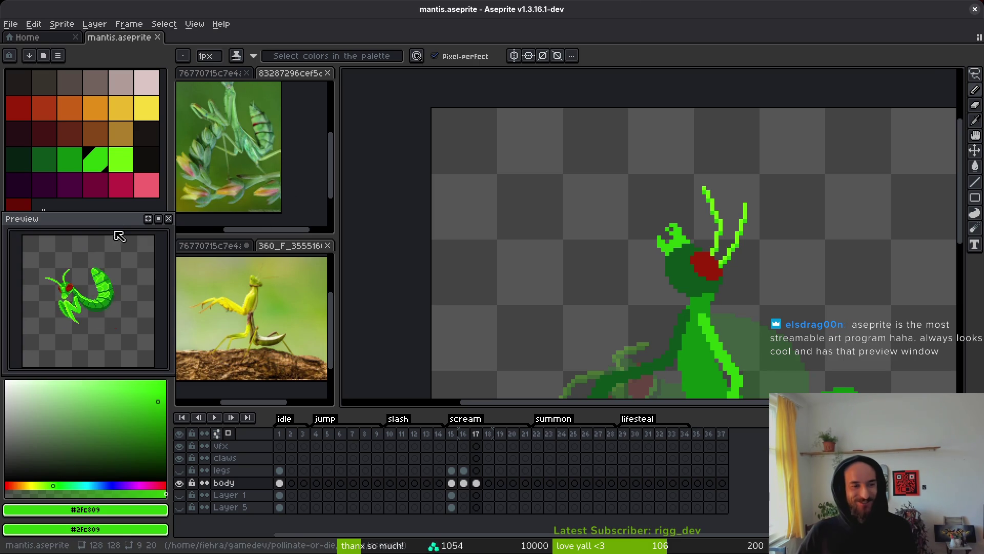
{"action": "mouse_move", "coordinate": [105, 257]}
{"action": "left_mouse_down"}
{"action": "mouse_move", "coordinate": [89, 281]}
{"action": "mouse_move", "coordinate": [133, 300]}
{"action": "left_mouse_up"}
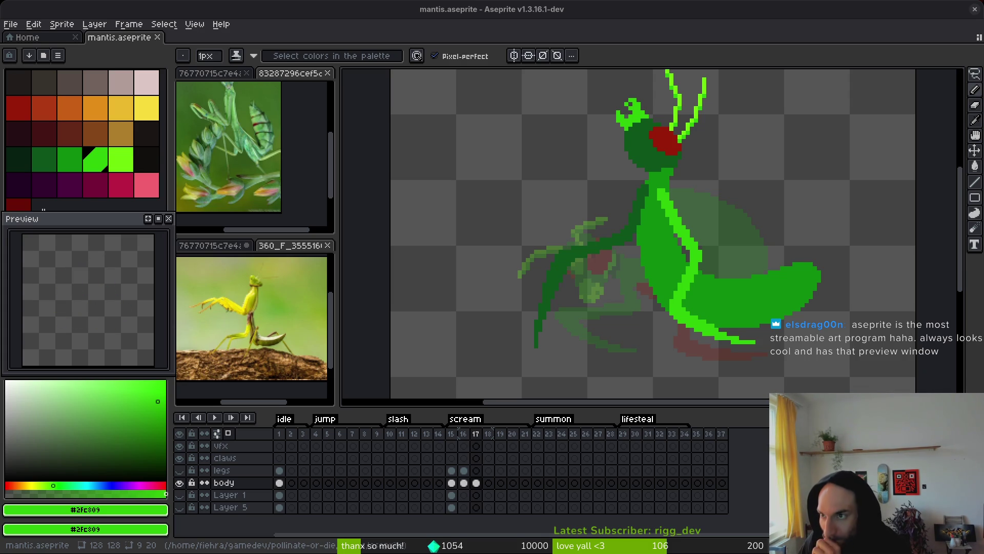
{"action": "scroll", "coordinate": [636, 323], "scroll_direction": "down", "scroll_amount": 3}
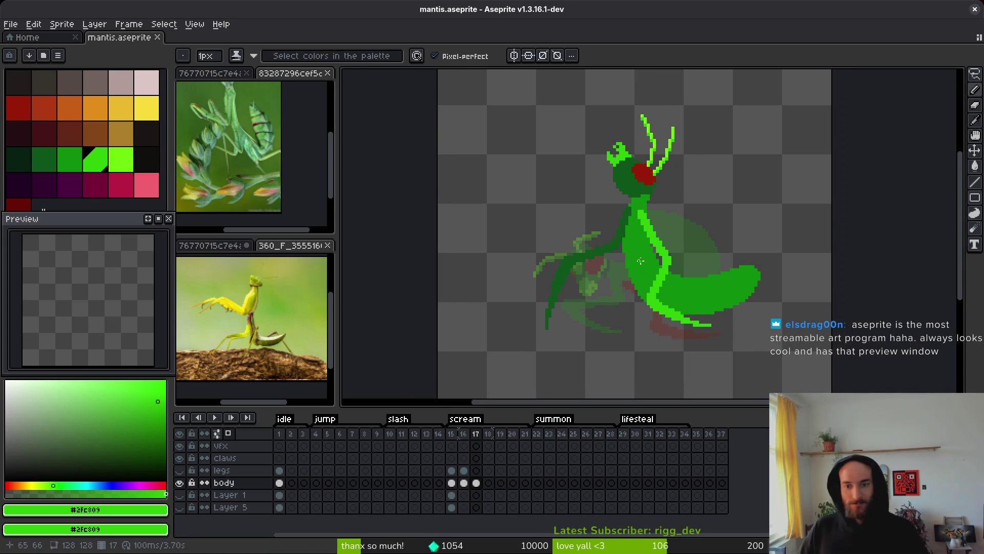
{"action": "scroll", "coordinate": [651, 263], "scroll_direction": "right", "scroll_amount": 1}
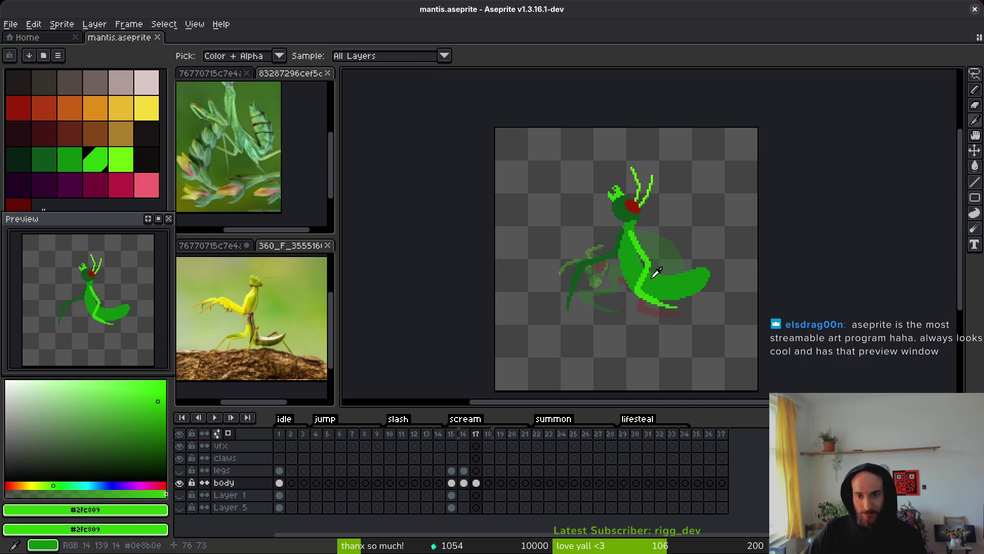
{"action": "key", "text": "Right"}
{"action": "scroll", "coordinate": [661, 271], "scroll_direction": "right", "scroll_amount": 1}
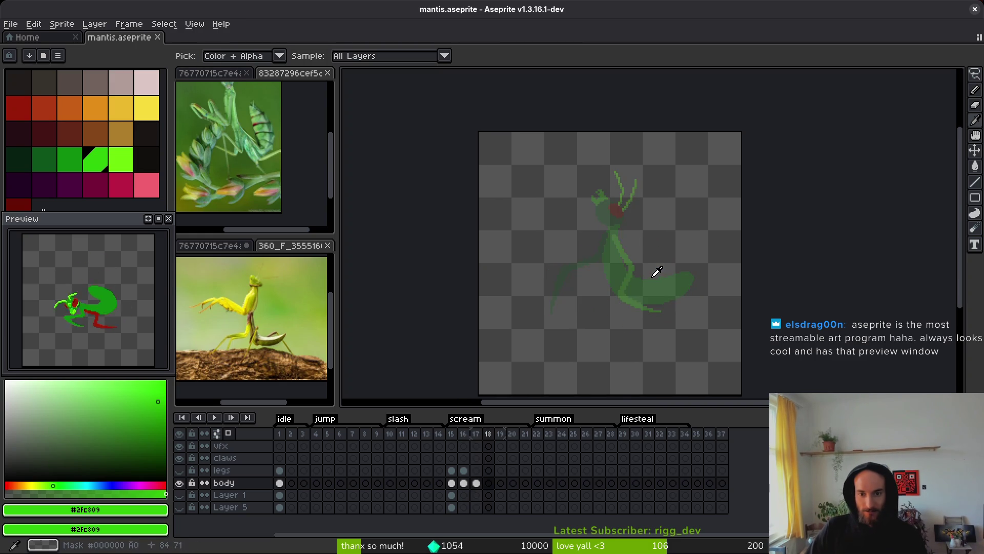
{"action": "key", "text": "Left"}
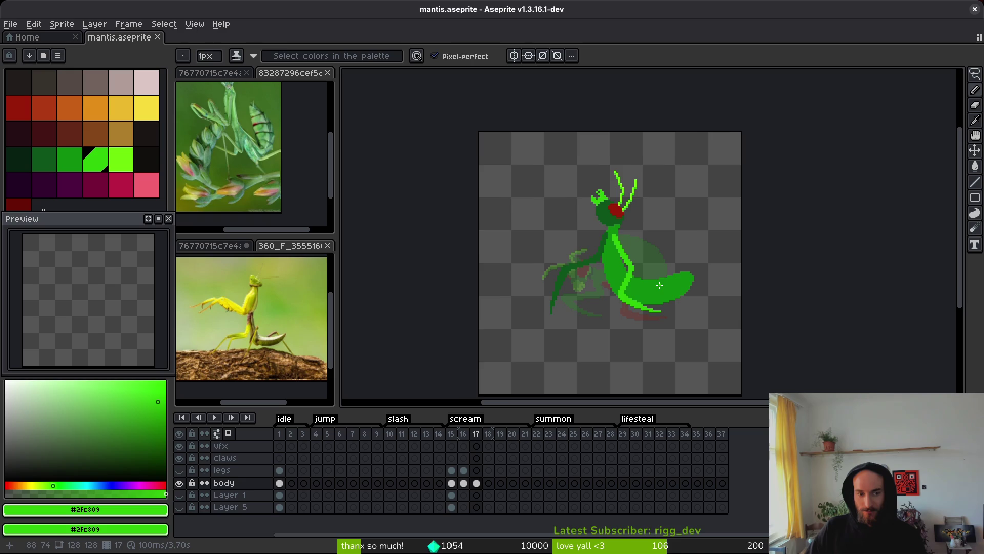
{"action": "key", "text": "Left"}
{"action": "key", "text": "Right"}
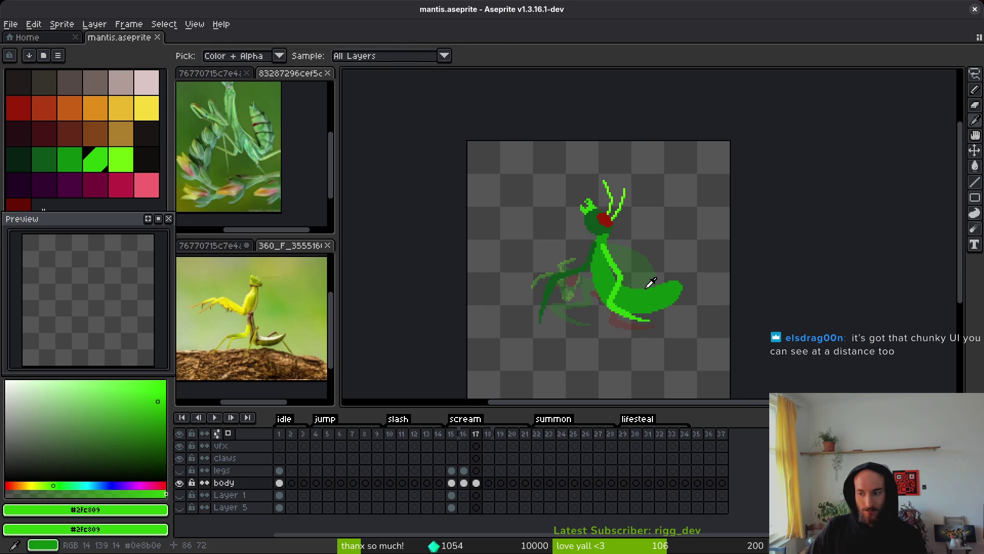
{"action": "key", "text": "b"}
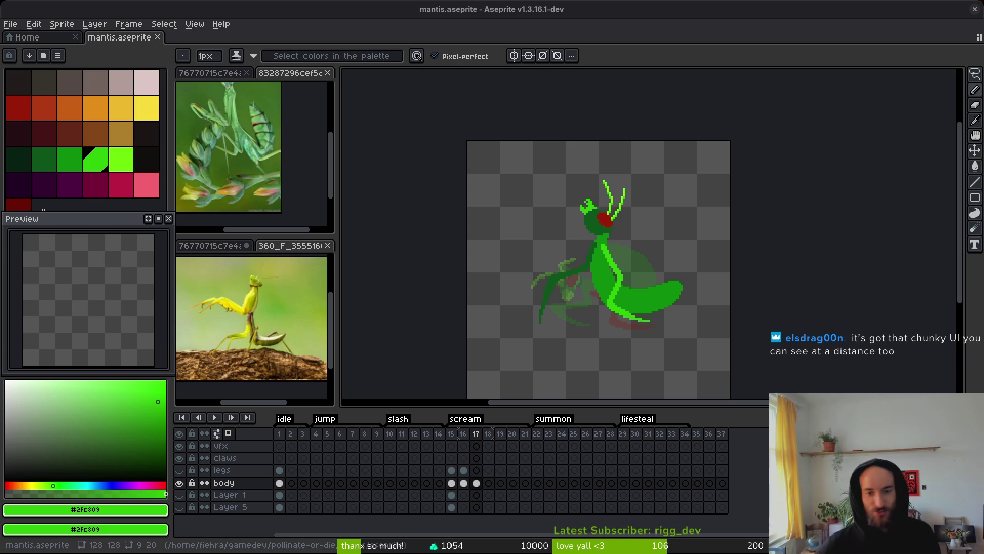
{"action": "scroll", "coordinate": [728, 354], "scroll_direction": "down", "scroll_amount": 3}
{"action": "scroll", "coordinate": [718, 339], "scroll_direction": "up", "scroll_amount": 3}
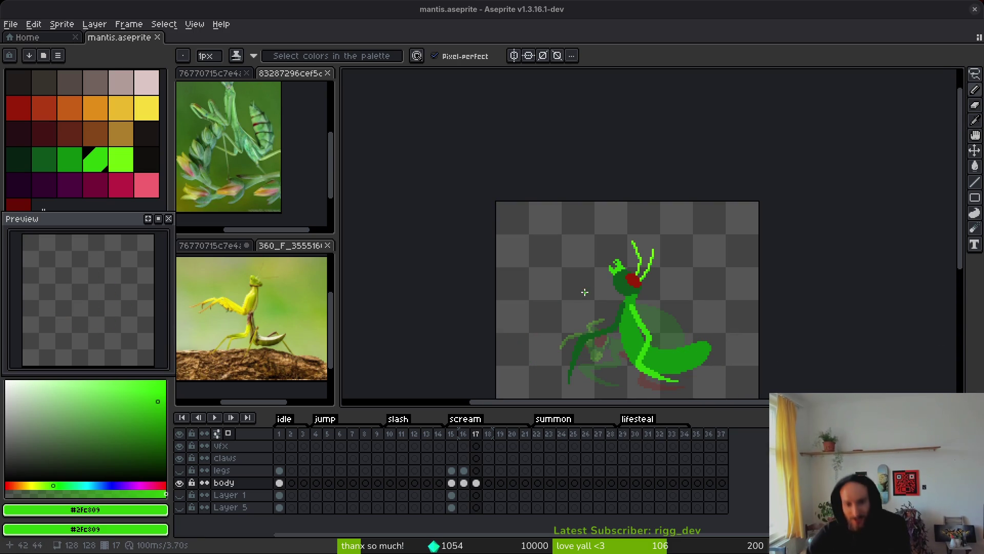
{"action": "scroll", "coordinate": [589, 328], "scroll_direction": "down", "scroll_amount": 2}
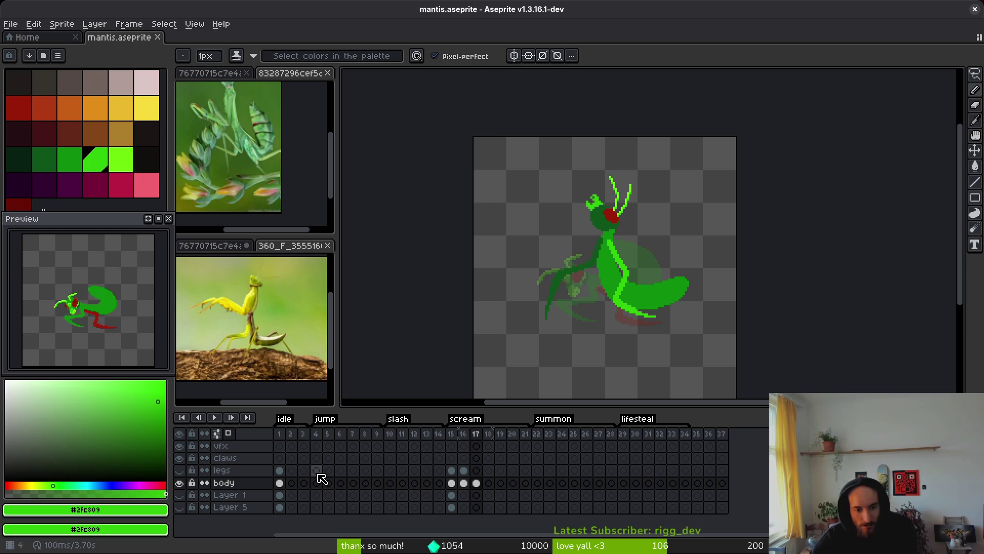
Paste the frame 1 body cel into frame 4 of the jump, then select frame 5.
{"action": "left_click", "coordinate": [280, 482]}
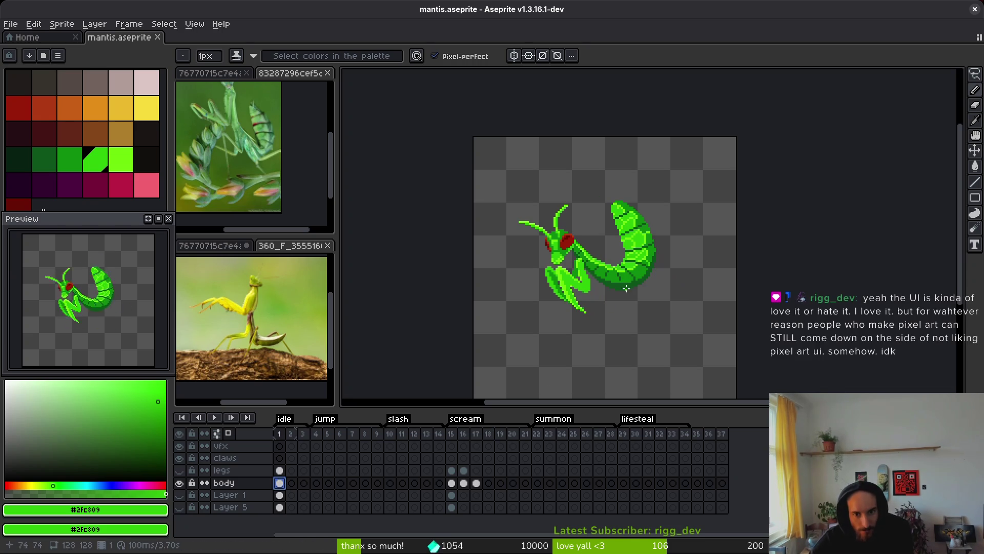
{"action": "left_click", "coordinate": [316, 482]}
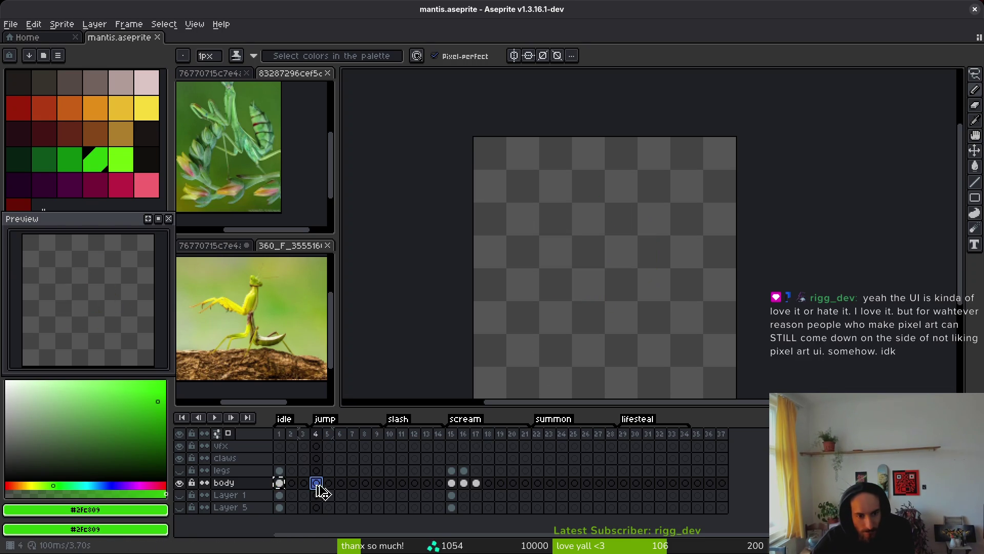
{"action": "key", "text": "ctrl+v"}
{"action": "left_click", "coordinate": [329, 482]}
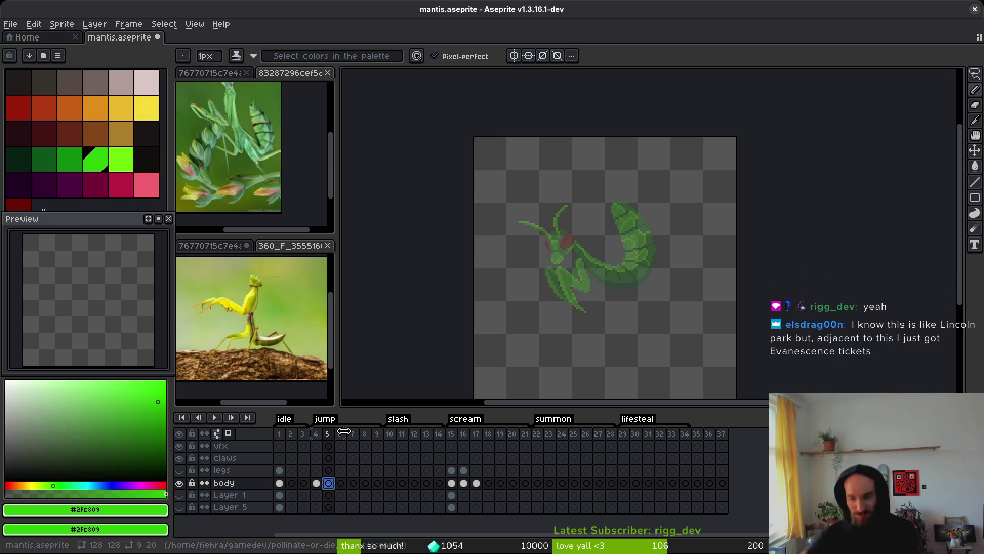
Paste the frame 16 scream pose into frame 5 of the jump animation.
{"action": "scroll", "coordinate": [551, 290], "scroll_direction": "right", "scroll_amount": 1}
{"action": "key", "text": "i"}
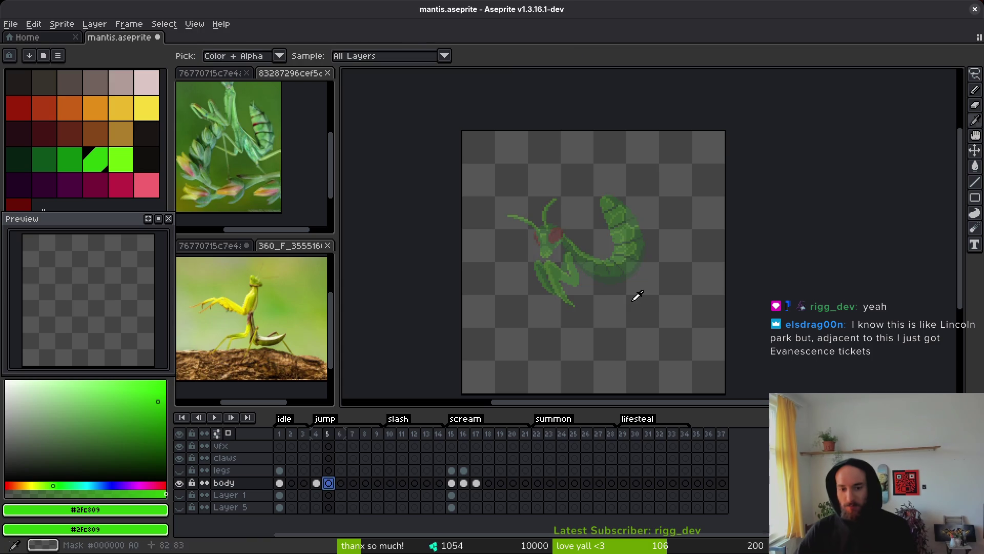
{"action": "left_click", "coordinate": [464, 482]}
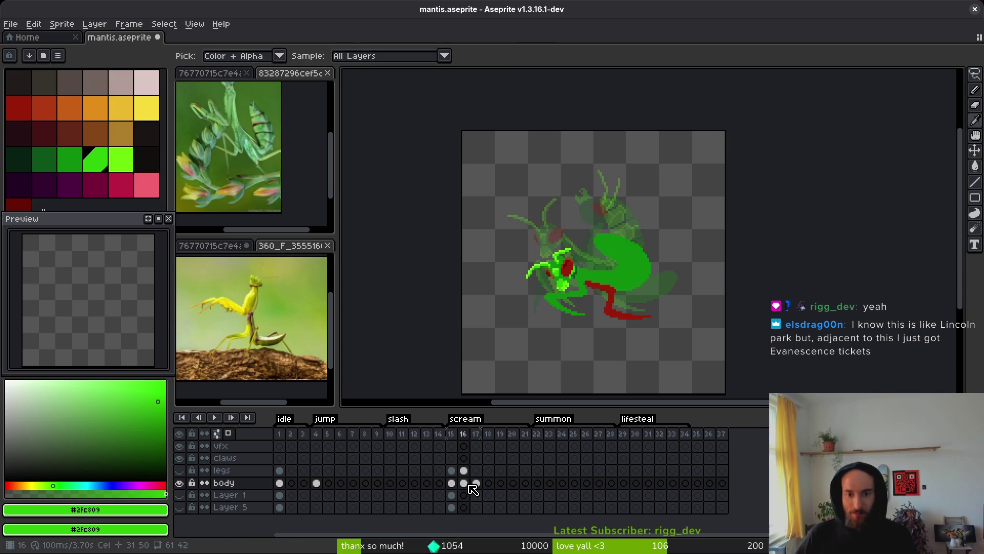
{"action": "left_click", "coordinate": [330, 484]}
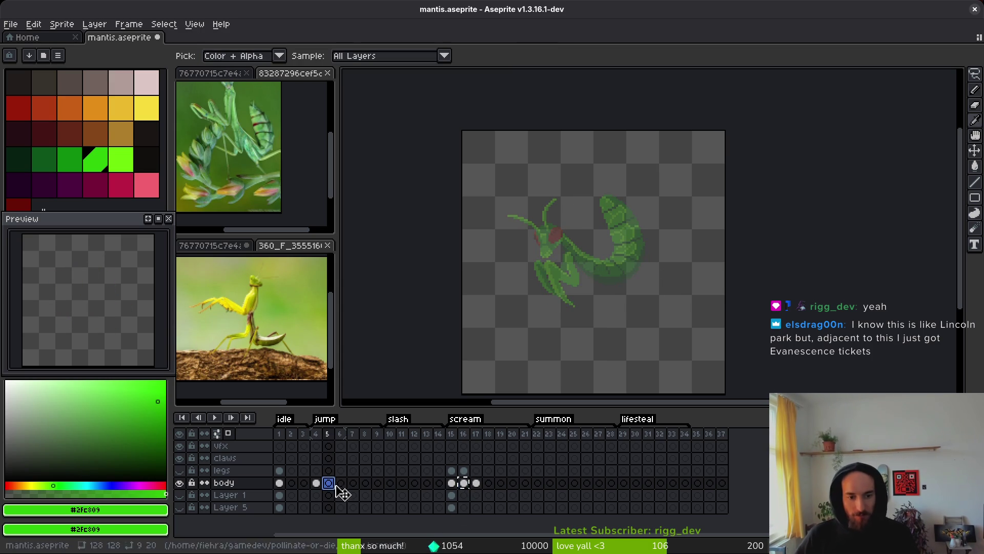
{"action": "key", "text": "b"}
{"action": "scroll", "coordinate": [618, 272], "scroll_direction": "up", "scroll_amount": 1}
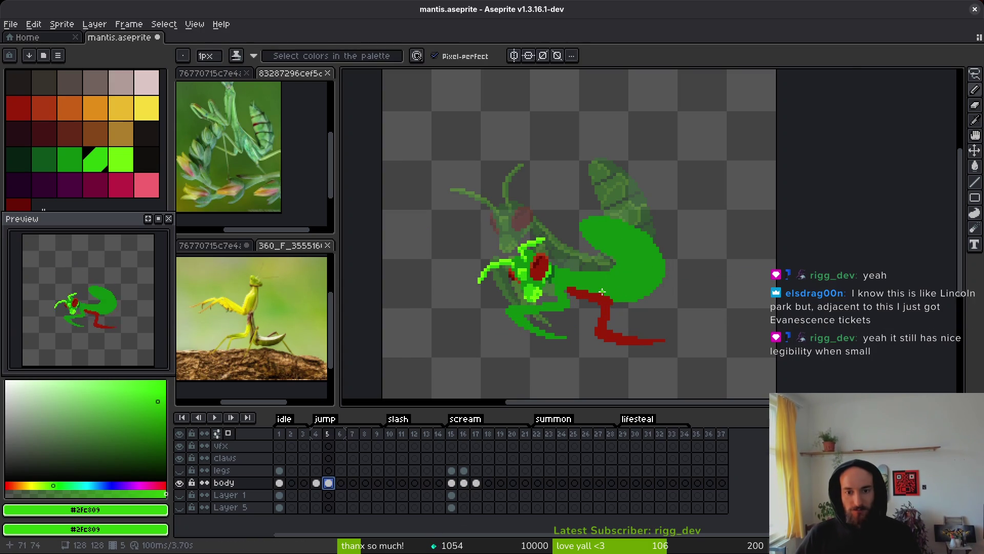
{"action": "scroll", "coordinate": [602, 292], "scroll_direction": "up", "scroll_amount": 1}
Lasso the mantis head, rotate it a quarter turn and move it right.
{"action": "key", "text": "q"}
{"action": "left_click_drag", "start_coordinate": [559, 195], "coordinate": [480, 298]}
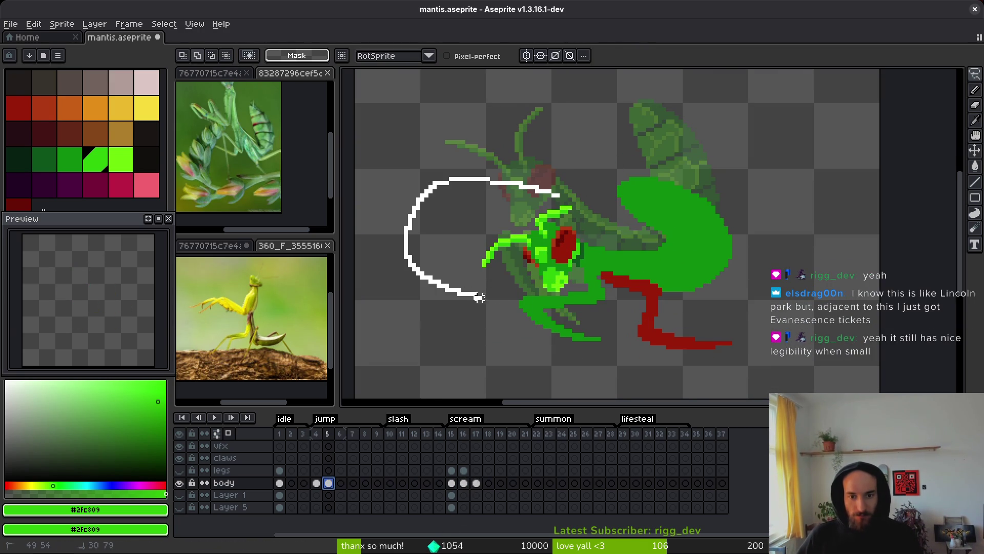
{"action": "left_click_drag", "start_coordinate": [578, 282], "coordinate": [578, 281]}
{"action": "scroll", "coordinate": [578, 282], "scroll_direction": "up", "scroll_amount": 1}
{"action": "mouse_move", "coordinate": [579, 177]}
{"action": "left_mouse_down"}
{"action": "mouse_move", "coordinate": [376, 172]}
{"action": "mouse_move", "coordinate": [394, 308]}
{"action": "mouse_move", "coordinate": [507, 331]}
{"action": "left_mouse_up"}
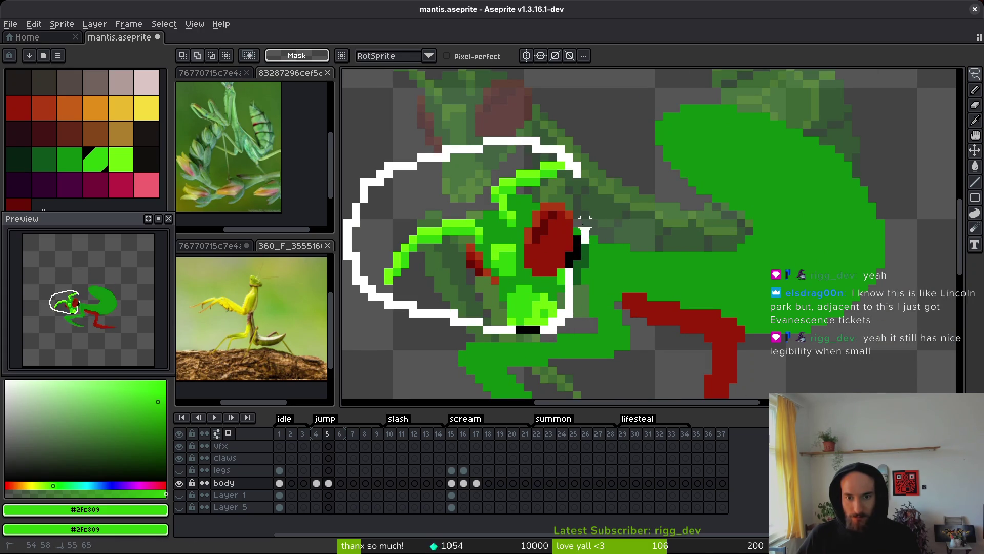
{"action": "left_click_drag", "start_coordinate": [584, 221], "coordinate": [585, 220]}
{"action": "key", "text": "ctrl+shift+r"}
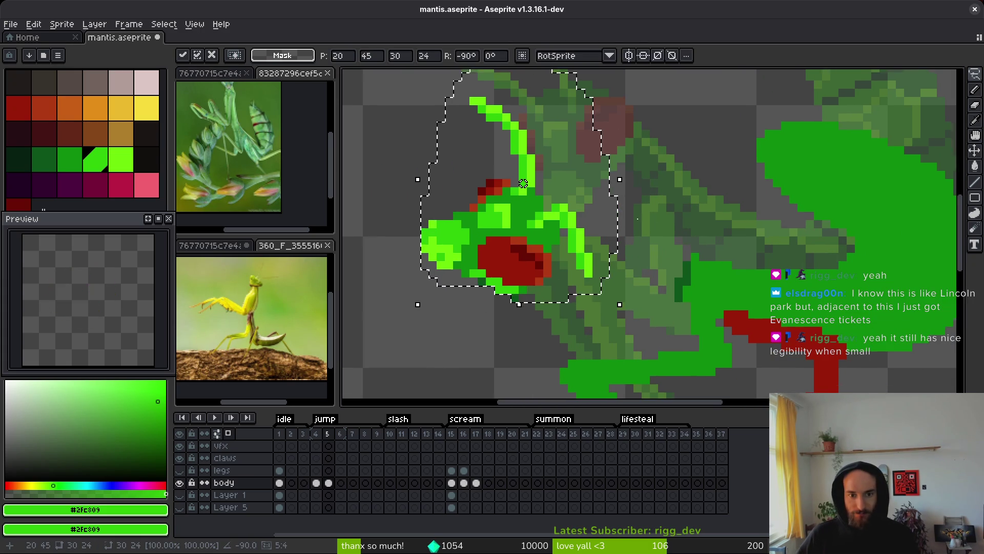
{"action": "left_click_drag", "start_coordinate": [511, 247], "coordinate": [669, 255]}
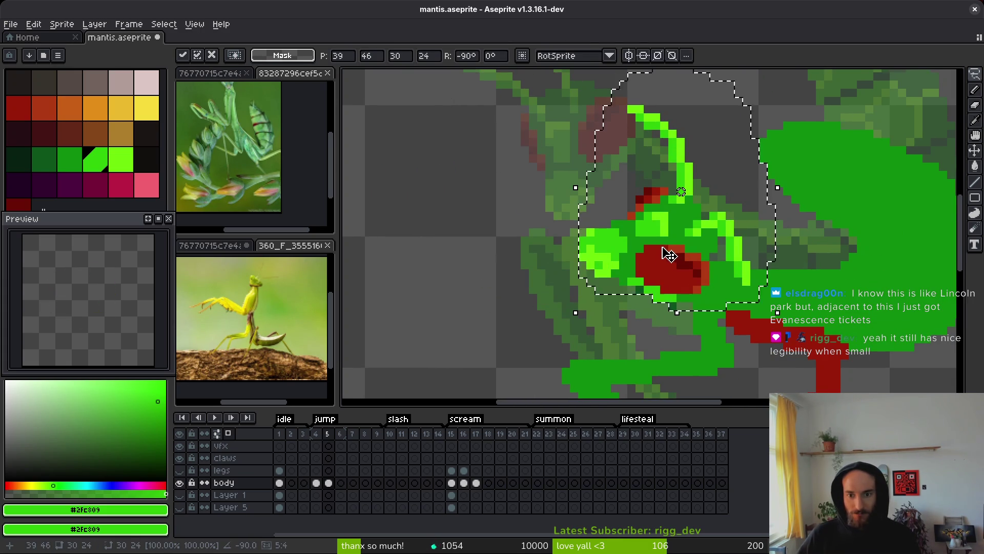
{"action": "key", "text": "b"}
Redo the head placement: rotate it to a shallower tilt and shift it right onto the neck.
{"action": "scroll", "coordinate": [674, 313], "scroll_direction": "down", "scroll_amount": 4}
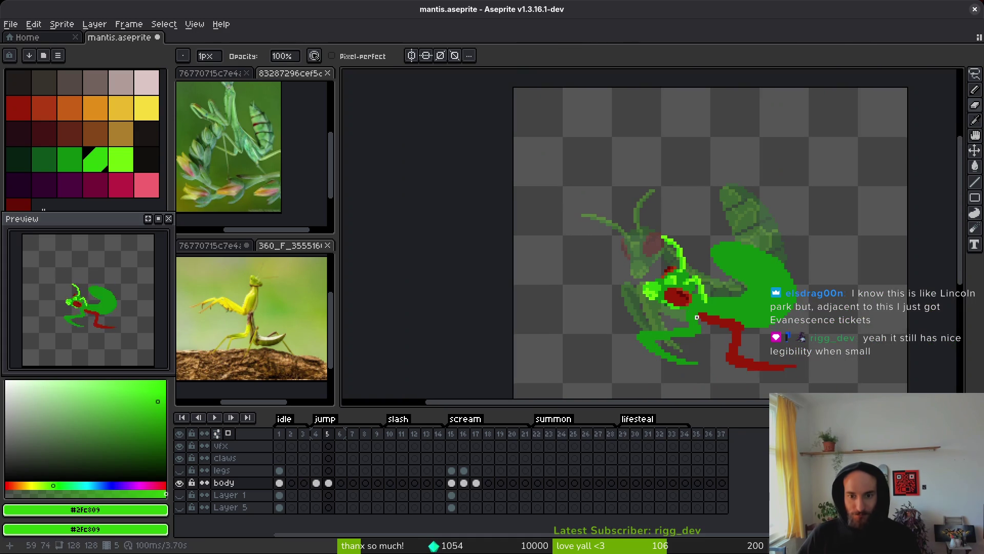
{"action": "scroll", "coordinate": [677, 240], "scroll_direction": "up", "scroll_amount": 3}
{"action": "key", "text": "ctrl+shift+d"}
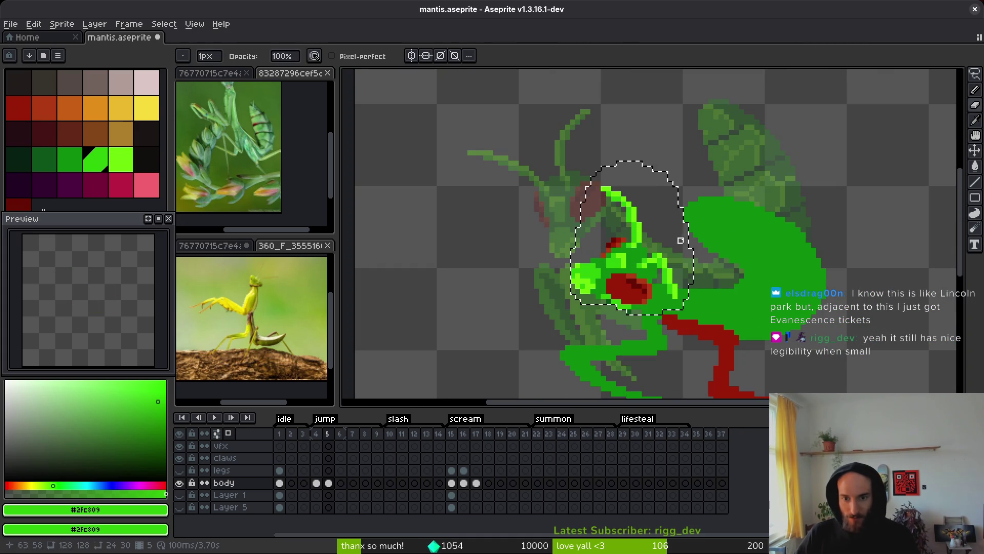
{"action": "key", "text": "ctrl+z"}
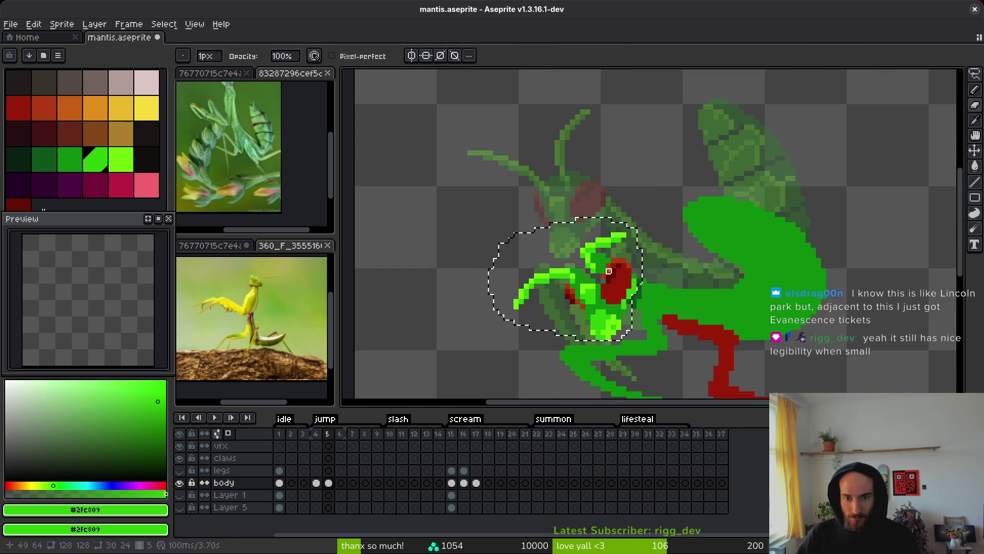
{"action": "key", "text": "ctrl+d"}
{"action": "key", "text": "ctrl+shift+d"}
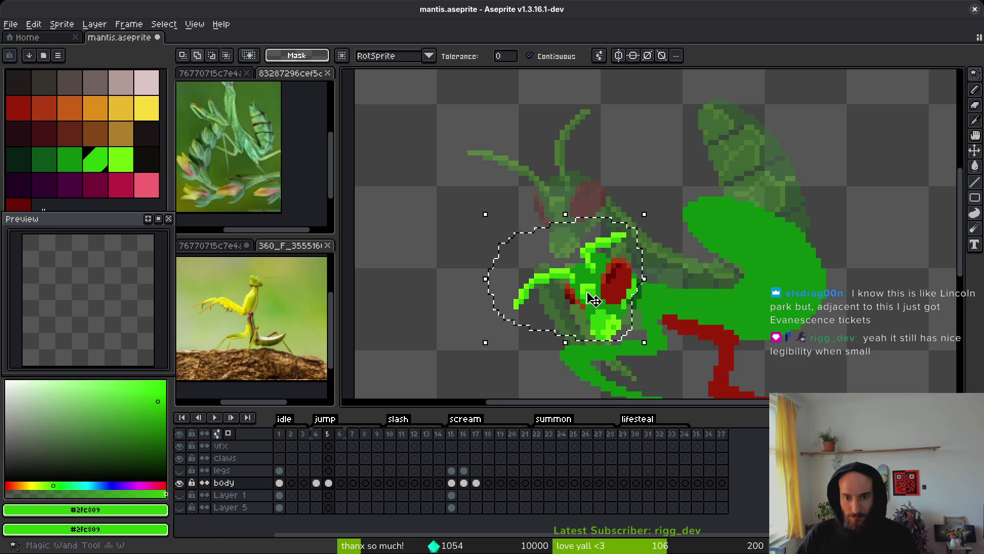
{"action": "left_click_drag", "start_coordinate": [589, 296], "coordinate": [557, 269]}
{"action": "key", "text": "ctrl+r"}
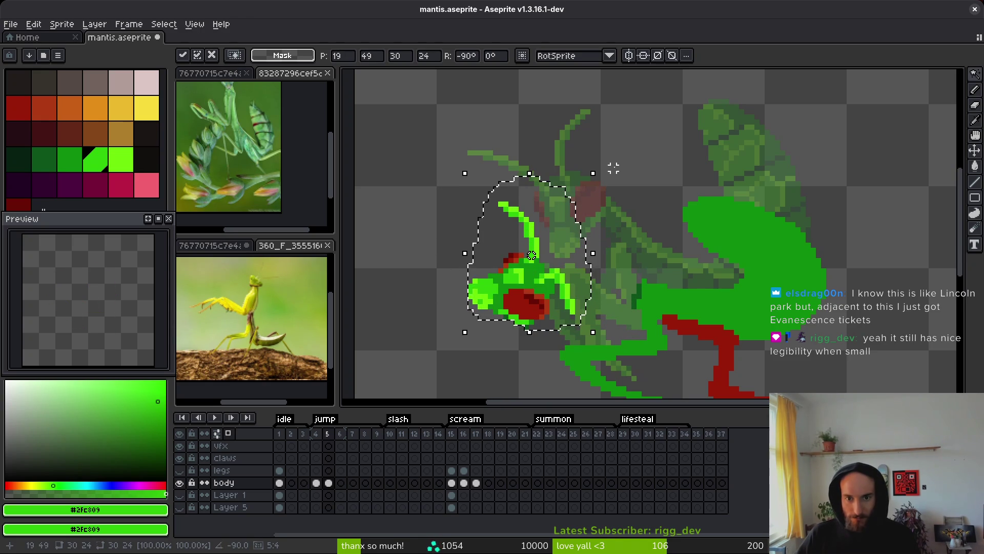
{"action": "left_click_drag", "start_coordinate": [609, 173], "coordinate": [574, 152]}
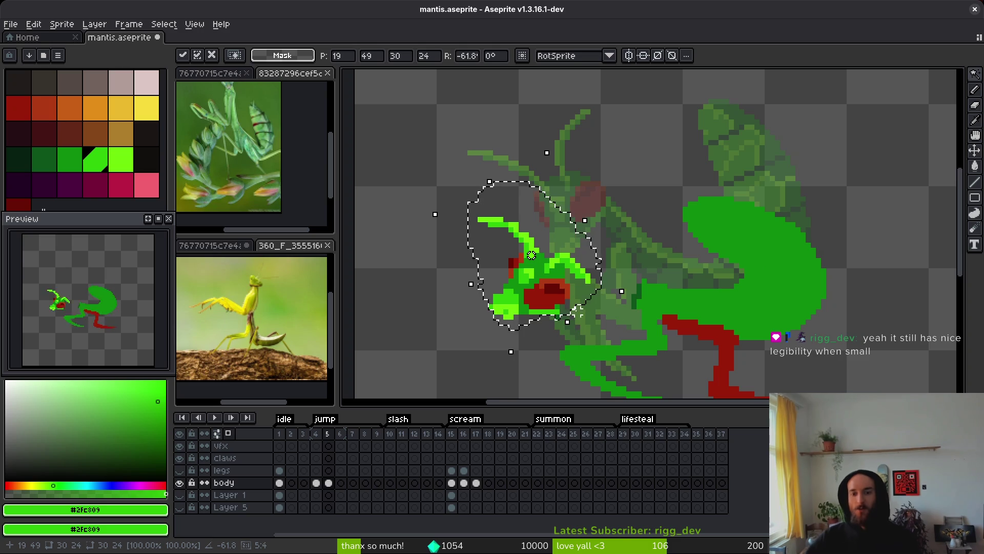
{"action": "left_click_drag", "start_coordinate": [552, 292], "coordinate": [623, 283]}
{"action": "key", "text": "Return"}
Sample the dark green from the body and paint a dark green pixel at the neck.
{"action": "scroll", "coordinate": [641, 315], "scroll_direction": "up", "scroll_amount": 1}
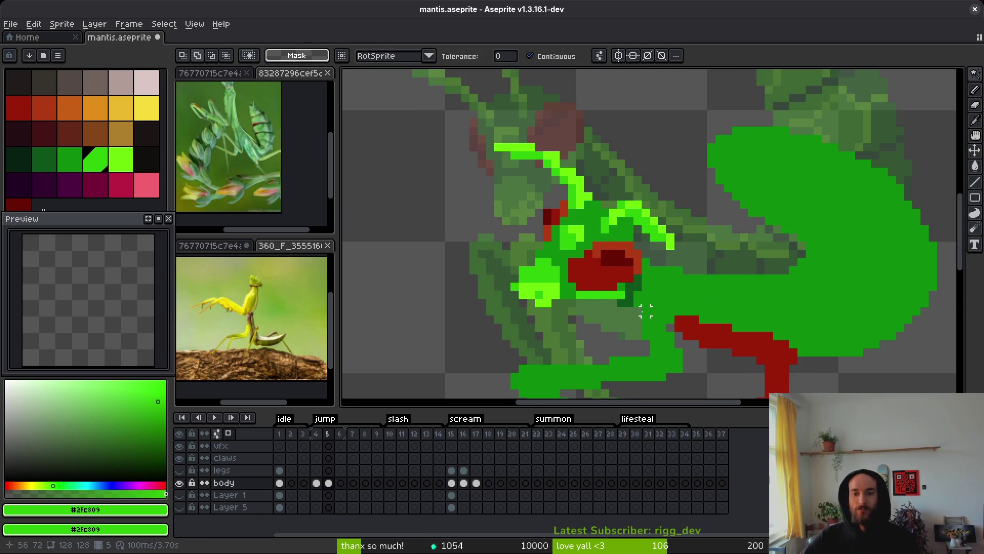
{"action": "key", "text": "b"}
{"action": "scroll", "coordinate": [631, 302], "scroll_direction": "up", "scroll_amount": 1}
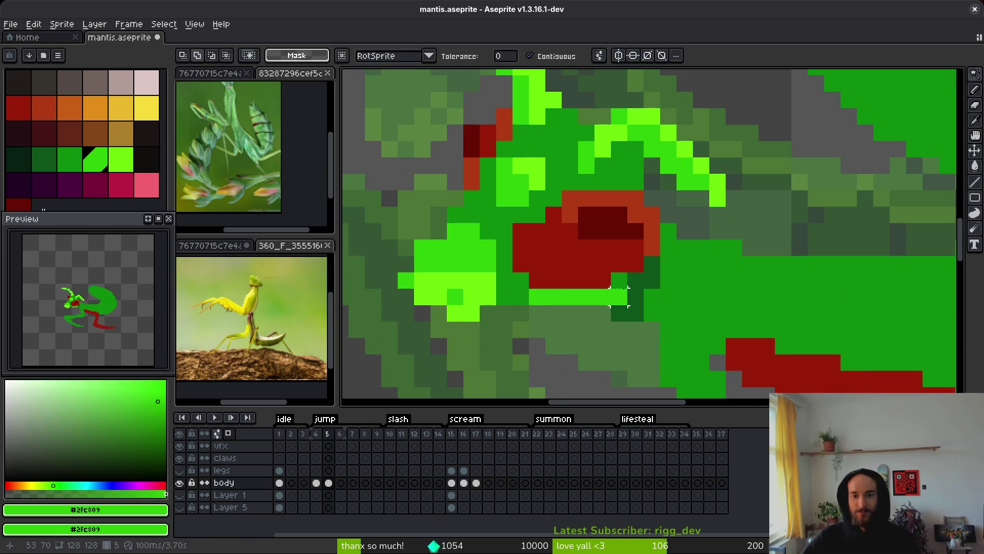
{"action": "left_click", "coordinate": [636, 304], "text": "alt"}
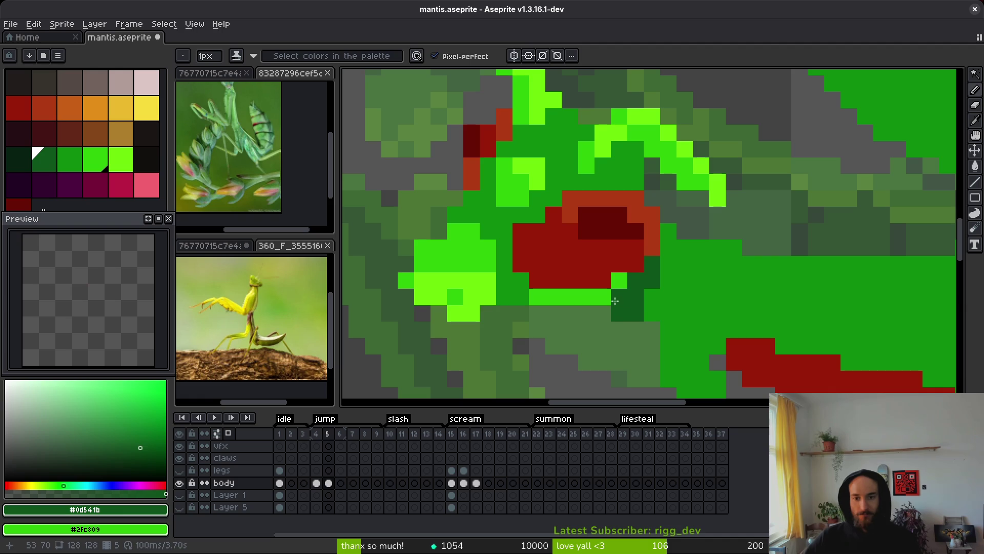
{"action": "scroll", "coordinate": [683, 358], "scroll_direction": "down", "scroll_amount": 1}
{"action": "scroll", "coordinate": [670, 314], "scroll_direction": "up", "scroll_amount": 1}
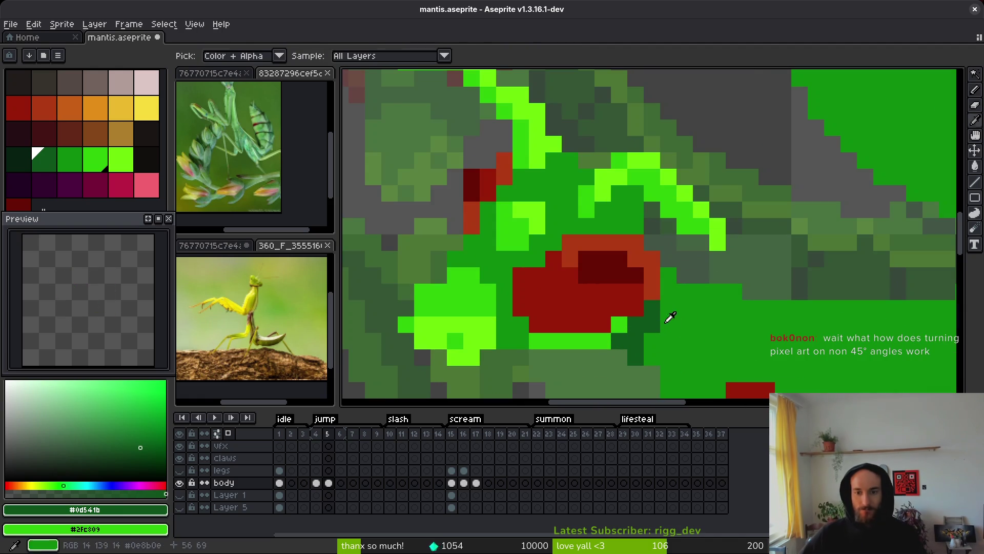
{"action": "left_click", "coordinate": [667, 292]}
{"action": "left_click", "coordinate": [668, 307]}
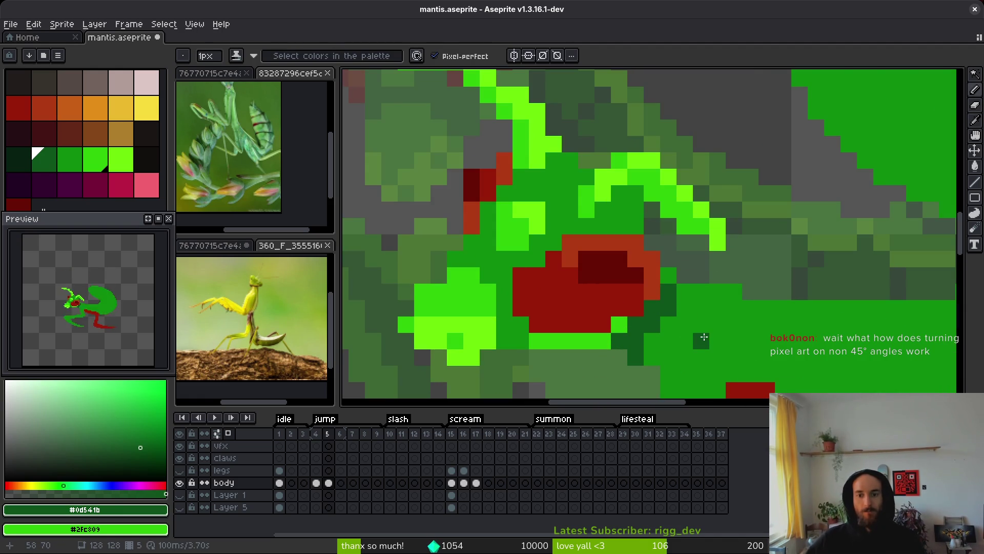
Sample mid green #0c8b0c and cover the stray dark pixel at the neck.
{"action": "scroll", "coordinate": [704, 337], "scroll_direction": "up", "scroll_amount": 1}
{"action": "left_click", "coordinate": [682, 297], "text": "alt"}
{"action": "left_click", "coordinate": [656, 293]}
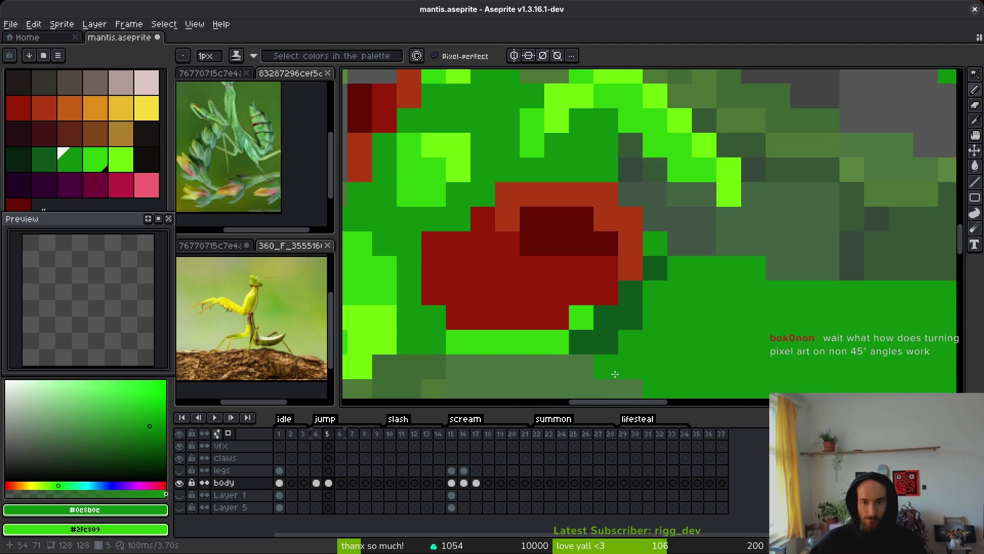
{"action": "scroll", "coordinate": [731, 353], "scroll_direction": "down", "scroll_amount": 2}
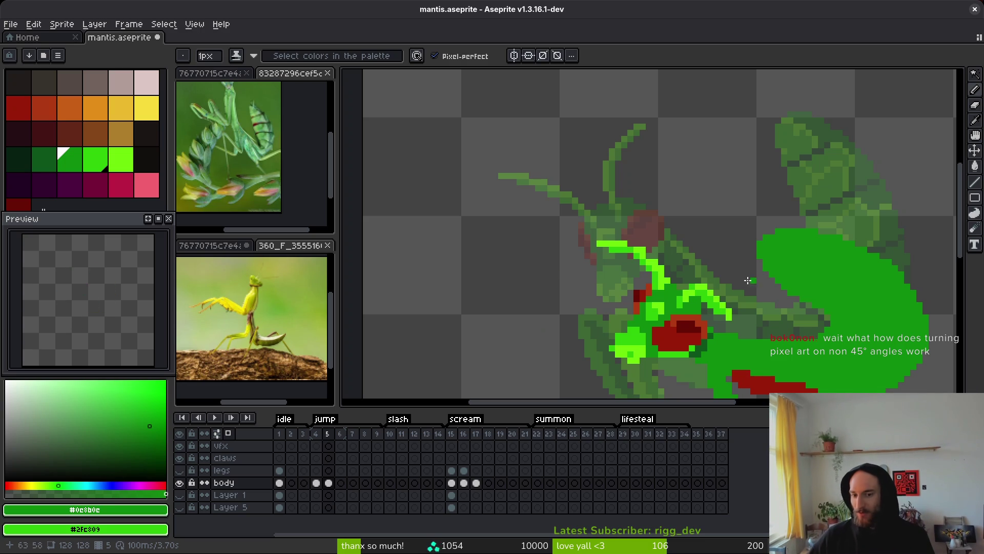
{"action": "scroll", "coordinate": [680, 260], "scroll_direction": "up", "scroll_amount": 1}
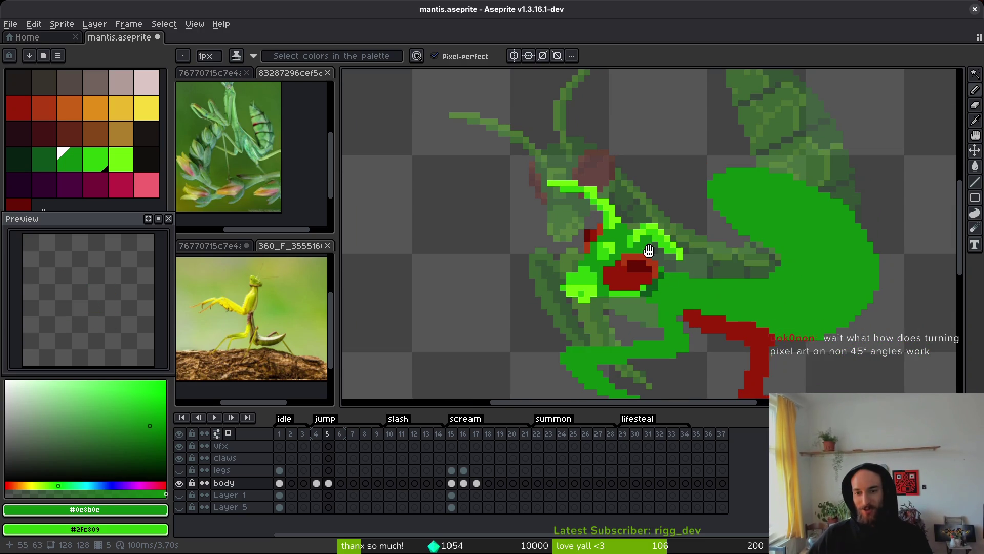
{"action": "scroll", "coordinate": [656, 252], "scroll_direction": "down", "scroll_amount": 1}
{"action": "scroll", "coordinate": [656, 252], "scroll_direction": "right", "scroll_amount": 5}
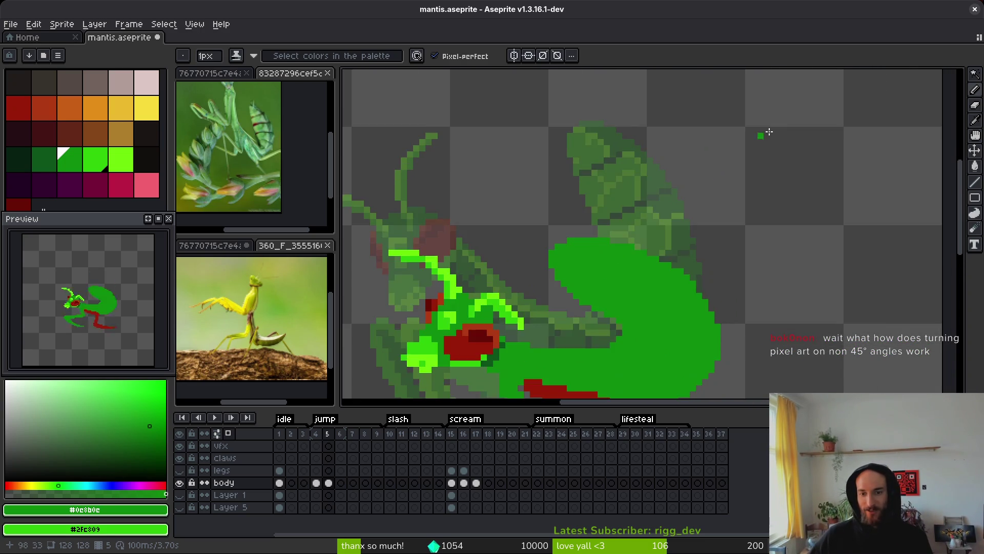
{"action": "left_click", "coordinate": [147, 109]}
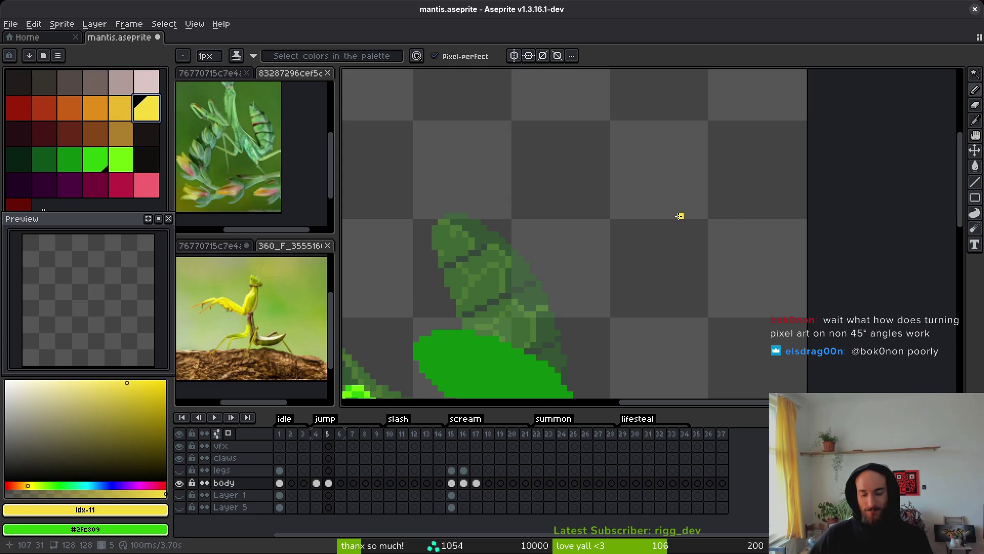
Paint a thick yellow square above the mantis with a 5px brush and box-select it.
{"action": "key", "text": "plus"}
{"action": "key", "text": "plus"}
{"action": "key", "text": "plus"}
{"action": "mouse_move", "coordinate": [588, 148]}
{"action": "left_mouse_down"}
{"action": "mouse_move", "coordinate": [688, 248]}
{"action": "mouse_move", "coordinate": [626, 203]}
{"action": "mouse_move", "coordinate": [663, 220]}
{"action": "mouse_move", "coordinate": [634, 194]}
{"action": "left_mouse_up"}
{"action": "key", "text": "m"}
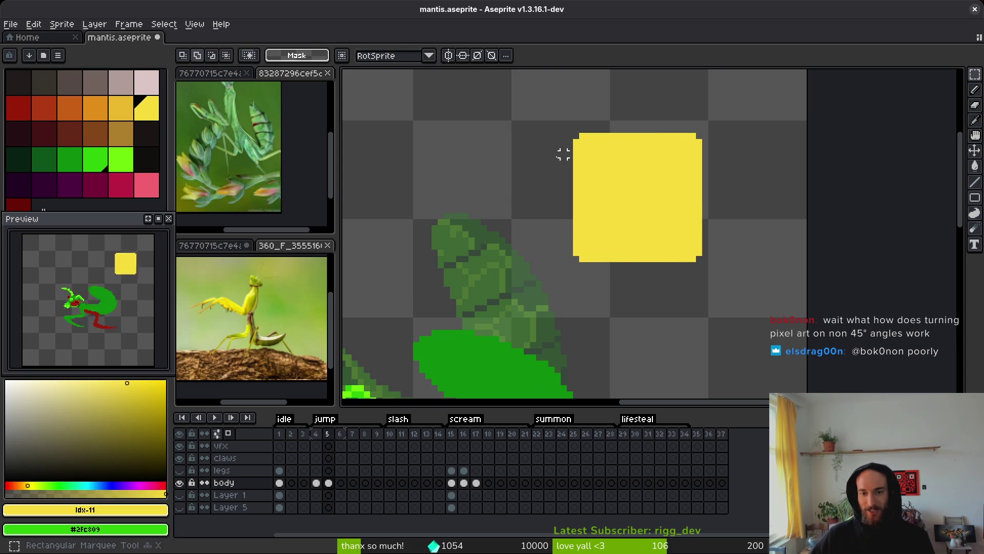
{"action": "mouse_move", "coordinate": [484, 105]}
{"action": "left_mouse_down"}
{"action": "mouse_move", "coordinate": [777, 302]}
{"action": "mouse_move", "coordinate": [775, 290]}
{"action": "left_mouse_up"}
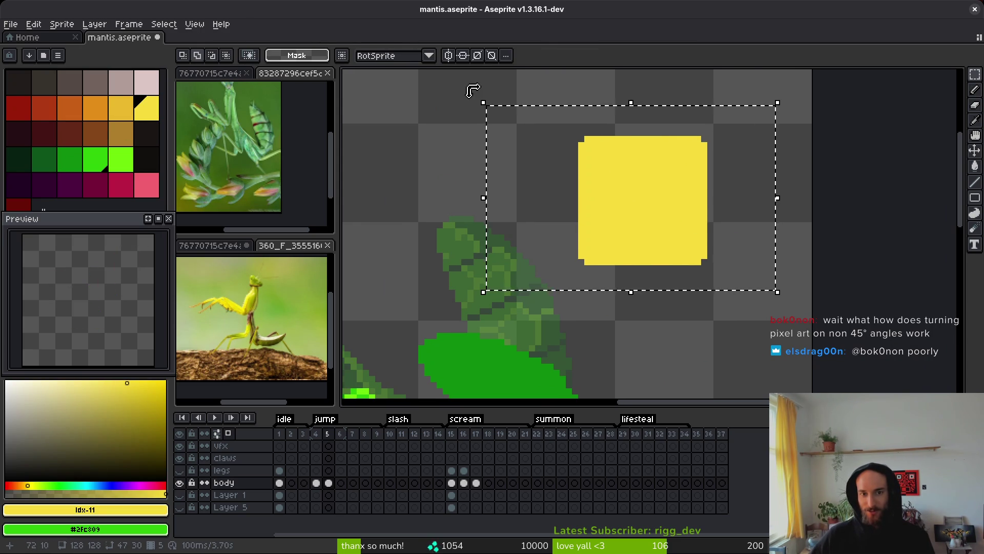
Try rotating the yellow square to about 45°, then cancel the rotation and deselect.
{"action": "mouse_move", "coordinate": [473, 91]}
{"action": "left_mouse_down"}
{"action": "mouse_move", "coordinate": [463, 169]}
{"action": "mouse_move", "coordinate": [500, 233]}
{"action": "left_mouse_up"}
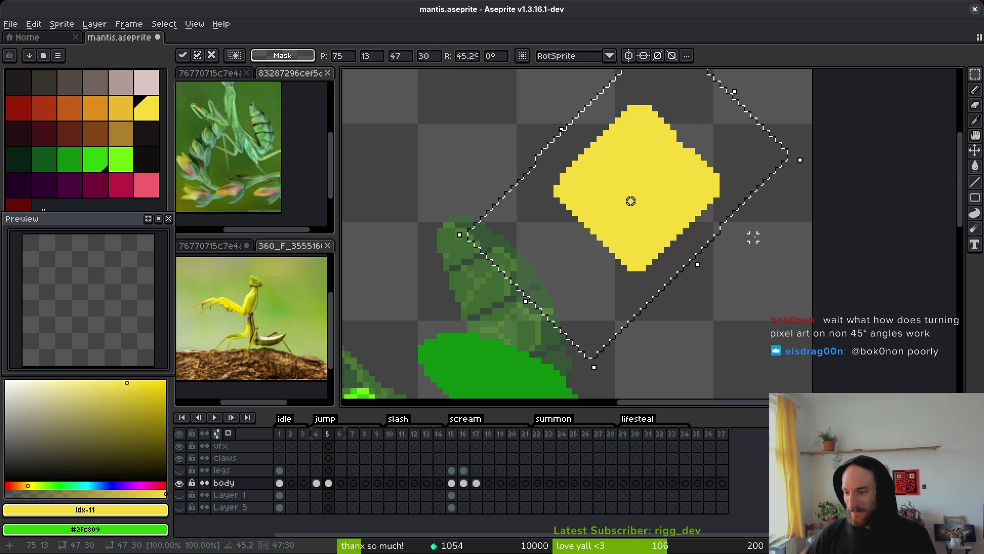
{"action": "scroll", "coordinate": [717, 233], "scroll_direction": "down", "scroll_amount": 1}
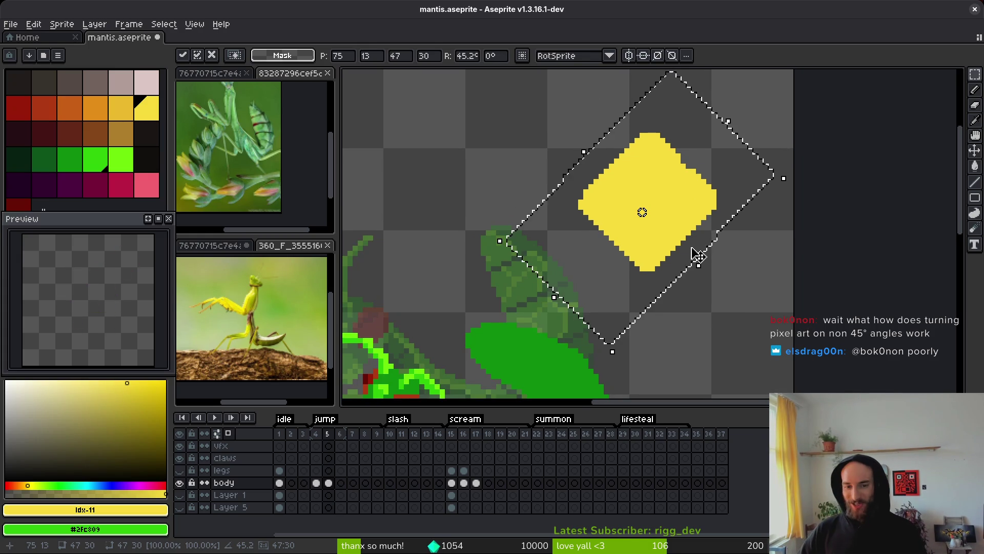
{"action": "mouse_move", "coordinate": [495, 236]}
{"action": "left_mouse_down"}
{"action": "mouse_move", "coordinate": [516, 147]}
{"action": "mouse_move", "coordinate": [507, 310]}
{"action": "mouse_move", "coordinate": [758, 314]}
{"action": "mouse_move", "coordinate": [775, 259]}
{"action": "left_mouse_up"}
{"action": "key", "text": "Escape"}
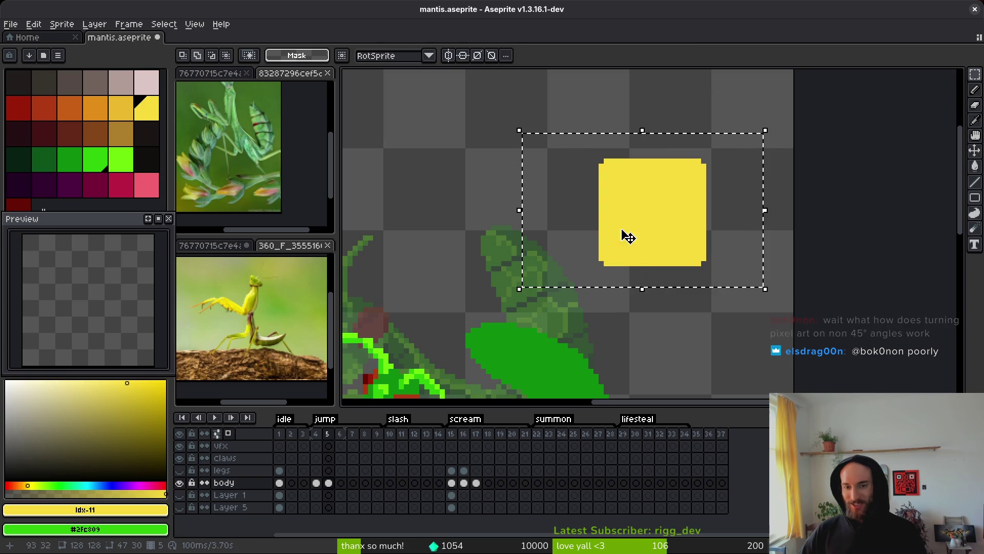
{"action": "key", "text": "ctrl+d"}
Erase a U-shaped channel down the yellow test square with a 6px eraser.
{"action": "key", "text": "e"}
{"action": "key", "text": "ctrl+z"}
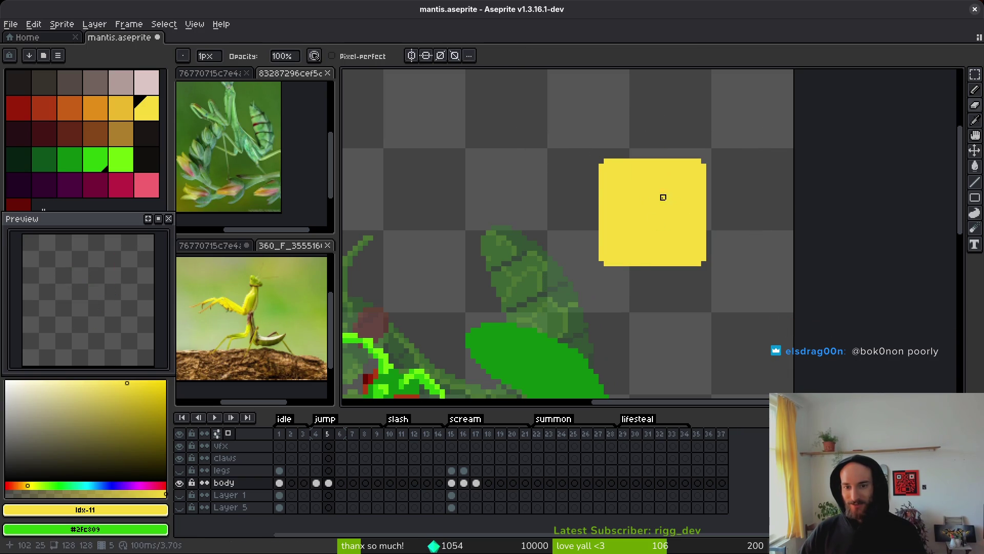
{"action": "key", "text": "r"}
{"action": "scroll", "coordinate": [646, 215], "scroll_direction": "up", "scroll_amount": 2}
{"action": "key", "text": "e"}
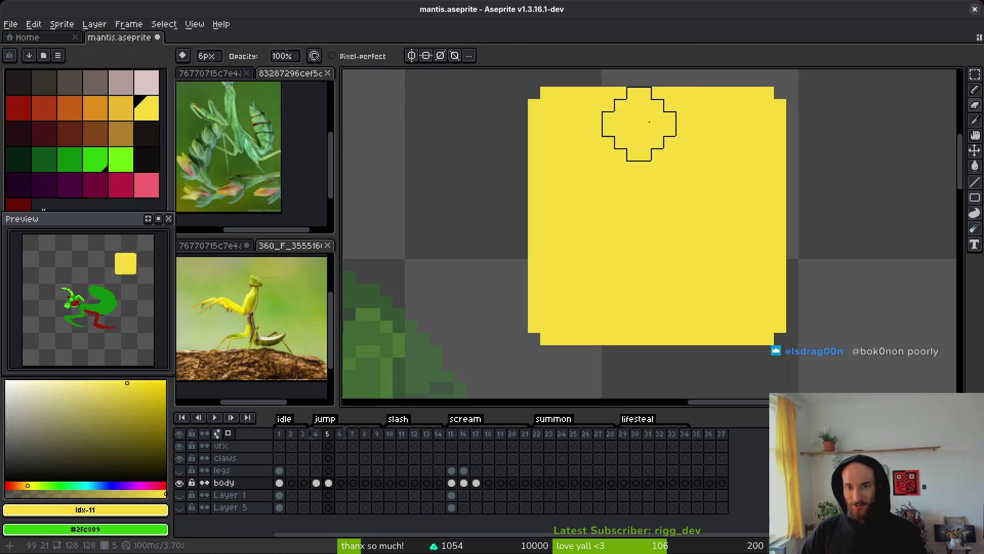
{"action": "mouse_move", "coordinate": [664, 120]}
{"action": "left_mouse_down"}
{"action": "mouse_move", "coordinate": [661, 105]}
{"action": "mouse_move", "coordinate": [658, 194]}
{"action": "mouse_move", "coordinate": [670, 161]}
{"action": "mouse_move", "coordinate": [656, 214]}
{"action": "left_mouse_up"}
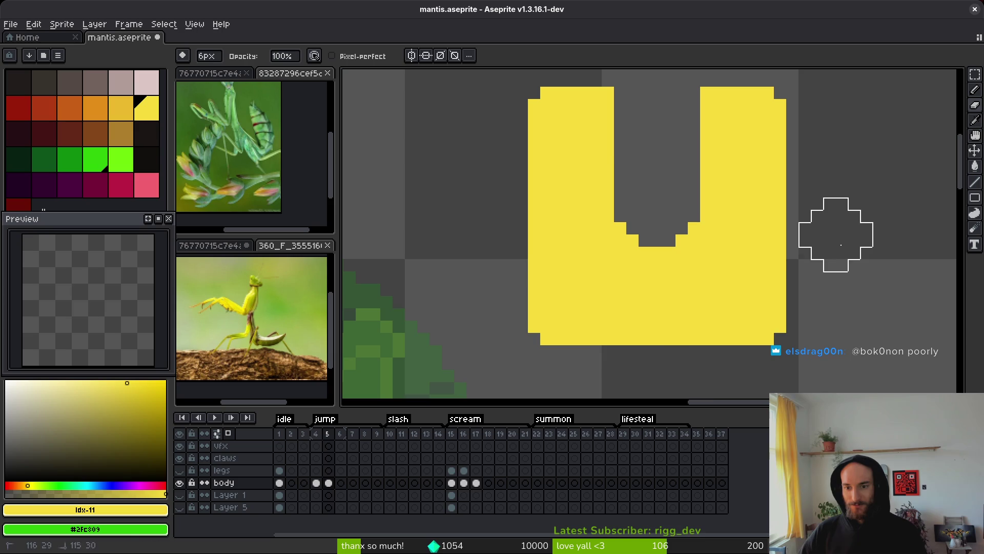
{"action": "scroll", "coordinate": [627, 379], "scroll_direction": "down", "scroll_amount": 5}
{"action": "scroll", "coordinate": [627, 374], "scroll_direction": "up", "scroll_amount": 5}
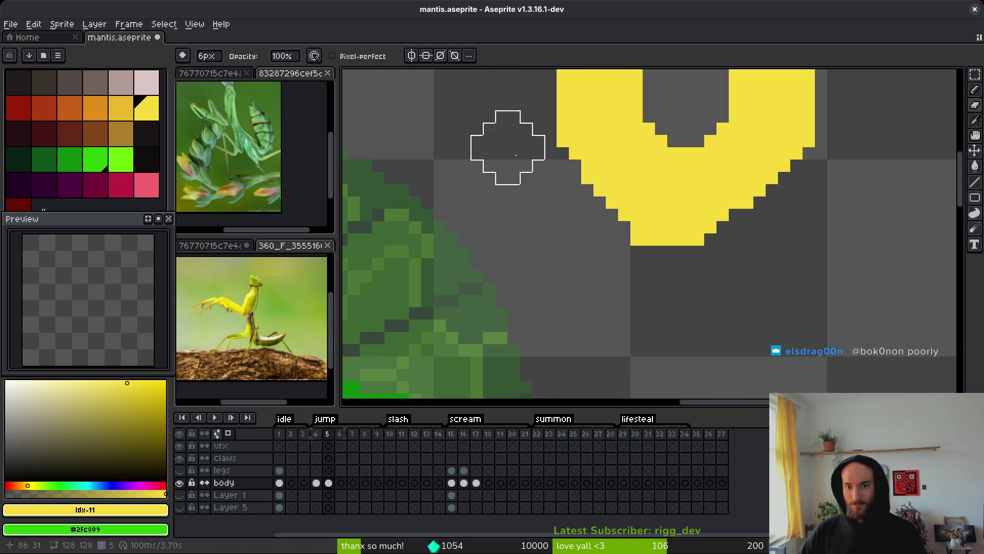
{"action": "scroll", "coordinate": [649, 236], "scroll_direction": "down", "scroll_amount": 2}
Marquee-select the yellow U, rotate it to about 70°, then undo the rotation.
{"action": "key", "text": "m"}
{"action": "left_click_drag", "start_coordinate": [553, 147], "coordinate": [741, 337]}
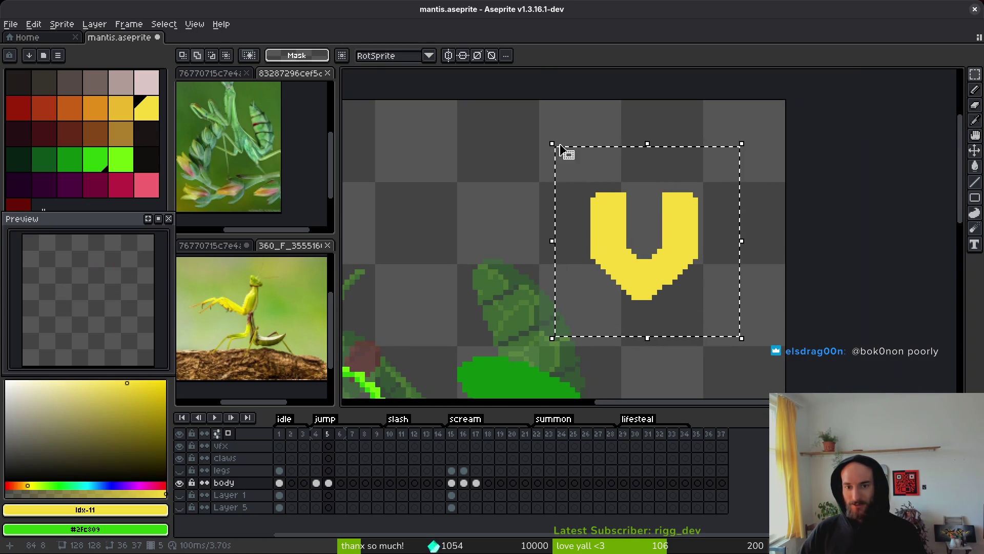
{"action": "mouse_move", "coordinate": [567, 152]}
{"action": "left_mouse_down"}
{"action": "mouse_move", "coordinate": [541, 132]}
{"action": "mouse_move", "coordinate": [501, 247]}
{"action": "mouse_move", "coordinate": [517, 268]}
{"action": "left_mouse_up"}
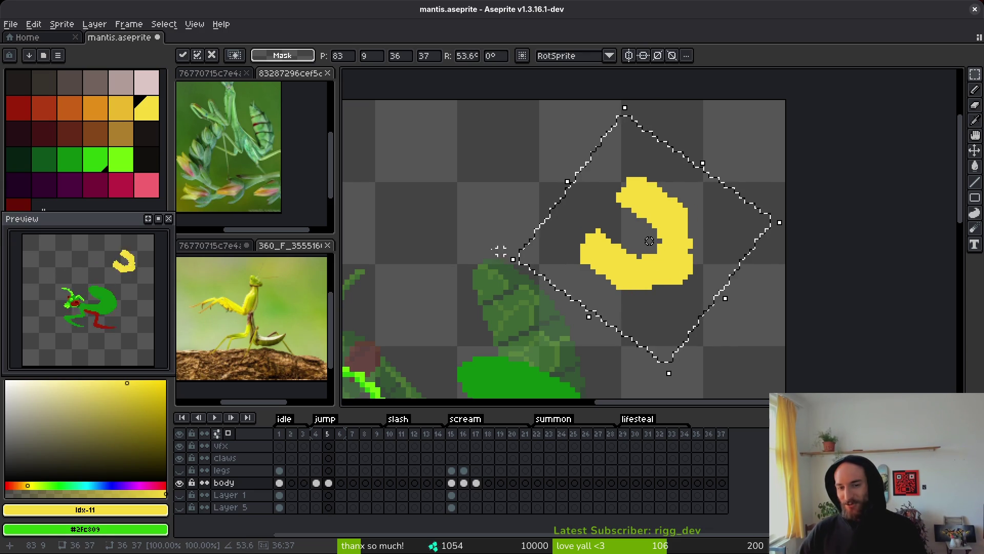
{"action": "mouse_move", "coordinate": [623, 87]}
{"action": "left_mouse_down"}
{"action": "mouse_move", "coordinate": [543, 121]}
{"action": "mouse_move", "coordinate": [587, 118]}
{"action": "mouse_move", "coordinate": [692, 286]}
{"action": "left_mouse_up"}
{"action": "key", "text": "Return"}
{"action": "scroll", "coordinate": [692, 286], "scroll_direction": "down", "scroll_amount": 2}
{"action": "key", "text": "ctrl+z"}
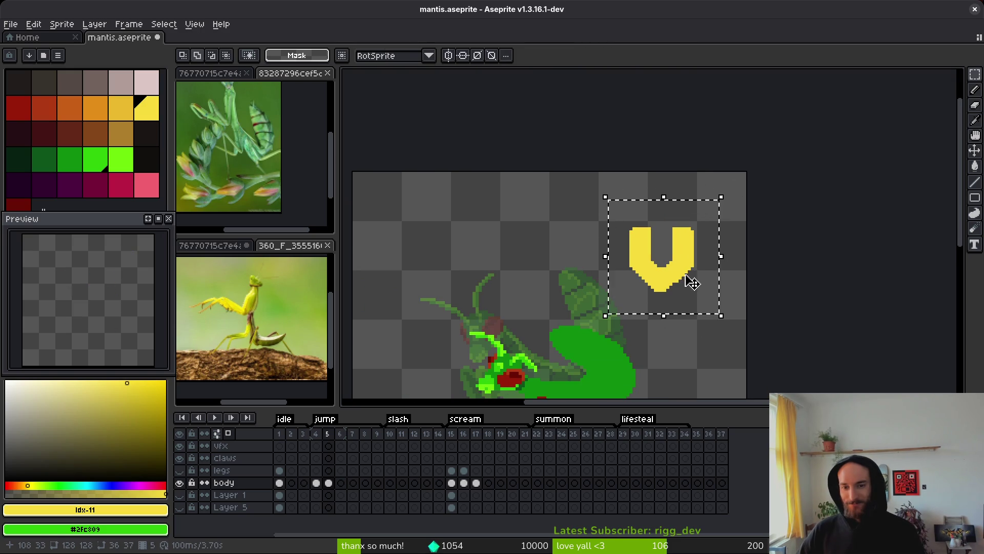
Select the yellow U, delete it from the canvas, and save mantis.aseprite.
{"action": "left_click_drag", "start_coordinate": [595, 177], "coordinate": [734, 308]}
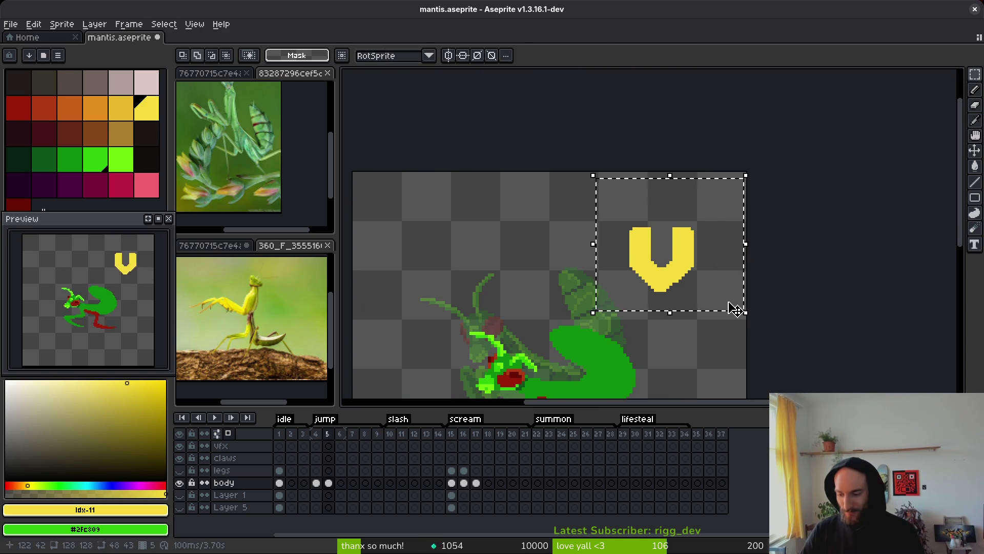
{"action": "key", "text": "Delete"}
{"action": "key", "text": "ctrl+s"}
{"action": "scroll", "coordinate": [651, 373], "scroll_direction": "down", "scroll_amount": 3}
{"action": "scroll", "coordinate": [651, 374], "scroll_direction": "left", "scroll_amount": 3}
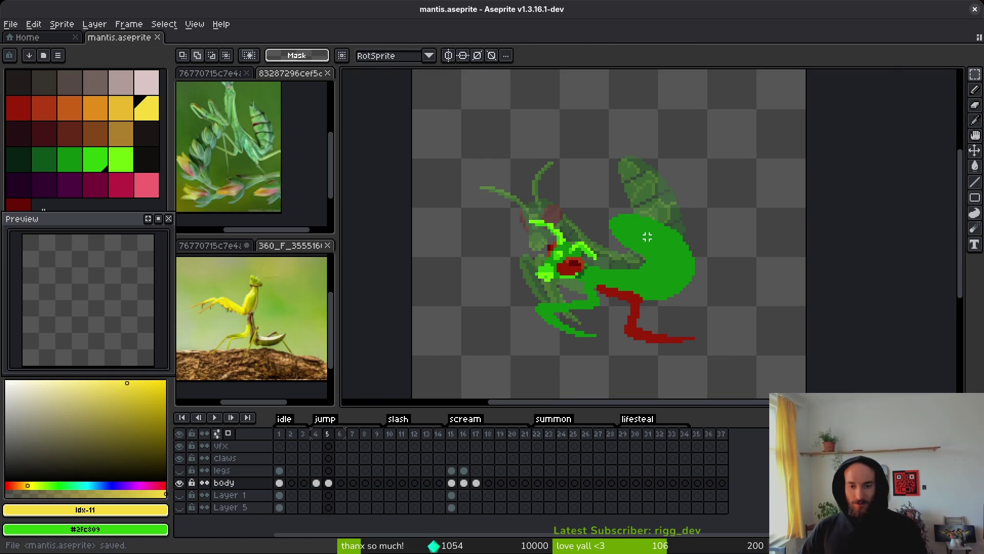
Zoom onto the mantis with the pencil and sample leg reds #af3a13 and #981b08.
{"action": "scroll", "coordinate": [687, 268], "scroll_direction": "up", "scroll_amount": 2}
{"action": "scroll", "coordinate": [693, 306], "scroll_direction": "up", "scroll_amount": 1}
{"action": "scroll", "coordinate": [693, 306], "scroll_direction": "right", "scroll_amount": 1}
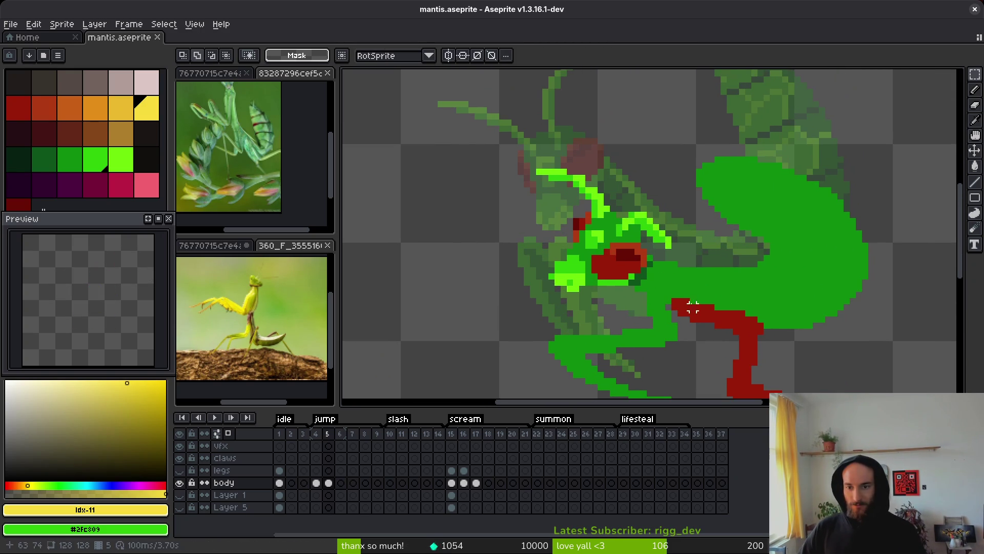
{"action": "scroll", "coordinate": [611, 239], "scroll_direction": "up", "scroll_amount": 1}
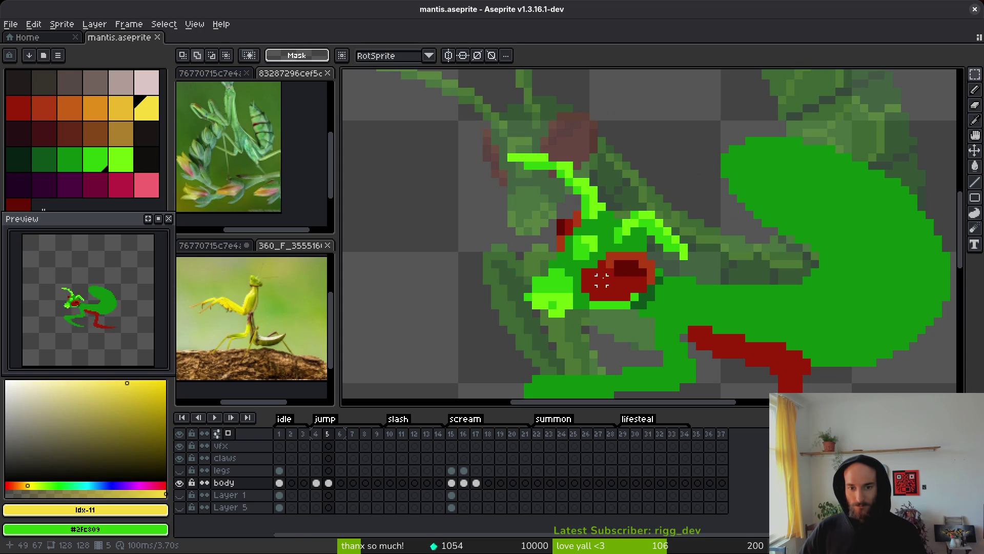
{"action": "scroll", "coordinate": [585, 273], "scroll_direction": "up", "scroll_amount": 1}
{"action": "key", "text": "b"}
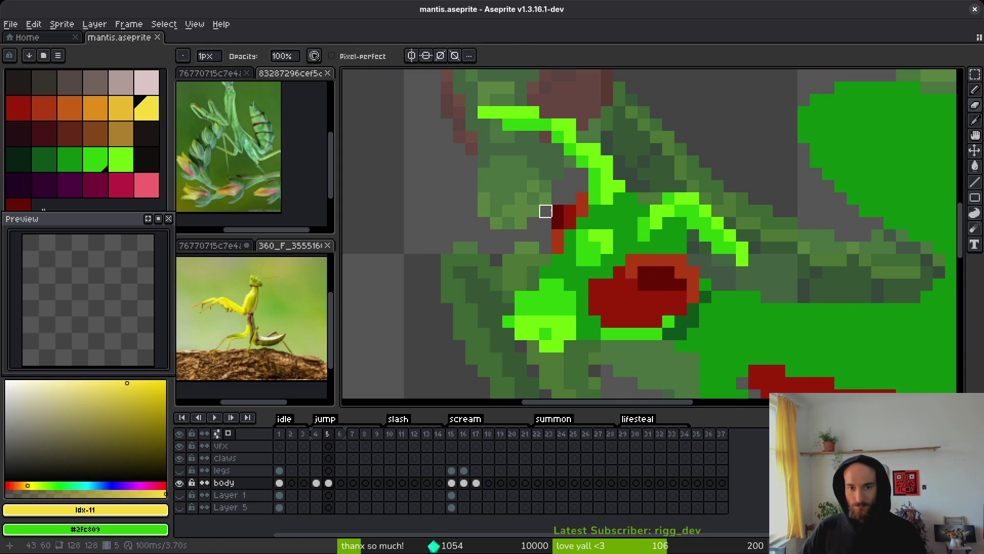
{"action": "left_click", "coordinate": [566, 219], "text": "alt"}
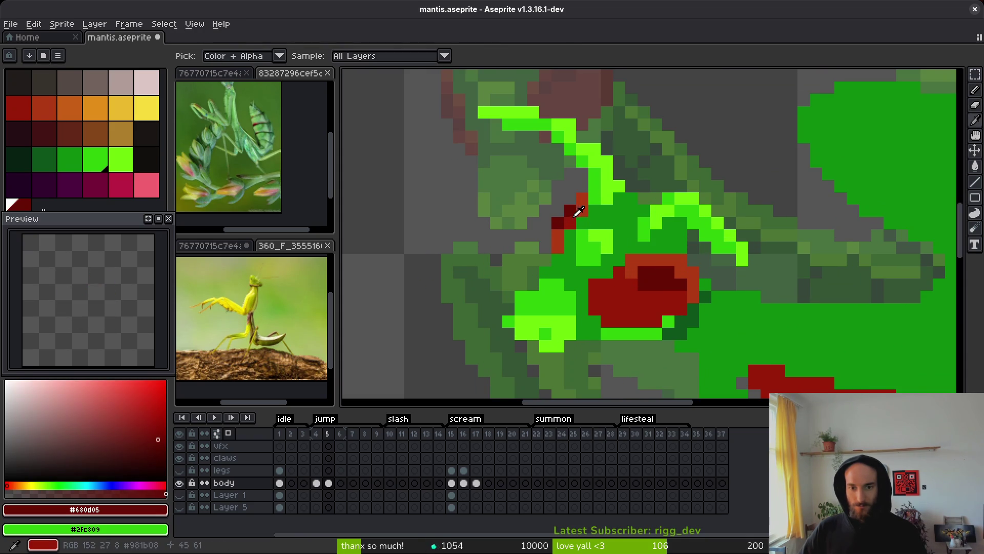
{"action": "left_click", "coordinate": [582, 209], "text": "alt"}
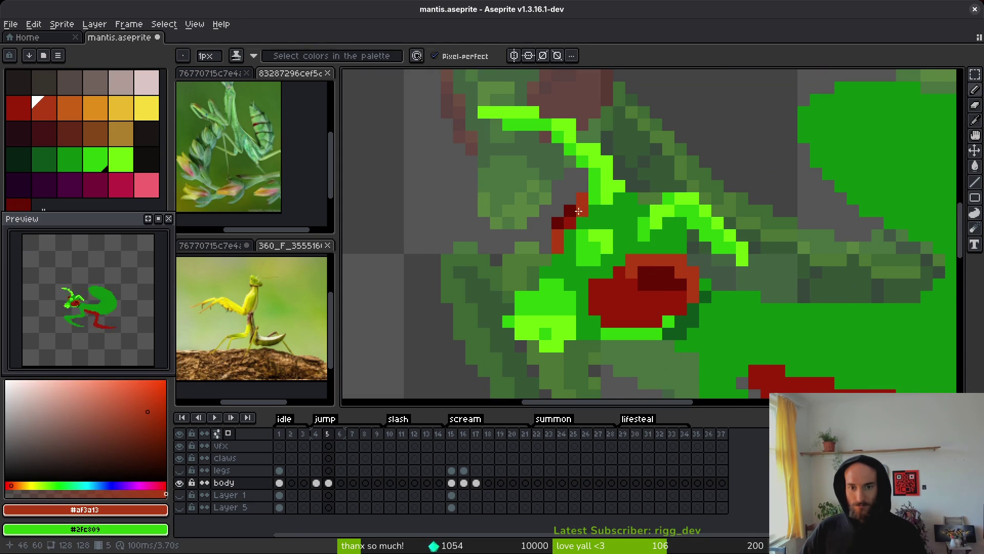
{"action": "left_click", "coordinate": [555, 237], "text": "alt"}
Sample dark red #680d05 from the head and paint a dark-red pixel there.
{"action": "scroll", "coordinate": [594, 240], "scroll_direction": "down", "scroll_amount": 4}
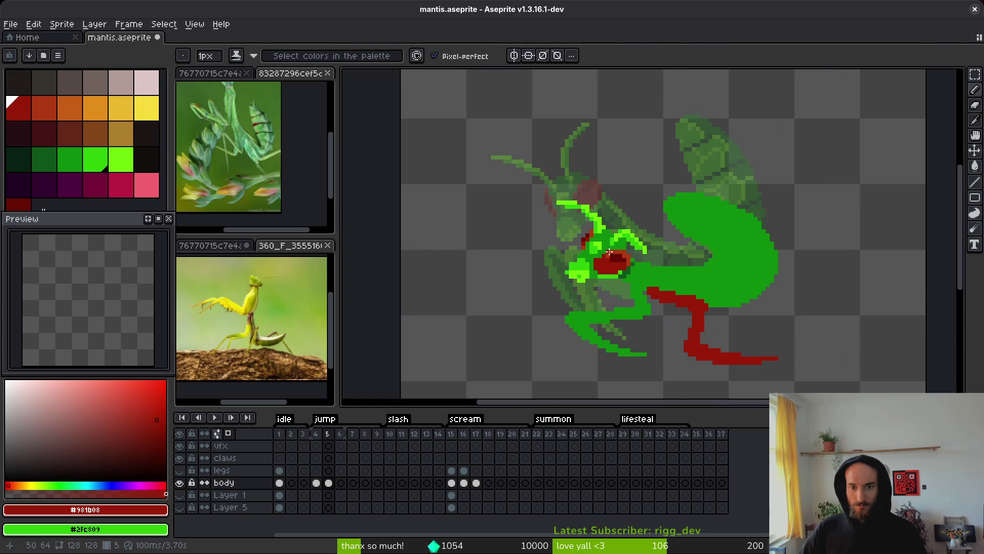
{"action": "scroll", "coordinate": [592, 237], "scroll_direction": "up", "scroll_amount": 3}
{"action": "scroll", "coordinate": [602, 275], "scroll_direction": "down", "scroll_amount": 3}
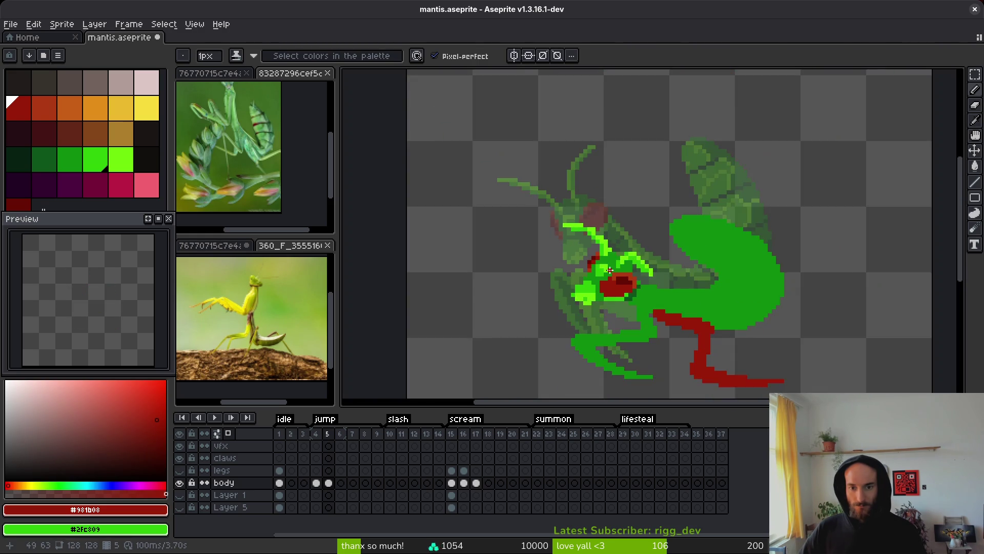
{"action": "scroll", "coordinate": [603, 274], "scroll_direction": "up", "scroll_amount": 3}
{"action": "left_click", "coordinate": [604, 236], "text": "alt"}
{"action": "left_click", "coordinate": [587, 262]}
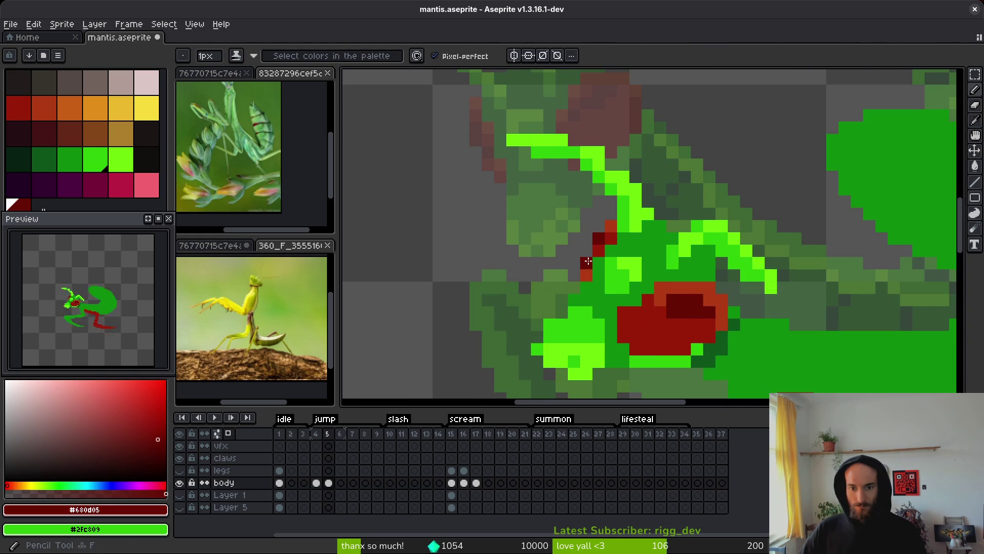
Sample the eye reds and body green #0c8b0c, then turn two red pixels green.
{"action": "scroll", "coordinate": [599, 245], "scroll_direction": "down", "scroll_amount": 3}
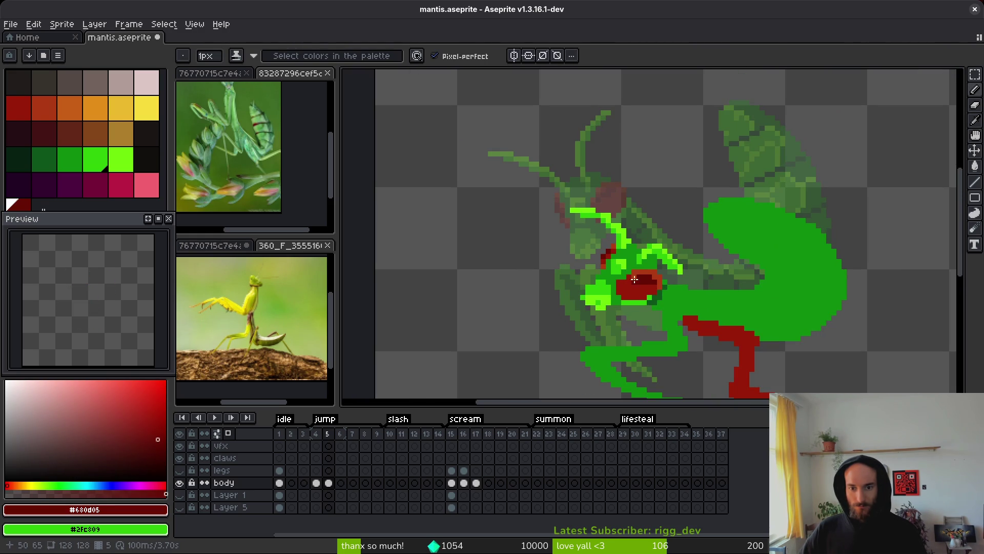
{"action": "scroll", "coordinate": [634, 279], "scroll_direction": "up", "scroll_amount": 3}
{"action": "left_click", "coordinate": [602, 224], "text": "alt"}
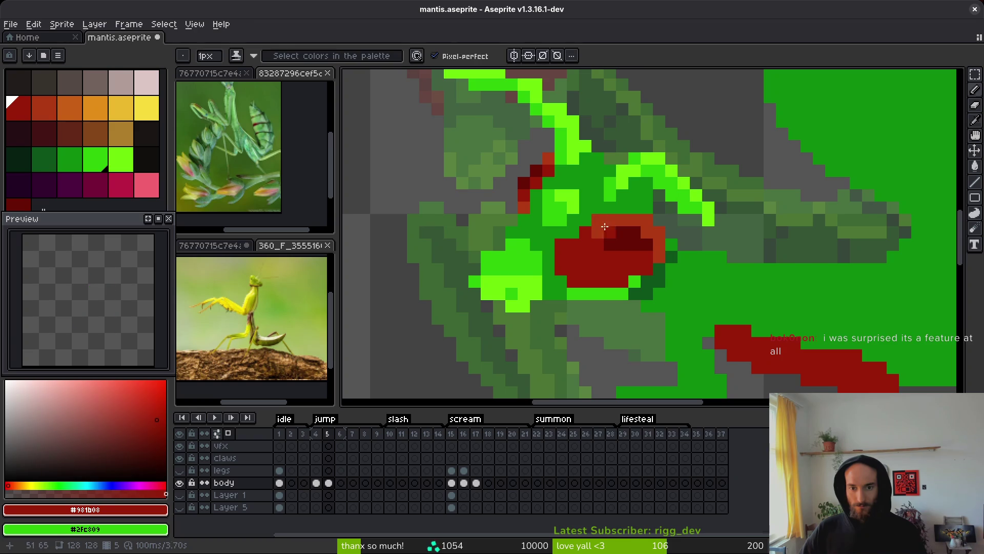
{"action": "left_click", "coordinate": [590, 230], "text": "alt"}
{"action": "left_click", "coordinate": [567, 222], "text": "alt"}
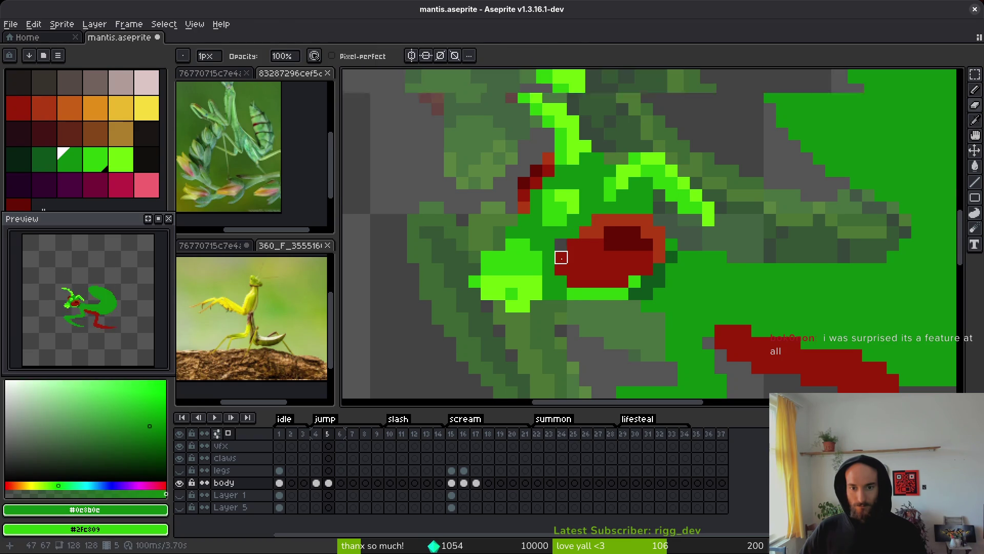
{"action": "scroll", "coordinate": [559, 255], "scroll_direction": "up", "scroll_amount": 1}
{"action": "left_click", "coordinate": [560, 267]}
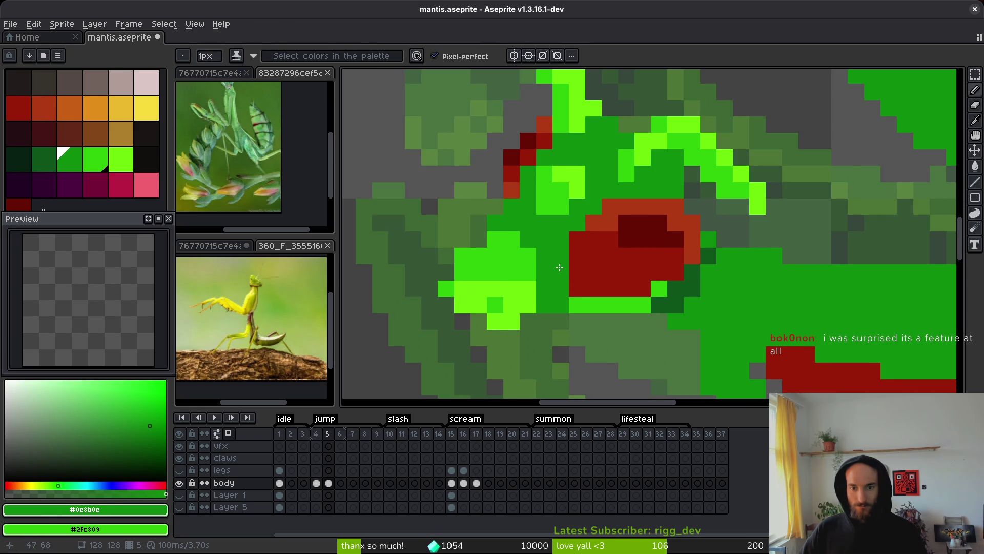
{"action": "left_click", "coordinate": [561, 272]}
Repaint the pale-green head patch using bright green #2fc809, lighter green #6cff0a and darker green.
{"action": "scroll", "coordinate": [667, 303], "scroll_direction": "down", "scroll_amount": 3}
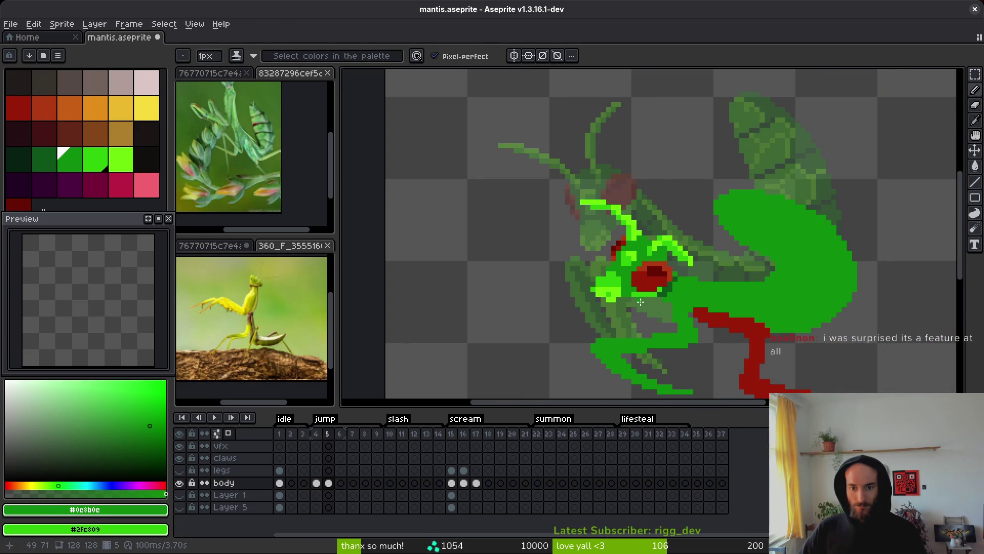
{"action": "scroll", "coordinate": [641, 302], "scroll_direction": "up", "scroll_amount": 3}
{"action": "left_click", "coordinate": [534, 278], "text": "alt"}
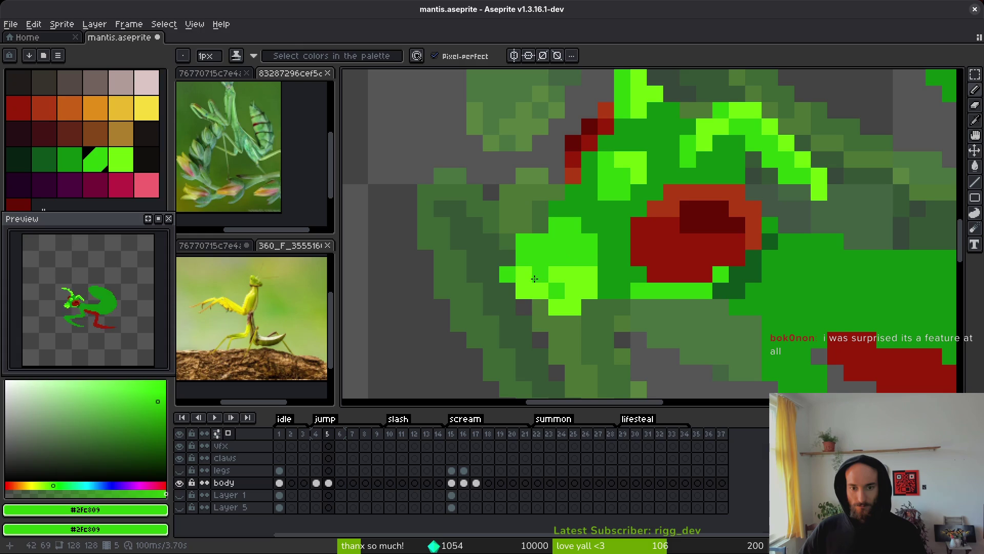
{"action": "left_click", "coordinate": [508, 258]}
{"action": "left_click", "coordinate": [552, 267], "text": "alt"}
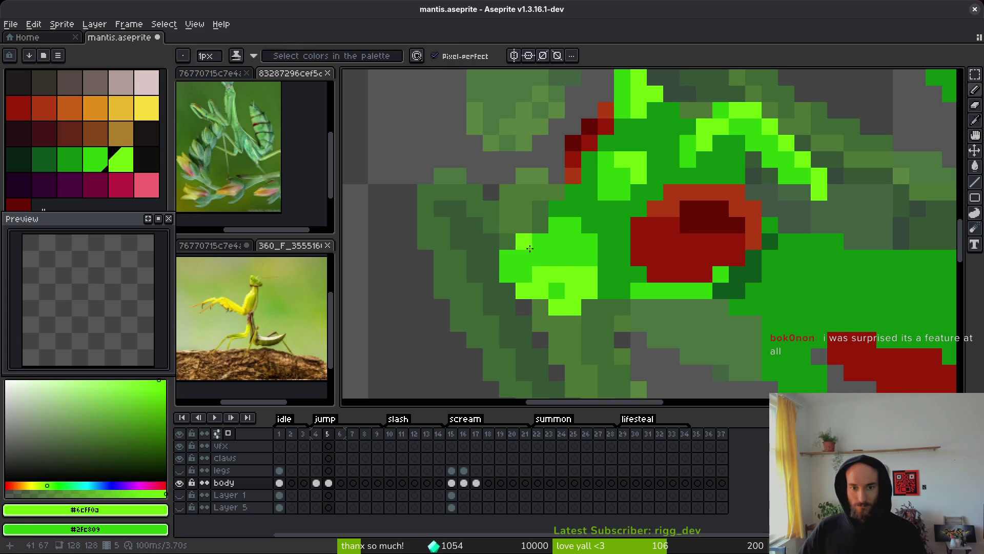
{"action": "mouse_move", "coordinate": [559, 233]}
{"action": "left_mouse_down"}
{"action": "mouse_move", "coordinate": [543, 234]}
{"action": "mouse_move", "coordinate": [537, 276]}
{"action": "left_mouse_up"}
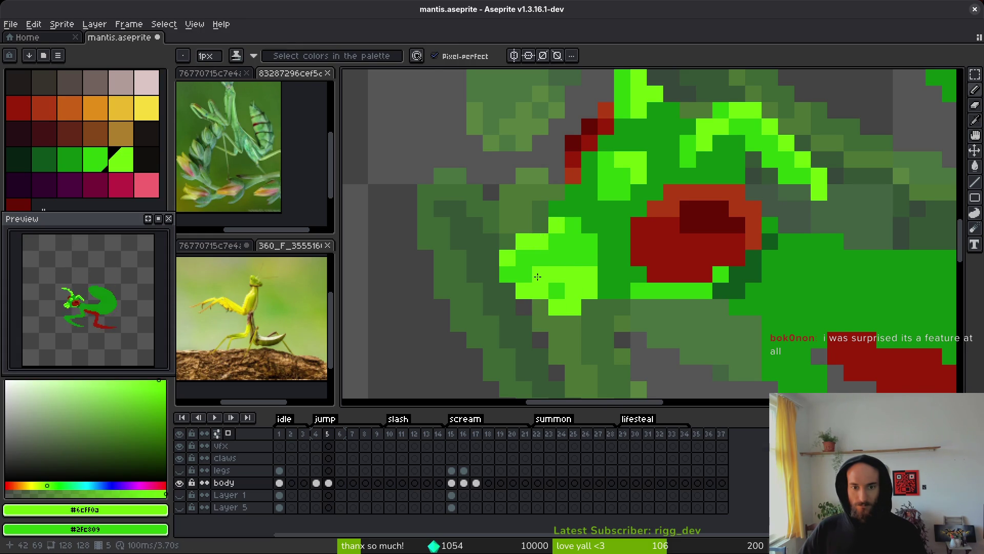
{"action": "left_click_drag", "start_coordinate": [589, 258], "coordinate": [569, 239]}
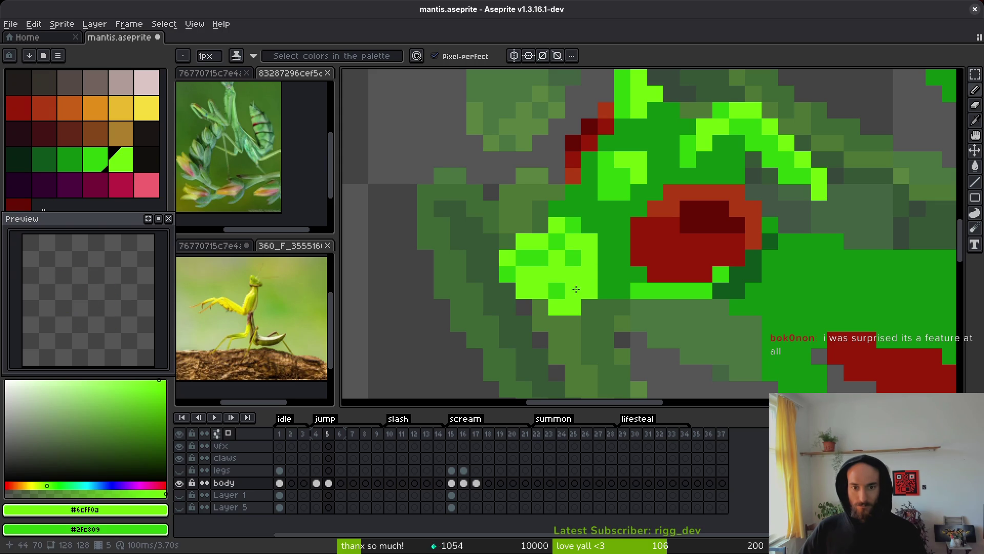
{"action": "key", "text": "alt"}
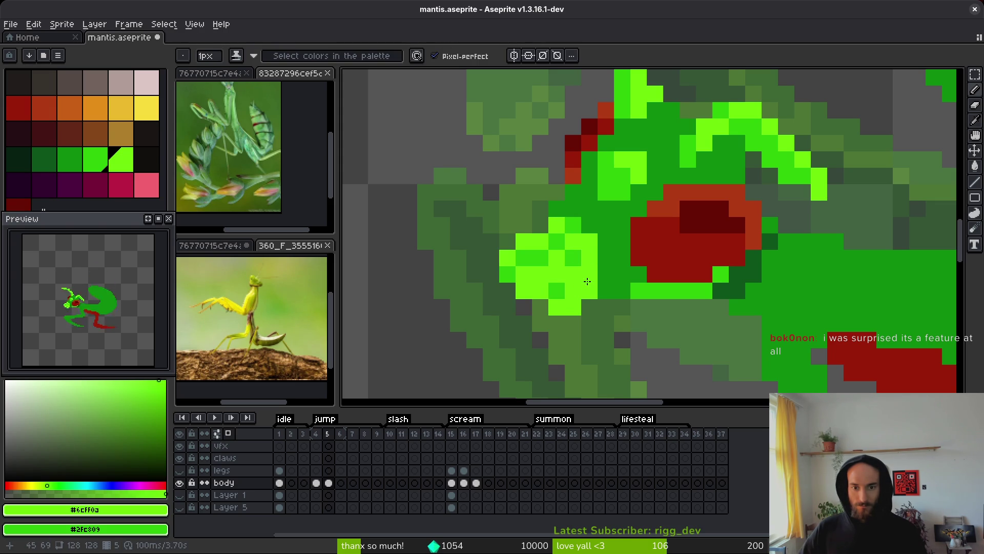
{"action": "right_click", "coordinate": [540, 289]}
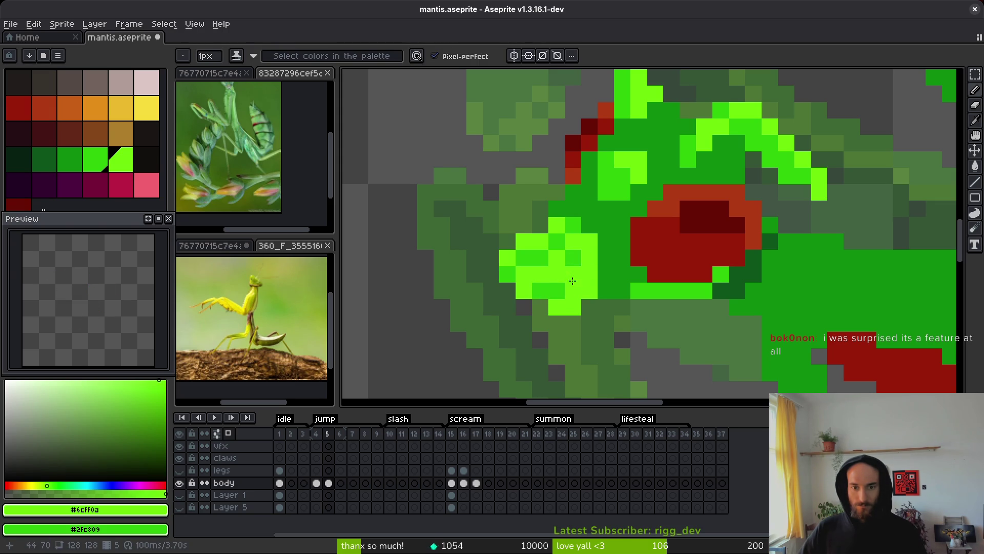
{"action": "right_click", "coordinate": [573, 274]}
{"action": "left_click", "coordinate": [569, 260]}
Inspect the head closely, then step back to frame 4 to compare and sample its colours.
{"action": "scroll", "coordinate": [569, 261], "scroll_direction": "down", "scroll_amount": 4}
{"action": "scroll", "coordinate": [589, 279], "scroll_direction": "up", "scroll_amount": 3}
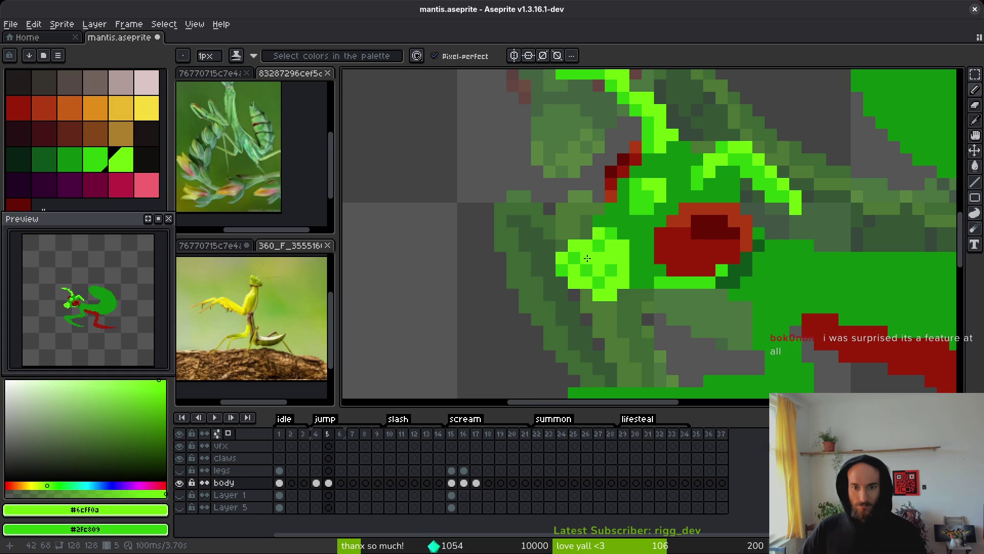
{"action": "scroll", "coordinate": [587, 258], "scroll_direction": "down", "scroll_amount": 5}
{"action": "scroll", "coordinate": [639, 301], "scroll_direction": "up", "scroll_amount": 4}
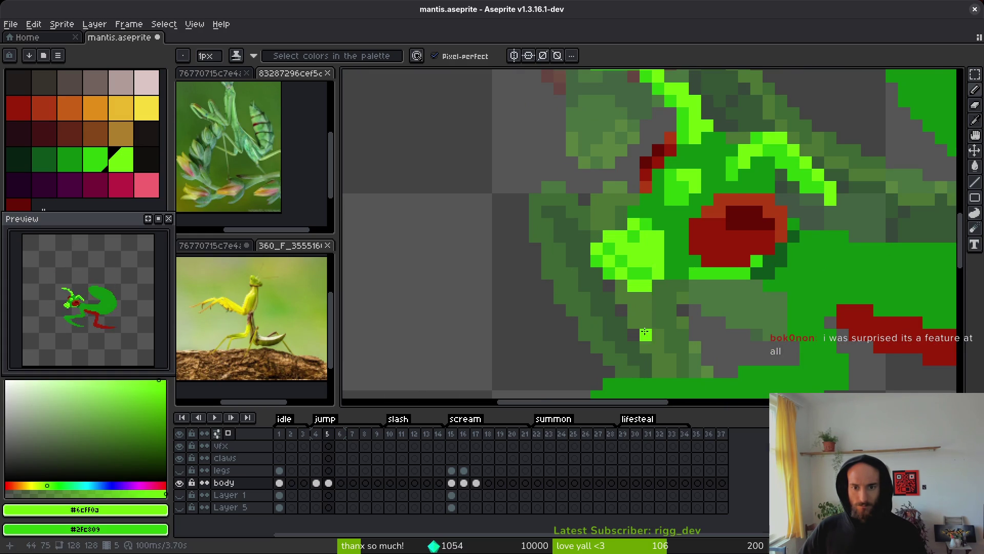
{"action": "scroll", "coordinate": [645, 333], "scroll_direction": "down", "scroll_amount": 4}
{"action": "scroll", "coordinate": [647, 258], "scroll_direction": "up", "scroll_amount": 4}
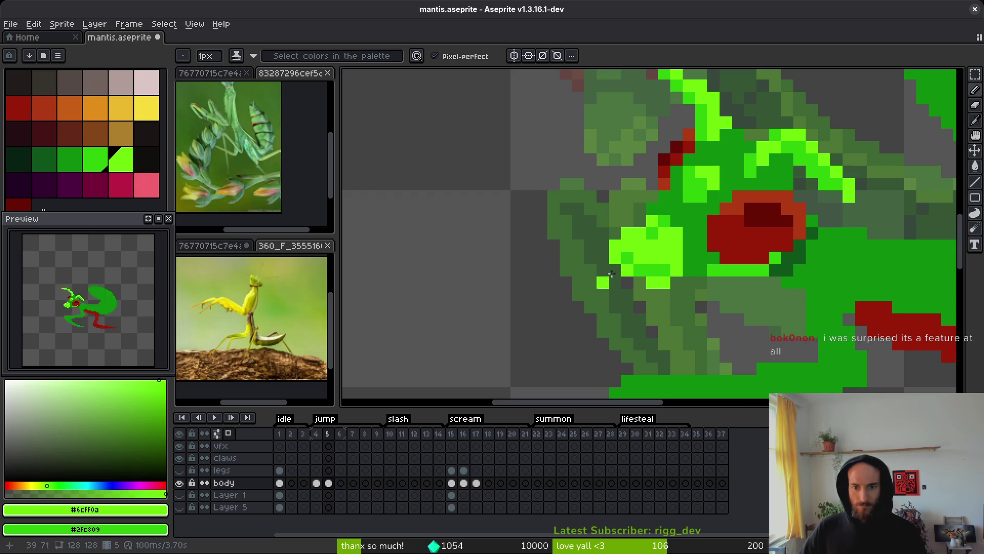
{"action": "scroll", "coordinate": [667, 270], "scroll_direction": "down", "scroll_amount": 3}
{"action": "scroll", "coordinate": [673, 270], "scroll_direction": "up", "scroll_amount": 2}
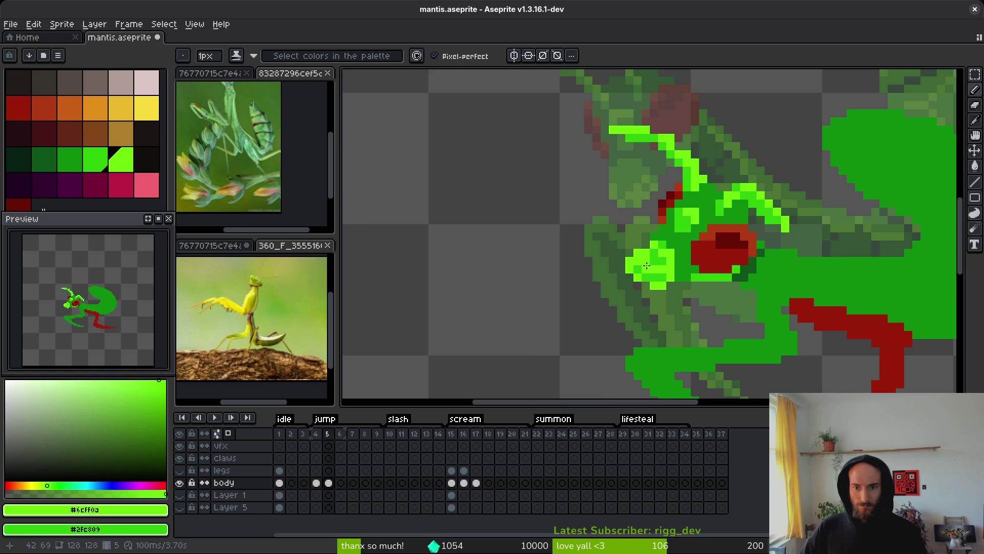
{"action": "scroll", "coordinate": [667, 263], "scroll_direction": "down", "scroll_amount": 3}
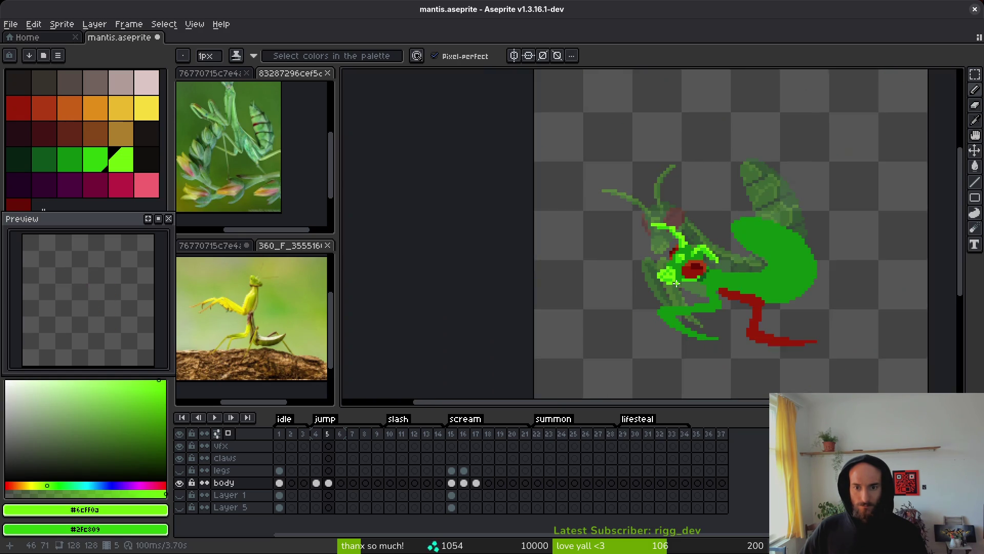
{"action": "scroll", "coordinate": [662, 265], "scroll_direction": "up", "scroll_amount": 4}
{"action": "scroll", "coordinate": [699, 284], "scroll_direction": "down", "scroll_amount": 3}
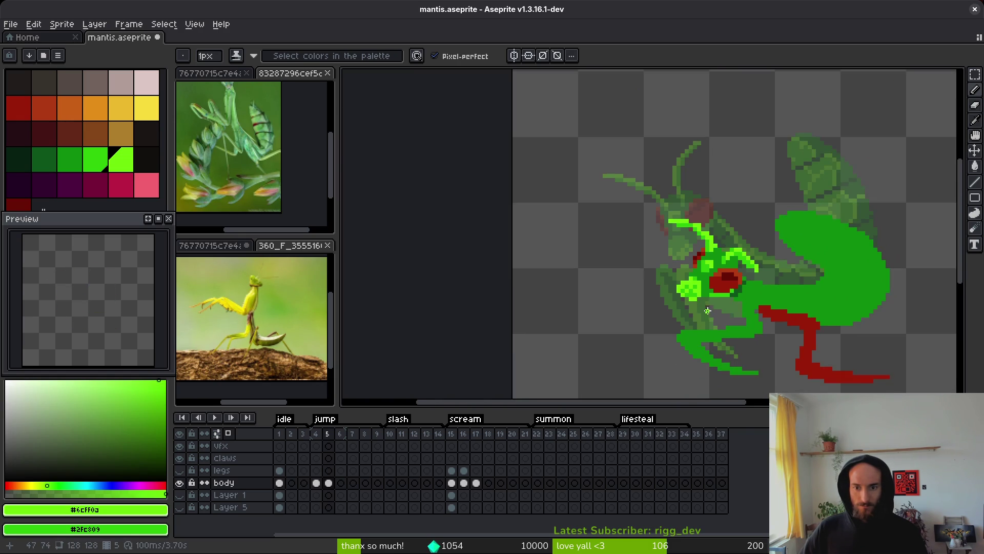
{"action": "key", "text": "Left"}
{"action": "key", "text": "alt"}
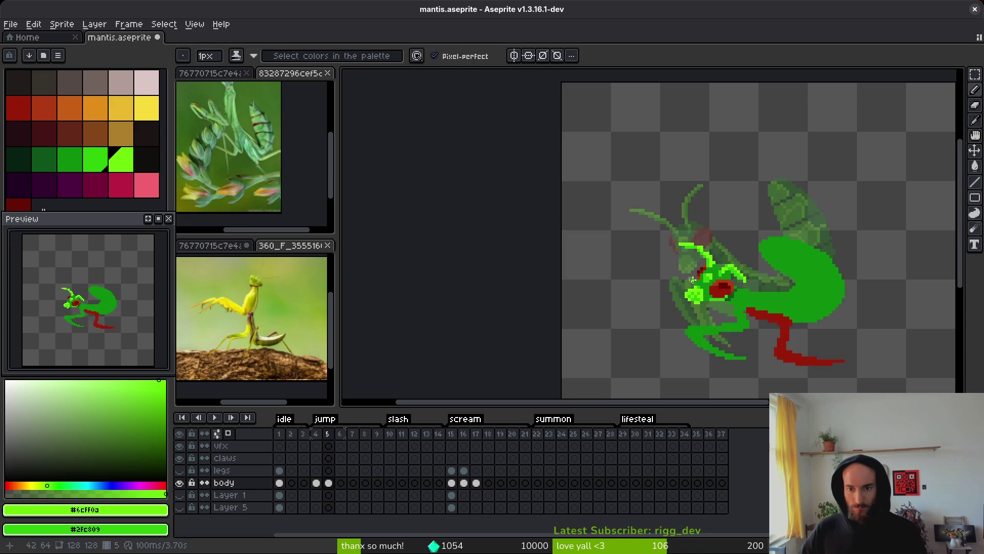
{"action": "scroll", "coordinate": [720, 295], "scroll_direction": "up", "scroll_amount": 4}
Back on frame 5, repaint the lime foreleg beside the eye to clear dark pixels.
{"action": "key", "text": "Right"}
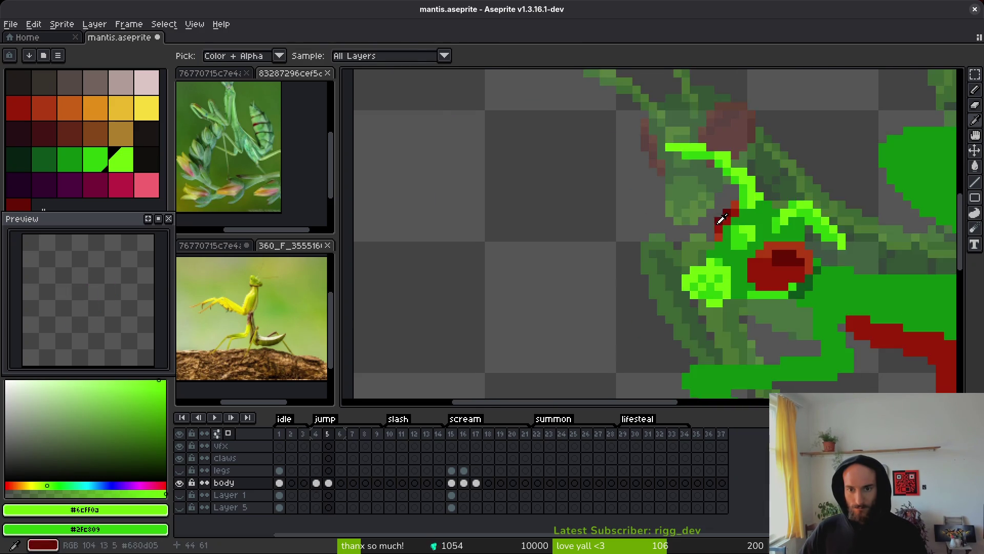
{"action": "scroll", "coordinate": [713, 336], "scroll_direction": "up", "scroll_amount": 2}
{"action": "mouse_move", "coordinate": [723, 339]}
{"action": "left_mouse_down"}
{"action": "mouse_move", "coordinate": [696, 336]}
{"action": "mouse_move", "coordinate": [711, 307]}
{"action": "mouse_move", "coordinate": [742, 296]}
{"action": "left_mouse_up"}
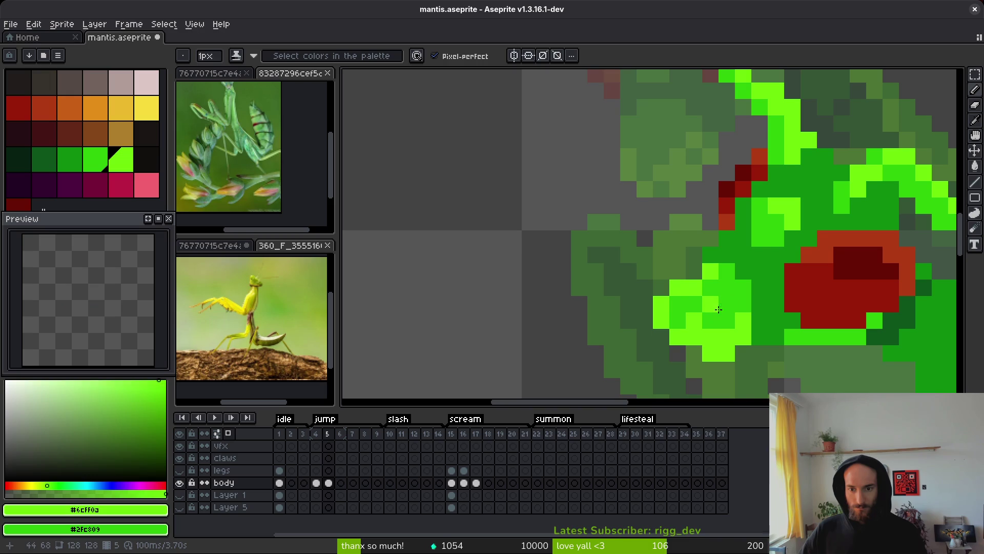
{"action": "left_click_drag", "start_coordinate": [715, 307], "coordinate": [728, 316]}
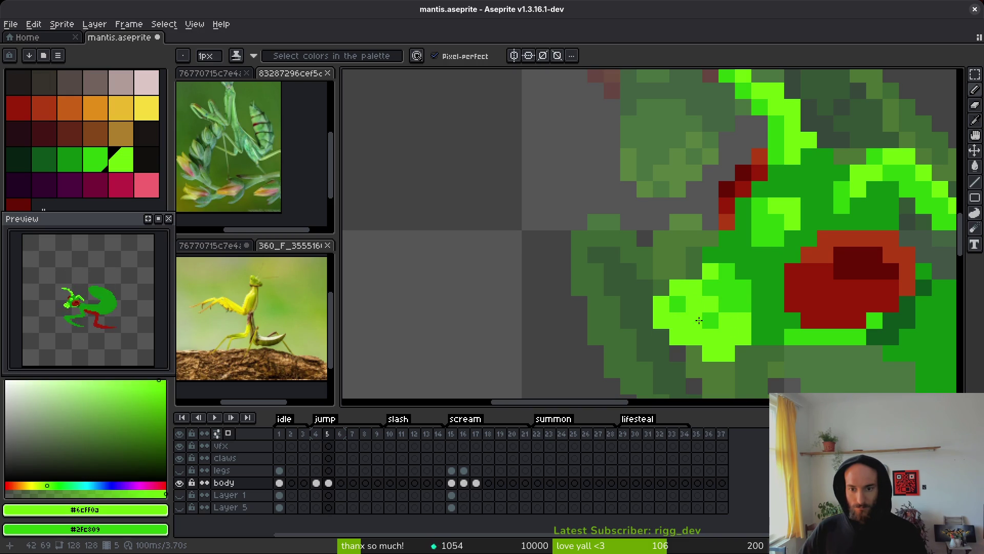
{"action": "scroll", "coordinate": [706, 305], "scroll_direction": "down", "scroll_amount": 2}
{"action": "scroll", "coordinate": [738, 333], "scroll_direction": "up", "scroll_amount": 1}
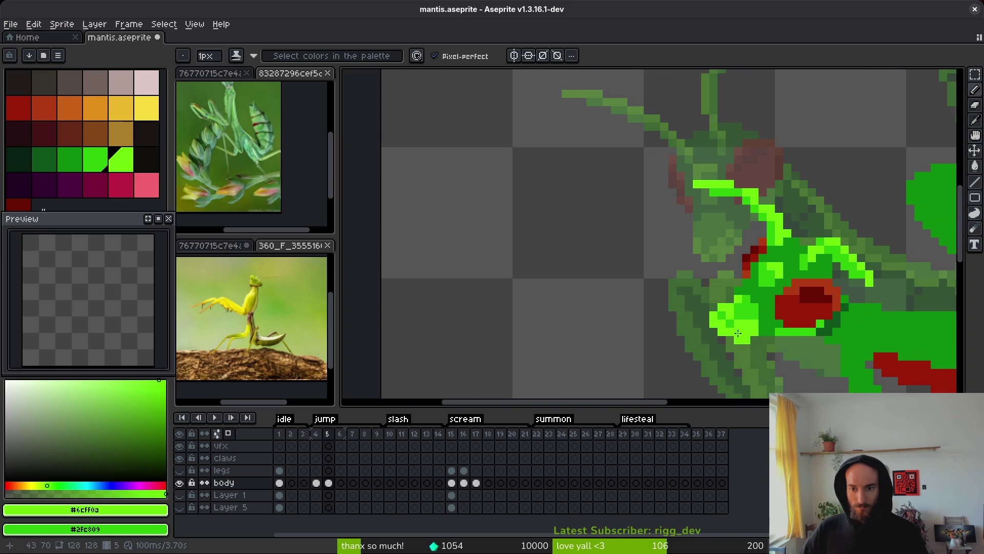
{"action": "scroll", "coordinate": [741, 323], "scroll_direction": "down", "scroll_amount": 2}
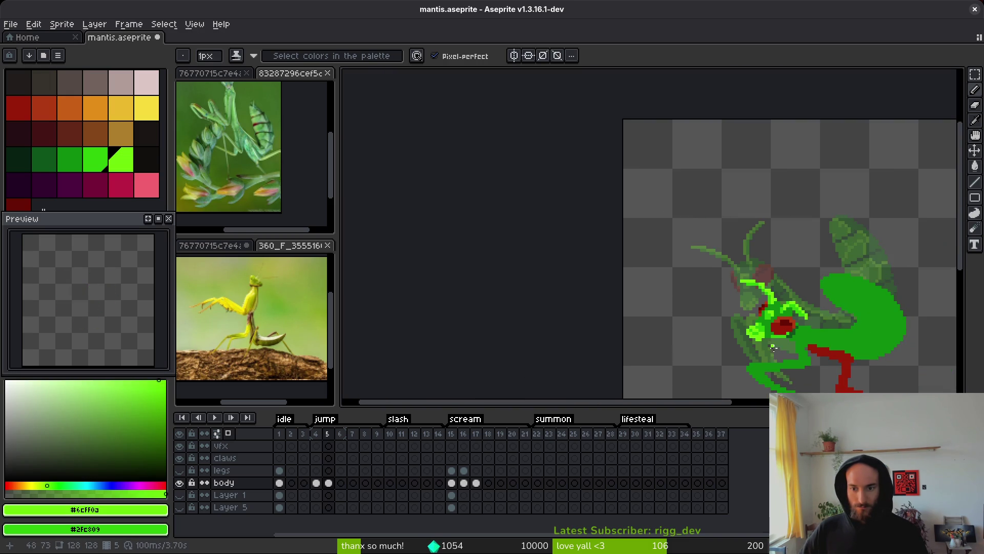
{"action": "scroll", "coordinate": [761, 341], "scroll_direction": "up", "scroll_amount": 1}
{"action": "scroll", "coordinate": [762, 341], "scroll_direction": "up", "scroll_amount": 1}
{"action": "scroll", "coordinate": [733, 339], "scroll_direction": "up", "scroll_amount": 1}
Rework the foreleg pixels with the pencil, using left and right clicks for the two greens.
{"action": "key", "text": "b"}
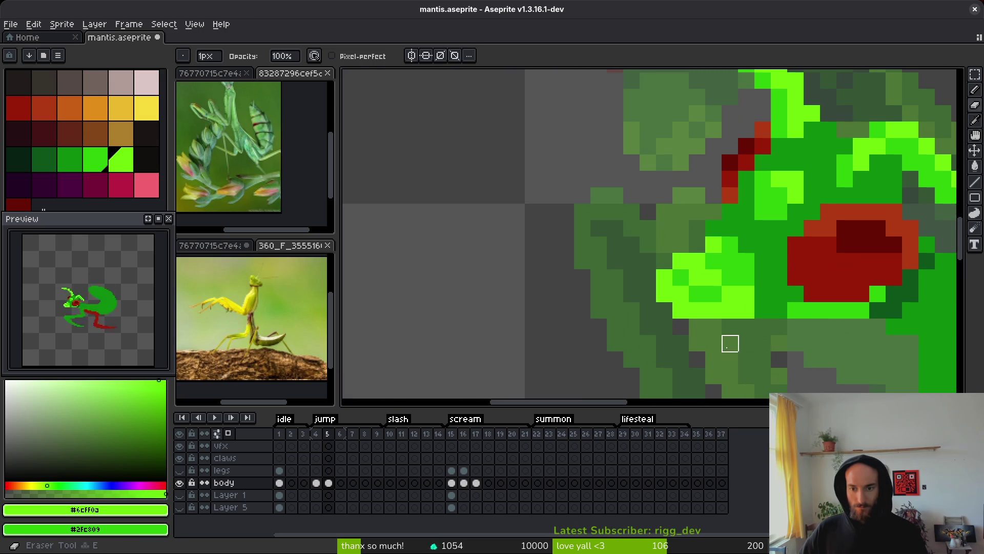
{"action": "mouse_move", "coordinate": [681, 311]}
{"action": "left_mouse_down"}
{"action": "mouse_move", "coordinate": [723, 327]}
{"action": "mouse_move", "coordinate": [766, 320]}
{"action": "mouse_move", "coordinate": [768, 330]}
{"action": "left_mouse_up"}
{"action": "scroll", "coordinate": [768, 331], "scroll_direction": "down", "scroll_amount": 2}
{"action": "scroll", "coordinate": [767, 322], "scroll_direction": "up", "scroll_amount": 1}
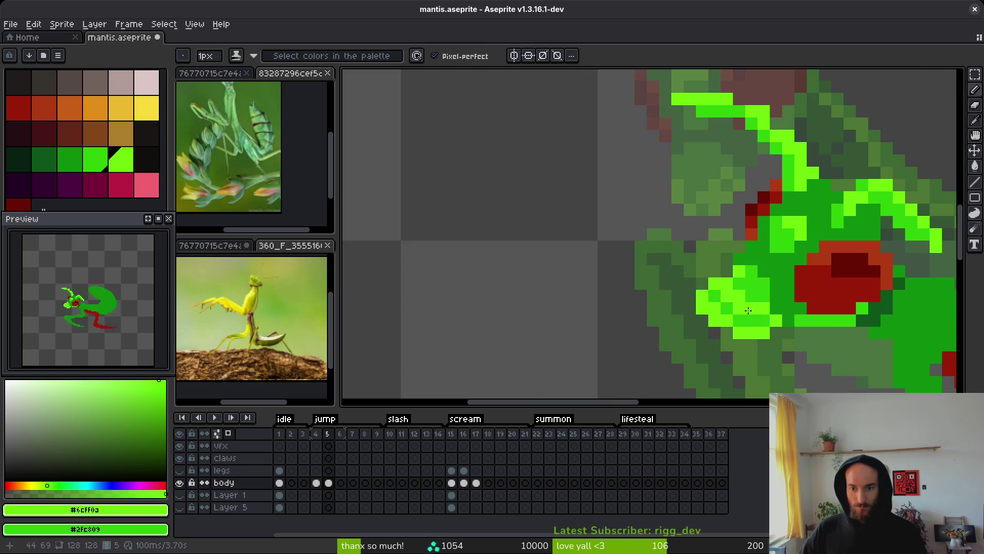
{"action": "right_click", "coordinate": [714, 308]}
{"action": "left_click", "coordinate": [726, 308]}
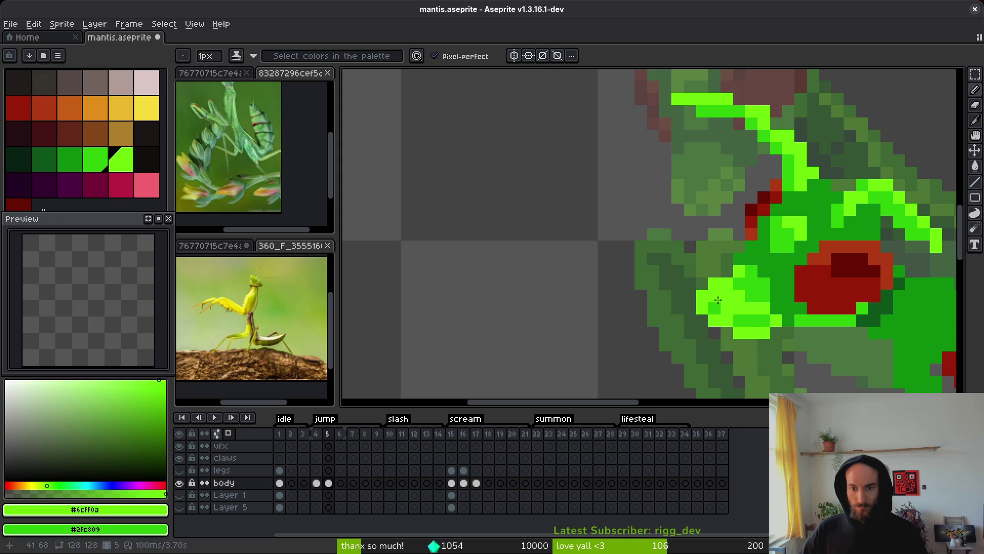
{"action": "scroll", "coordinate": [768, 323], "scroll_direction": "down", "scroll_amount": 2}
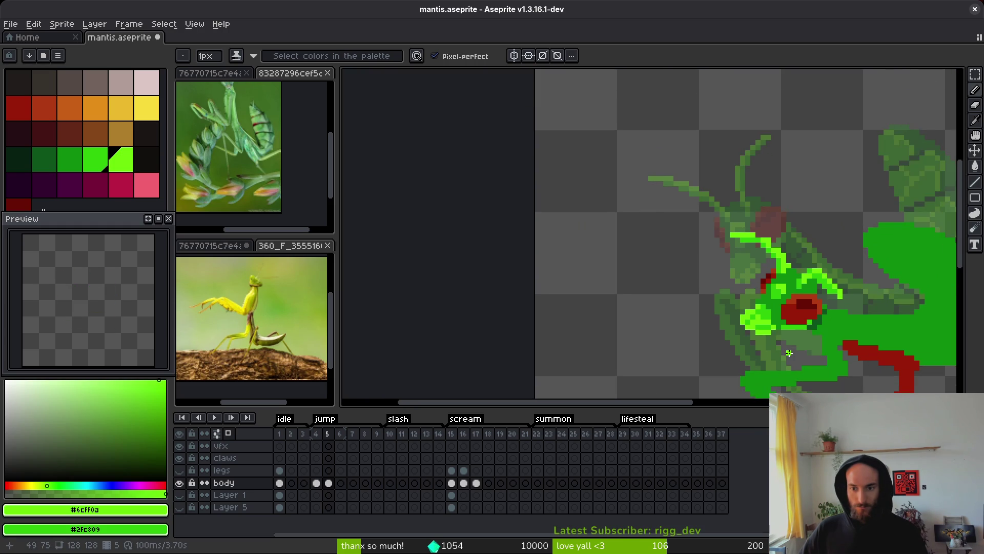
{"action": "scroll", "coordinate": [727, 296], "scroll_direction": "up", "scroll_amount": 3}
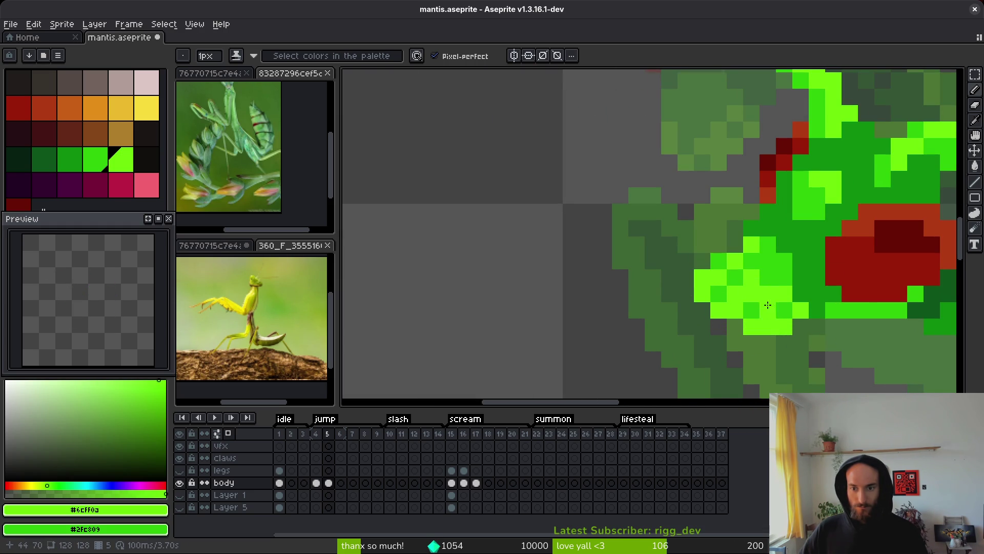
{"action": "scroll", "coordinate": [774, 312], "scroll_direction": "down", "scroll_amount": 3}
{"action": "scroll", "coordinate": [770, 330], "scroll_direction": "down", "scroll_amount": 2}
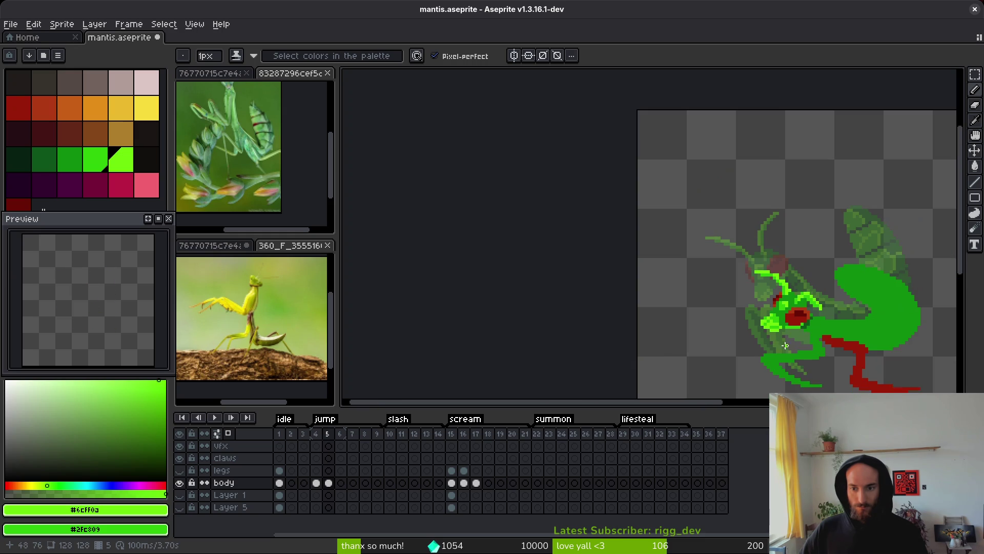
{"action": "scroll", "coordinate": [736, 345], "scroll_direction": "up", "scroll_amount": 1}
{"action": "scroll", "coordinate": [640, 230], "scroll_direction": "up", "scroll_amount": 1}
{"action": "scroll", "coordinate": [676, 330], "scroll_direction": "up", "scroll_amount": 2}
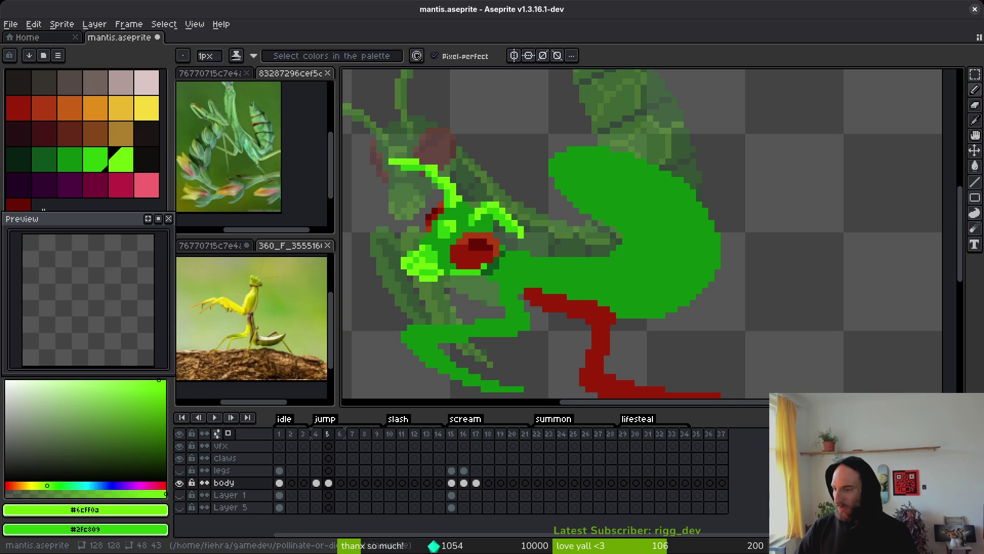
Run the pollinateOrDie project, continue the saved game, and test pausing and resuming.
{"action": "key", "text": "super+f"}
{"action": "key", "text": "super+f"}
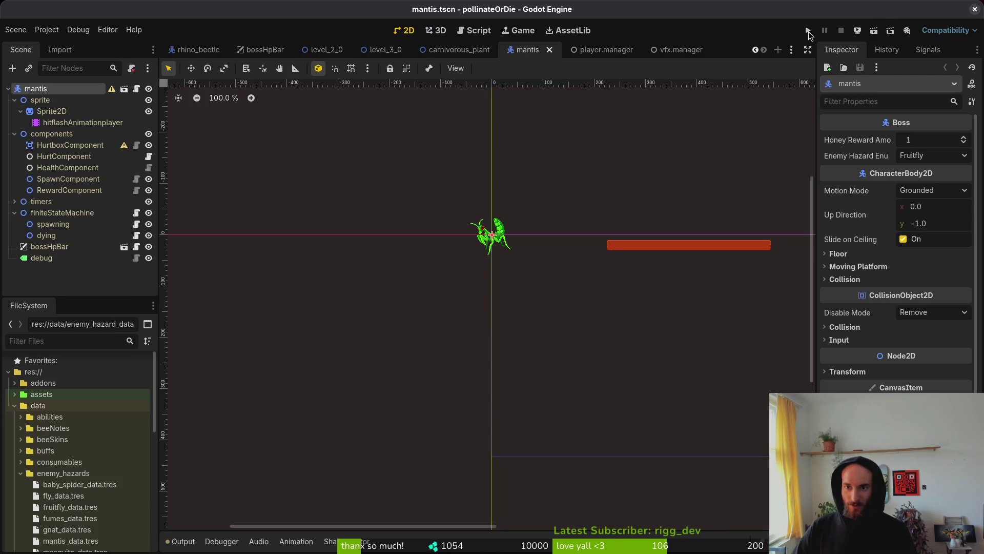
{"action": "left_click", "coordinate": [809, 31]}
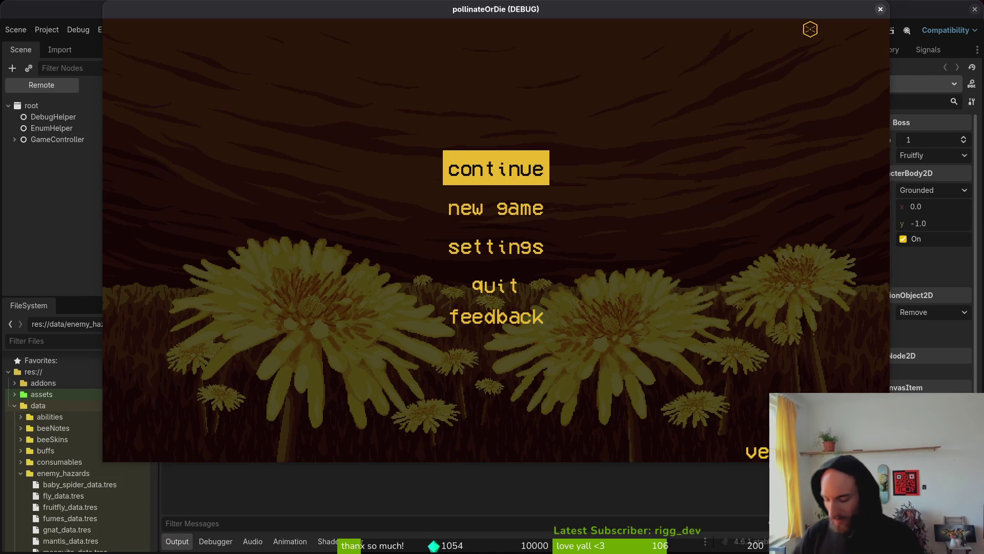
{"action": "key", "text": "Return"}
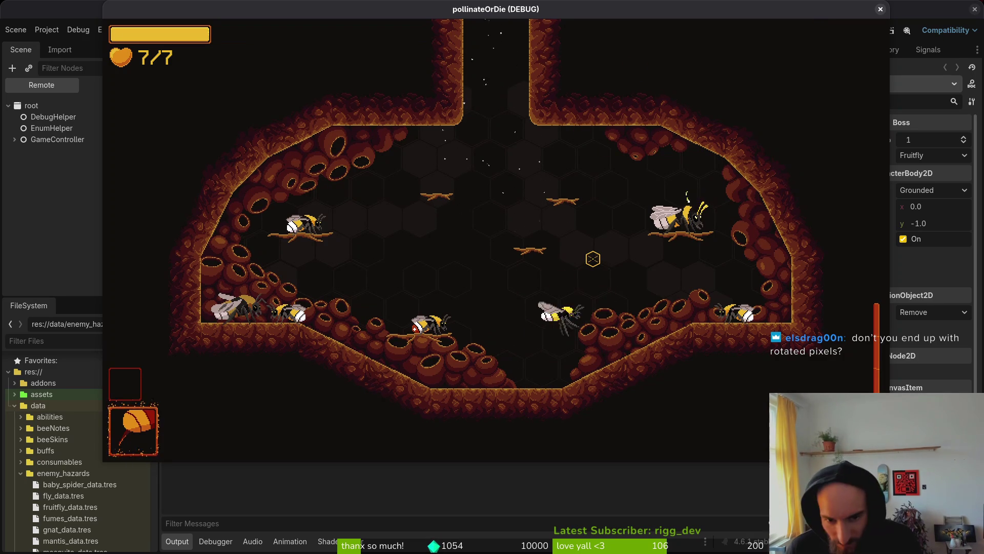
{"action": "key", "text": "Escape"}
{"action": "key", "text": "Escape"}
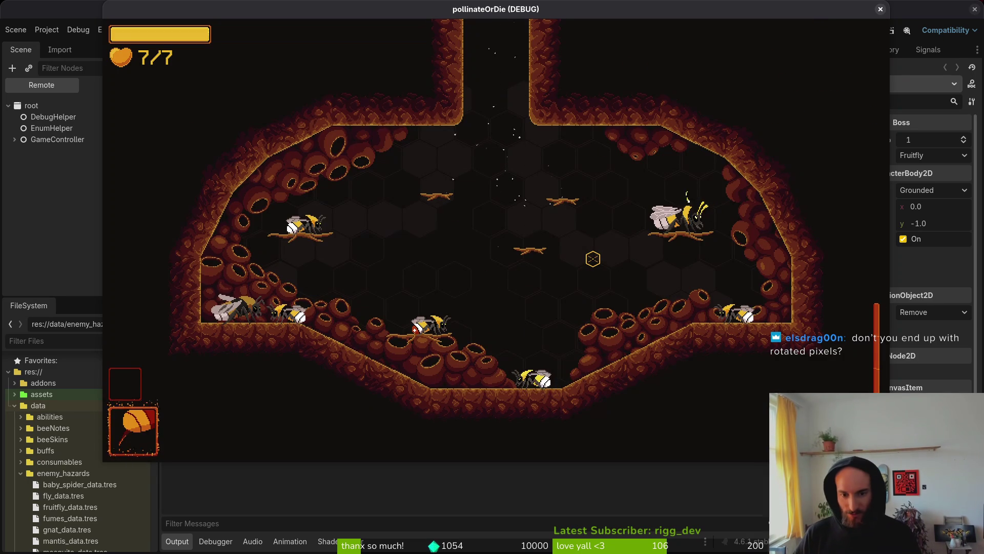
{"action": "key", "text": "Escape"}
{"action": "key", "text": "Escape"}
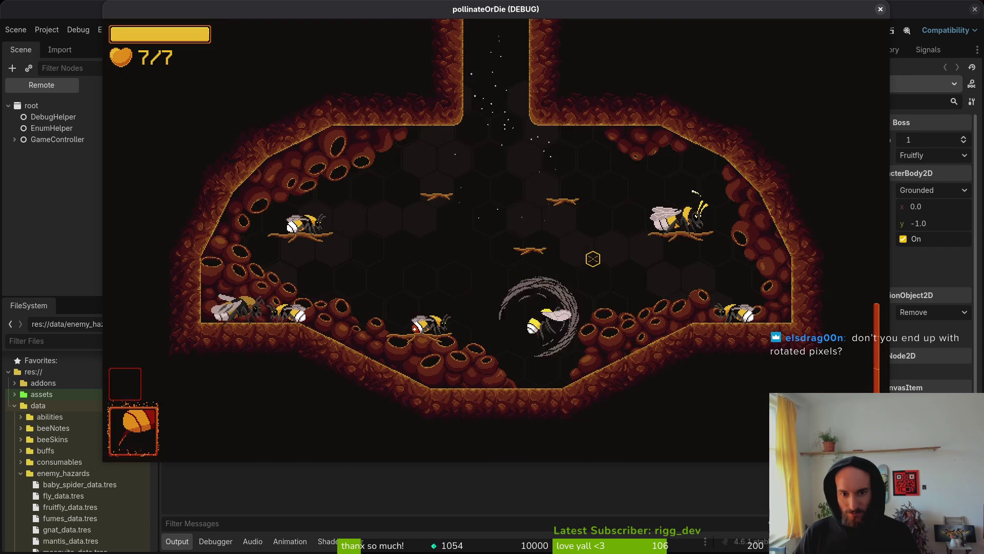
{"action": "key", "text": "Escape"}
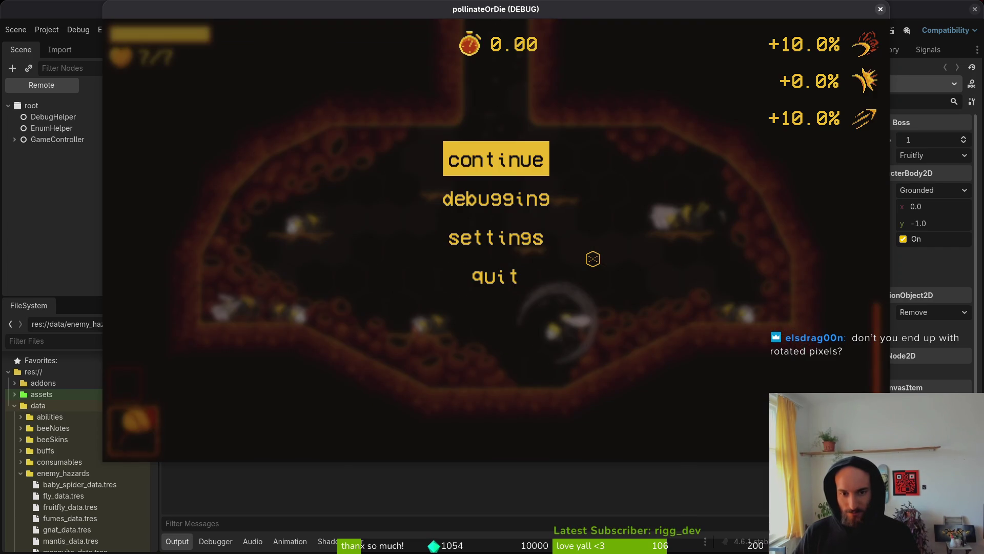
{"action": "key", "text": "Escape"}
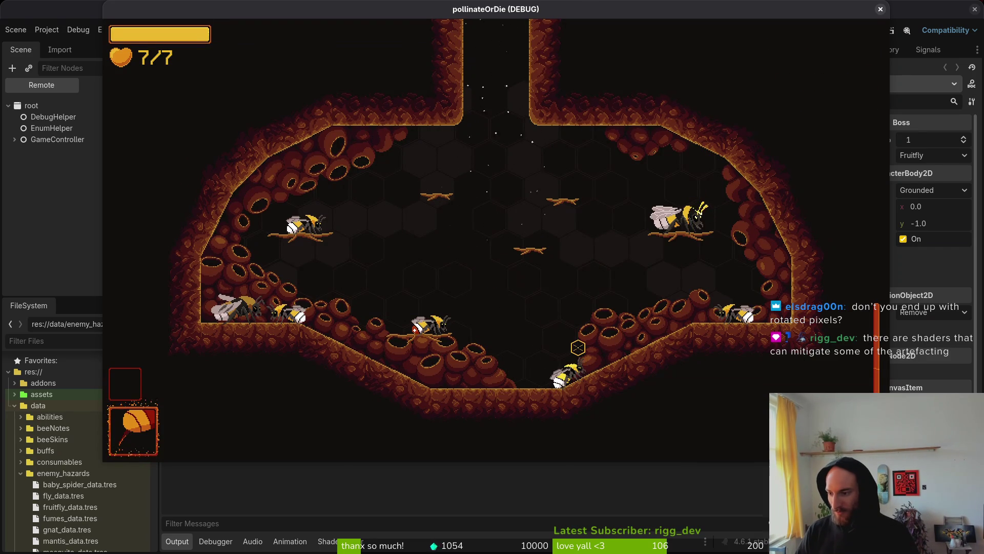
Capture an area screenshot of the arena floor, then bring the game window back.
{"action": "key", "text": "super"}
{"action": "key", "text": "super"}
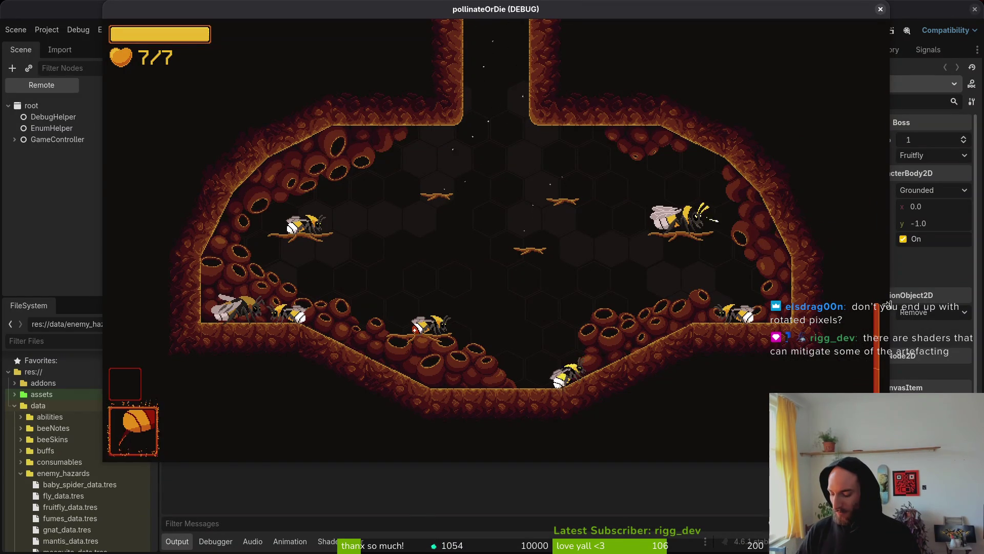
{"action": "key", "text": "super"}
{"action": "key", "text": "super"}
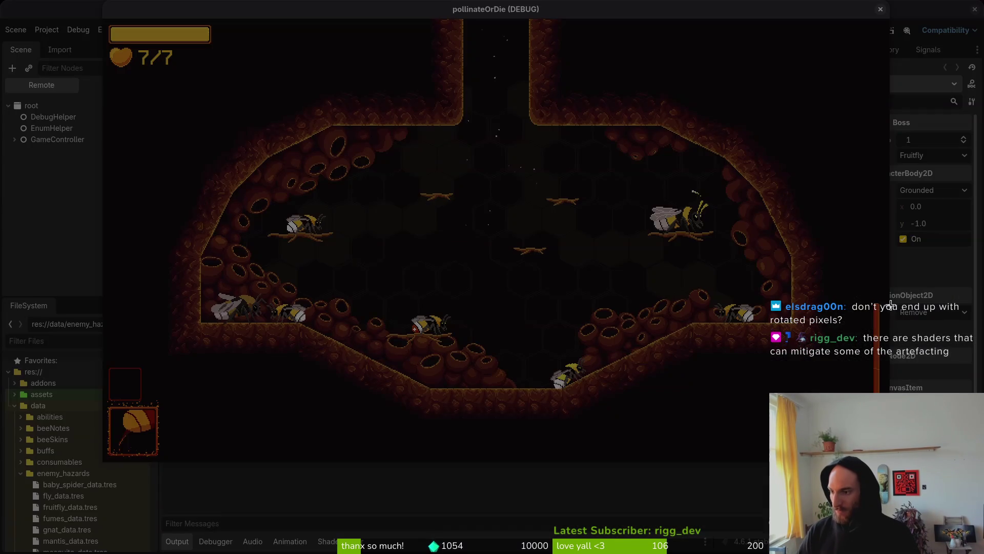
{"action": "key", "text": "Print"}
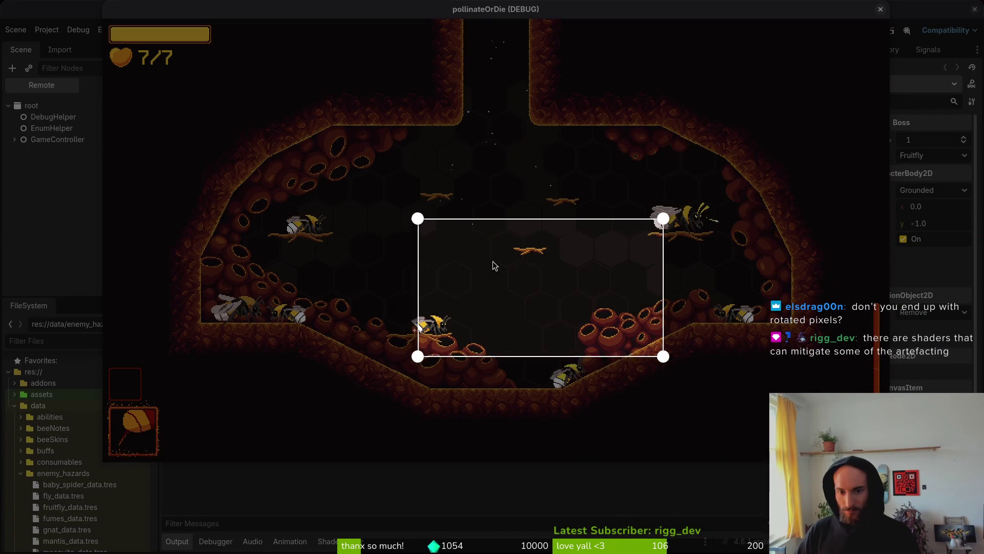
{"action": "left_click_drag", "start_coordinate": [493, 264], "coordinate": [505, 309]}
{"action": "left_click_drag", "start_coordinate": [429, 261], "coordinate": [390, 225]}
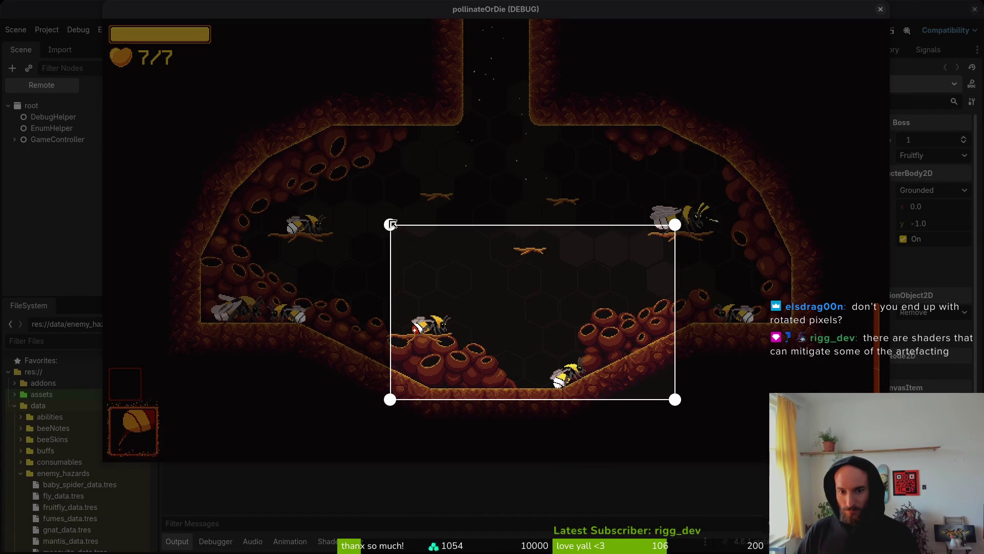
{"action": "key", "text": "Return"}
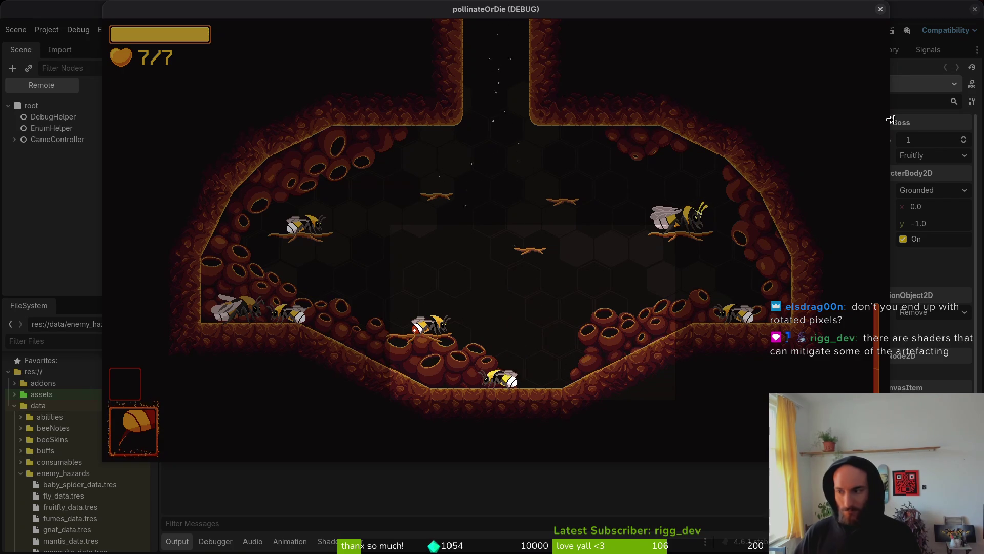
{"action": "key", "text": "super"}
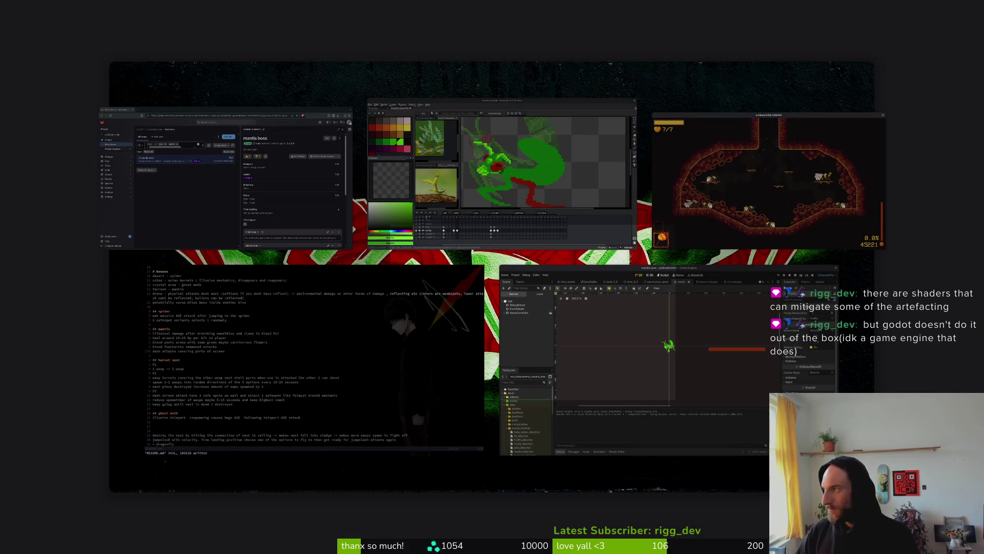
{"action": "left_click", "coordinate": [825, 174]}
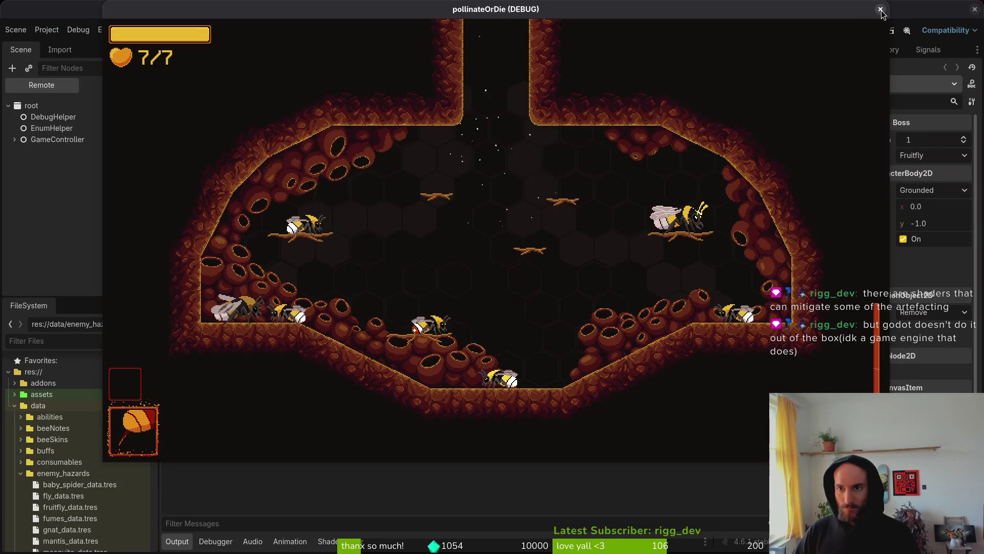
Stop the game and browse the file manager to Videos > Screencasts.
{"action": "key", "text": "Escape"}
{"action": "key", "text": "super"}
{"action": "key", "text": "super+e"}
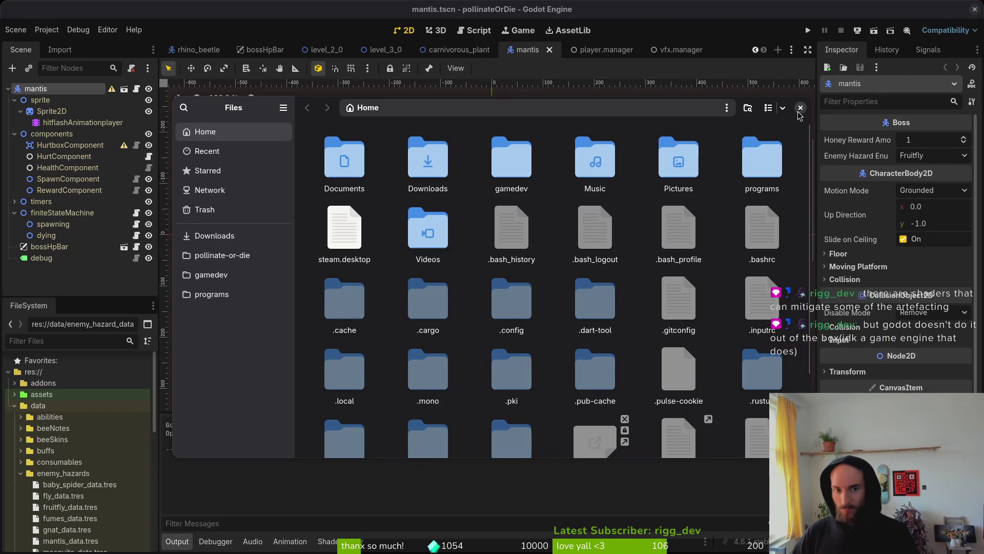
{"action": "double_click", "coordinate": [417, 166]}
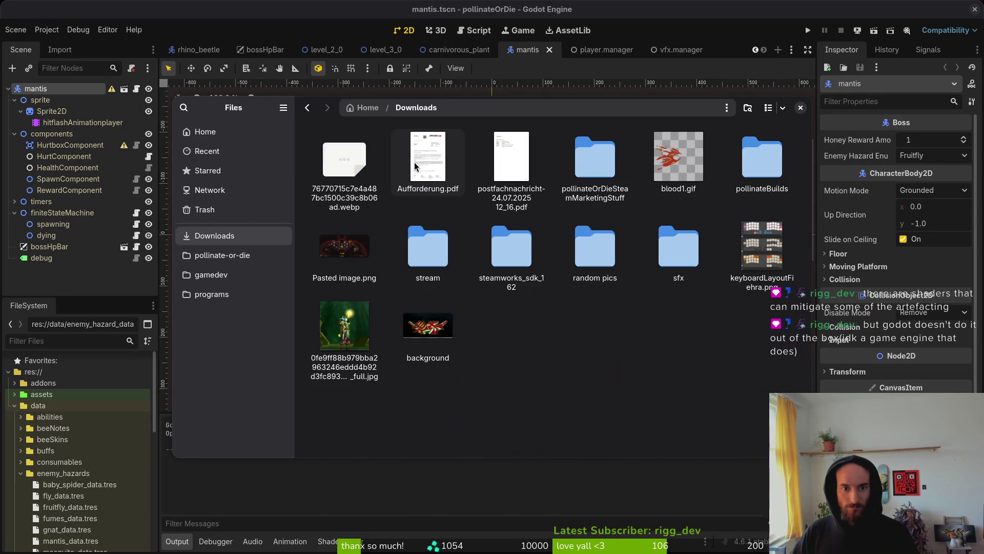
{"action": "left_click", "coordinate": [219, 134]}
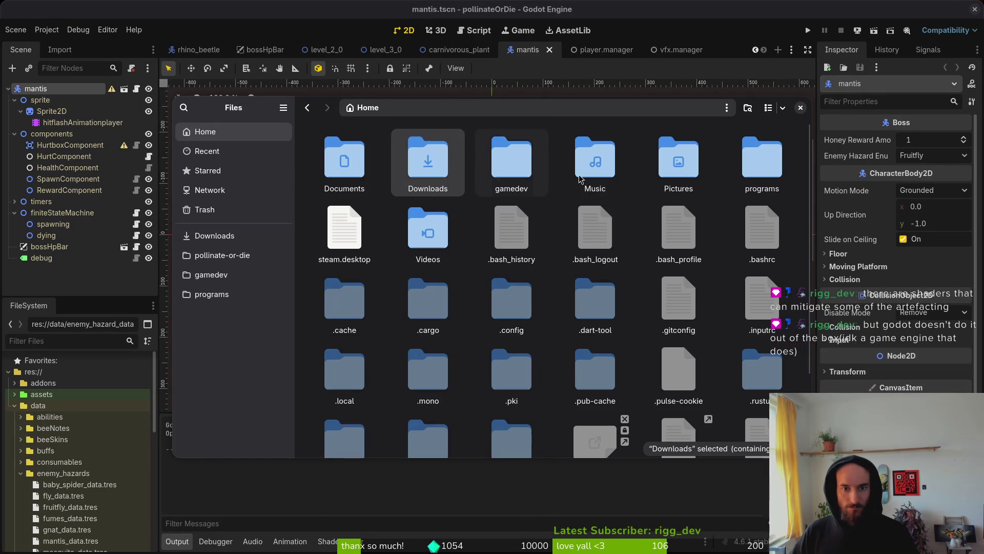
{"action": "double_click", "coordinate": [427, 235]}
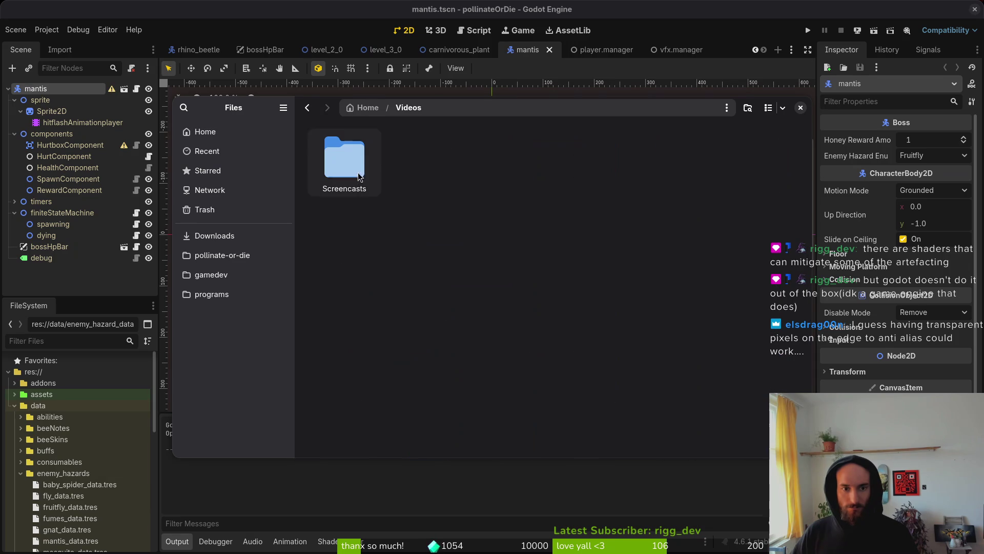
{"action": "double_click", "coordinate": [345, 161]}
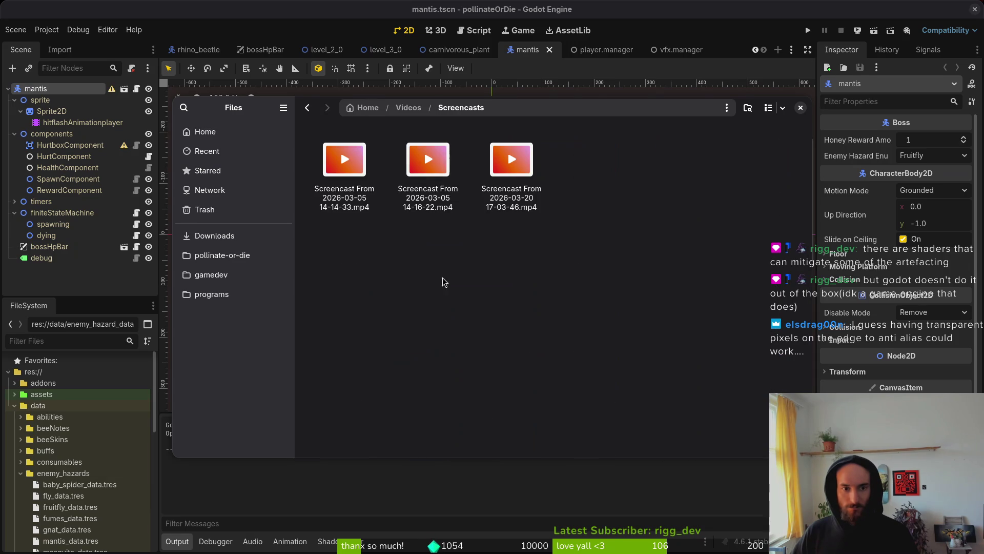
Preview the newest screencast recording, close it, and run the project with F5.
{"action": "left_click", "coordinate": [496, 179]}
{"action": "key", "text": "space"}
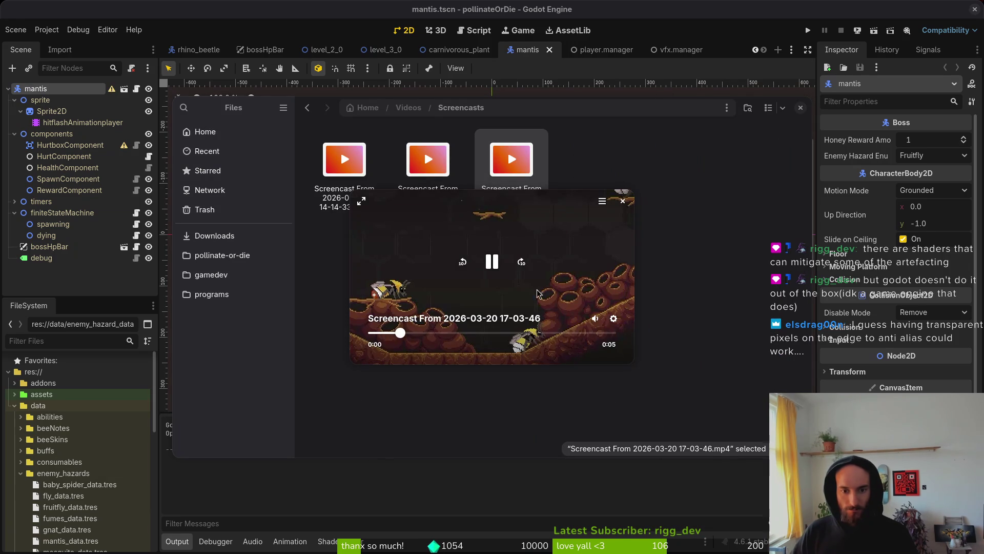
{"action": "key", "text": "space"}
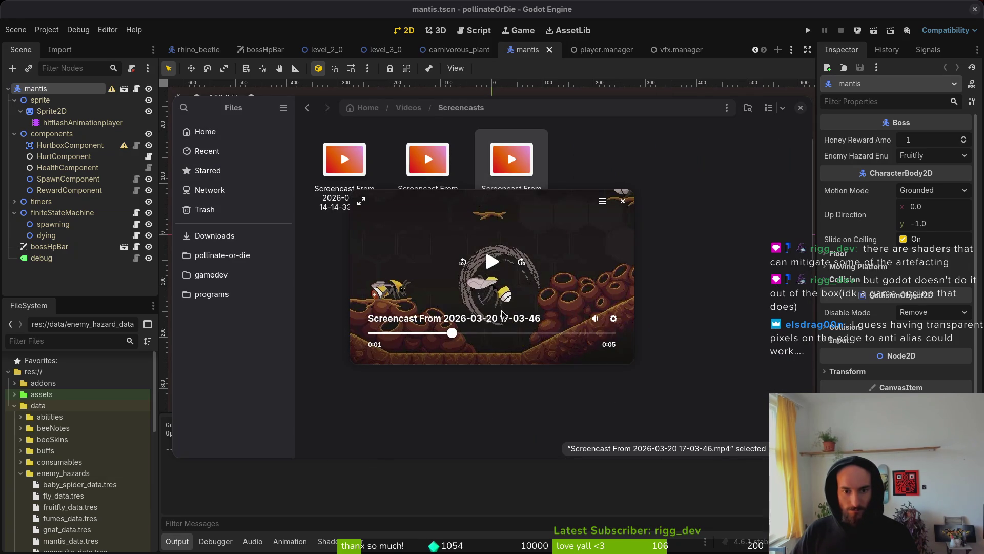
{"action": "key", "text": "space"}
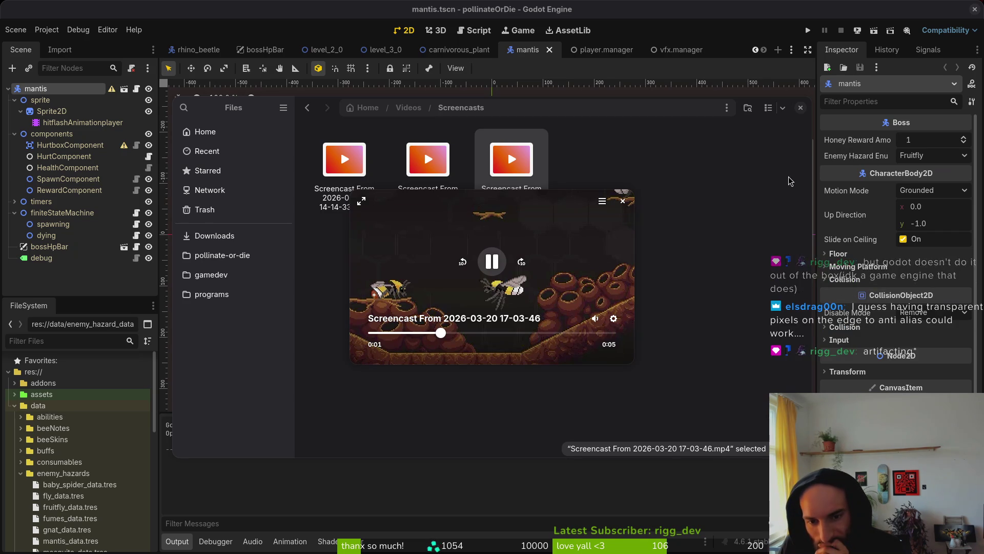
{"action": "key", "text": "space"}
{"action": "left_click", "coordinate": [468, 250]}
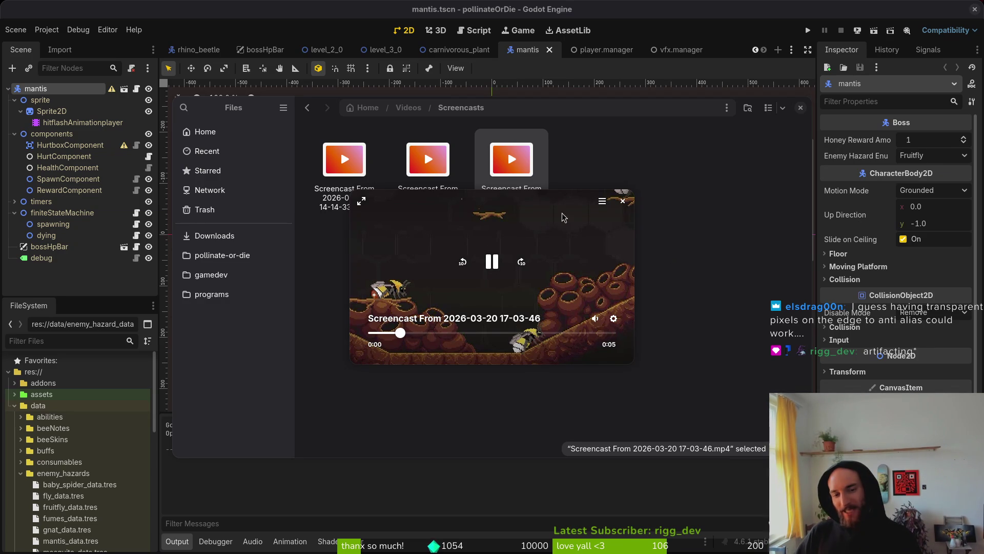
{"action": "double_click", "coordinate": [545, 234]}
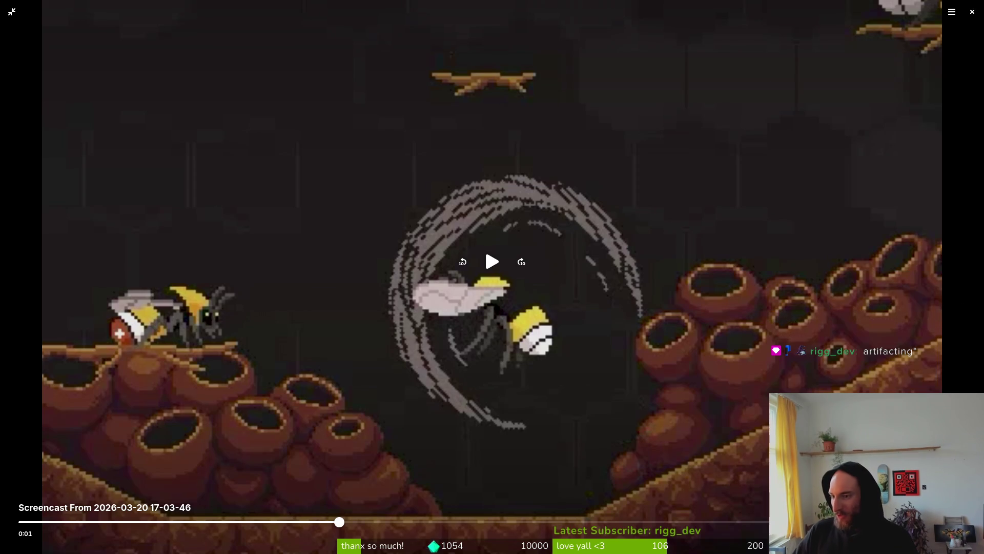
{"action": "key", "text": "Escape"}
{"action": "key", "text": "F5"}
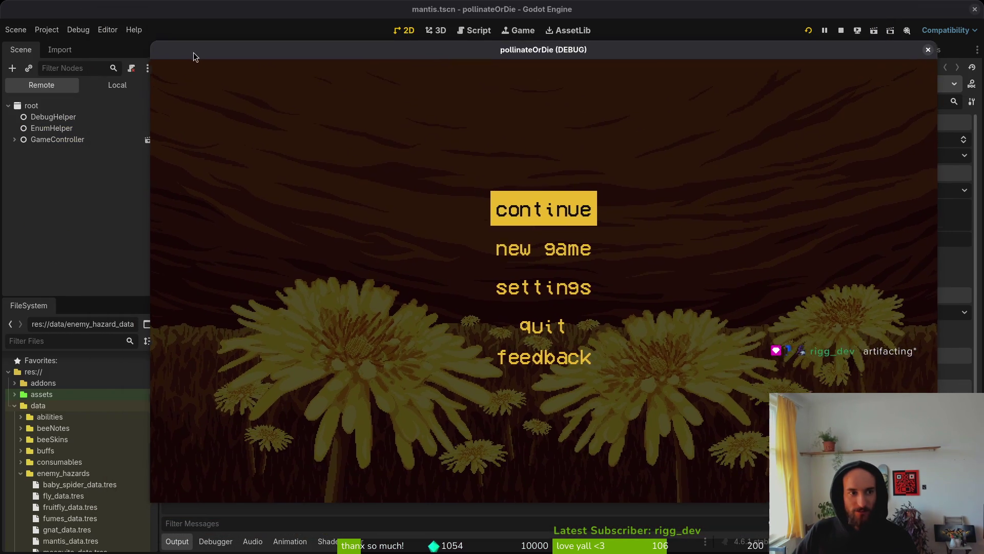
Shrink the pollinateOrDie debug window, continue into the hive level, then close the game.
{"action": "left_click", "coordinate": [57, 34]}
{"action": "left_click", "coordinate": [58, 34]}
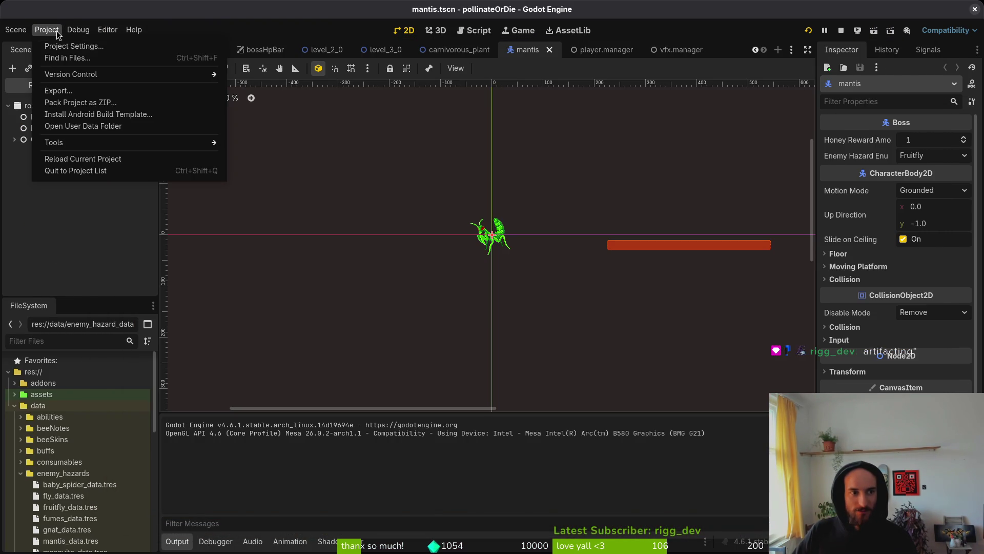
{"action": "left_click", "coordinate": [108, 30]}
{"action": "left_click", "coordinate": [755, 60]}
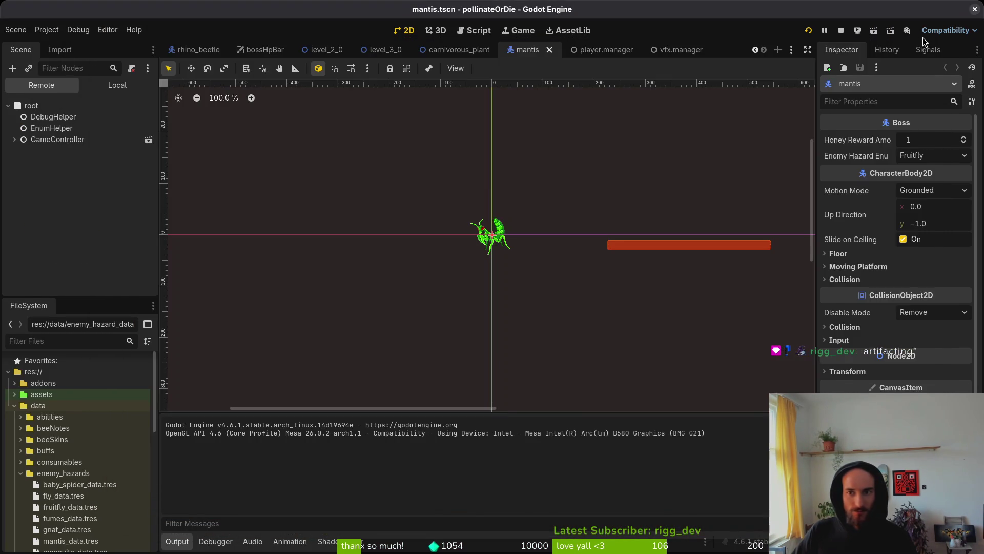
{"action": "mouse_move", "coordinate": [689, 136]}
{"action": "left_mouse_down"}
{"action": "mouse_move", "coordinate": [467, 261]}
{"action": "mouse_move", "coordinate": [449, 292]}
{"action": "mouse_move", "coordinate": [638, 213]}
{"action": "left_mouse_up"}
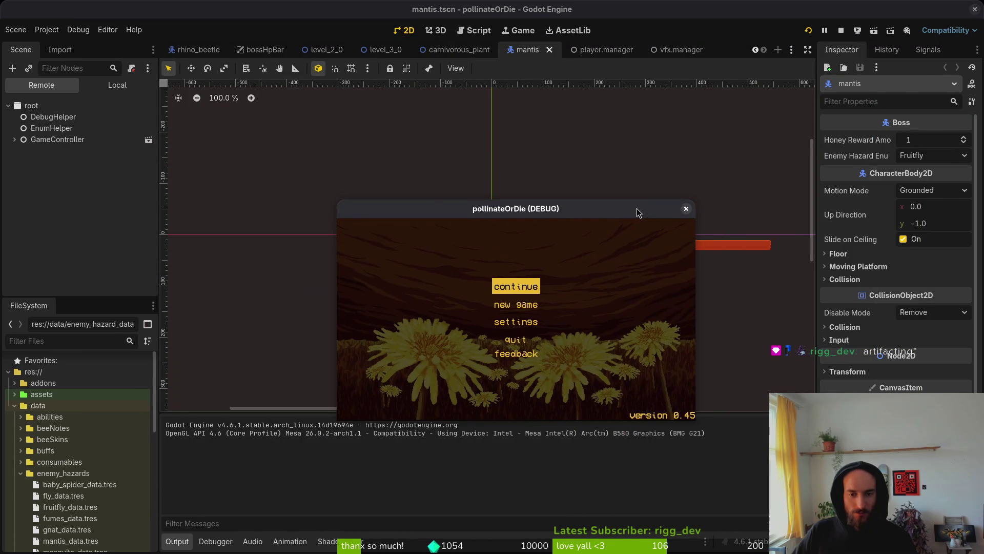
{"action": "left_click", "coordinate": [526, 289]}
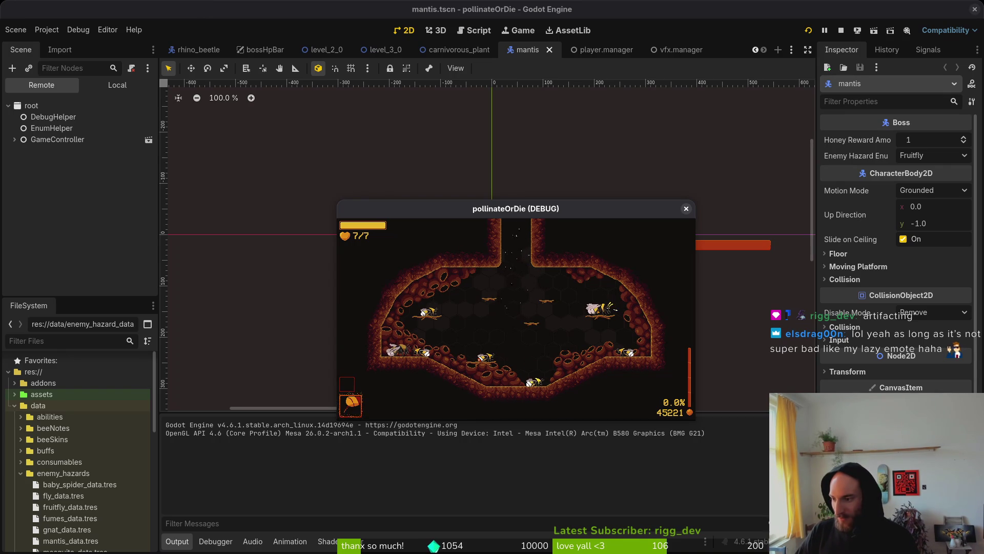
{"action": "left_click", "coordinate": [687, 208]}
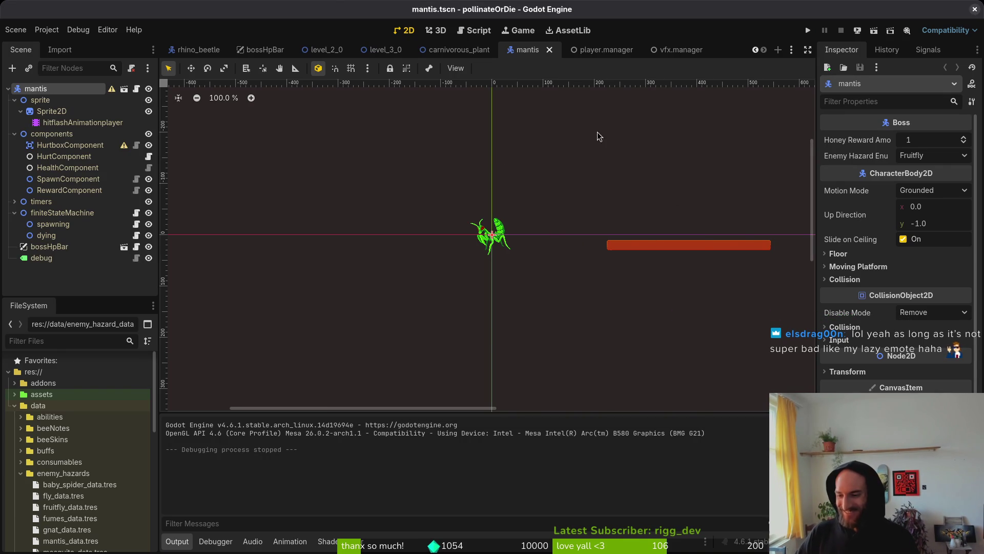
Pan the 2D view, close the Godot editor, and Alt+Tab over to Aseprite.
{"action": "left_click_drag", "start_coordinate": [476, 239], "coordinate": [466, 243]}
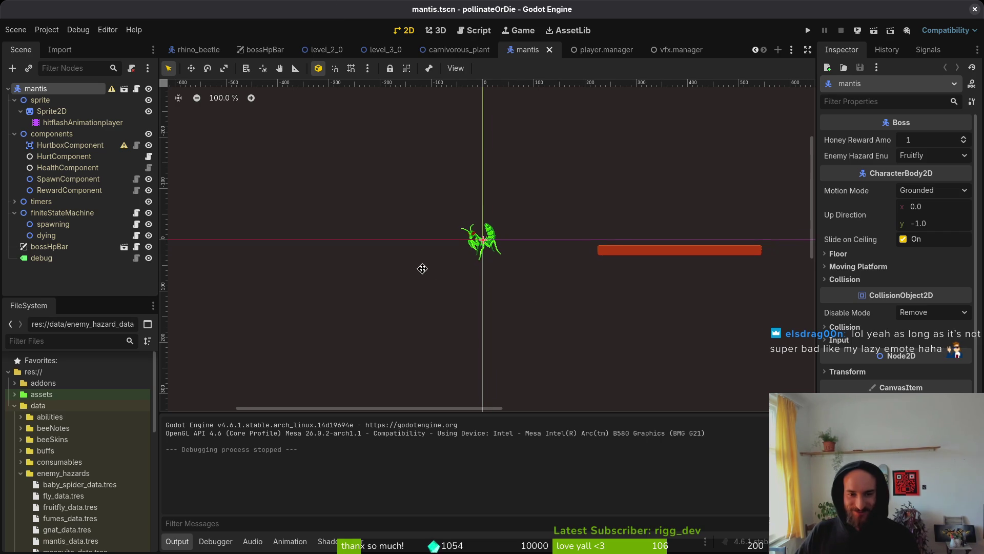
{"action": "left_click", "coordinate": [974, 9]}
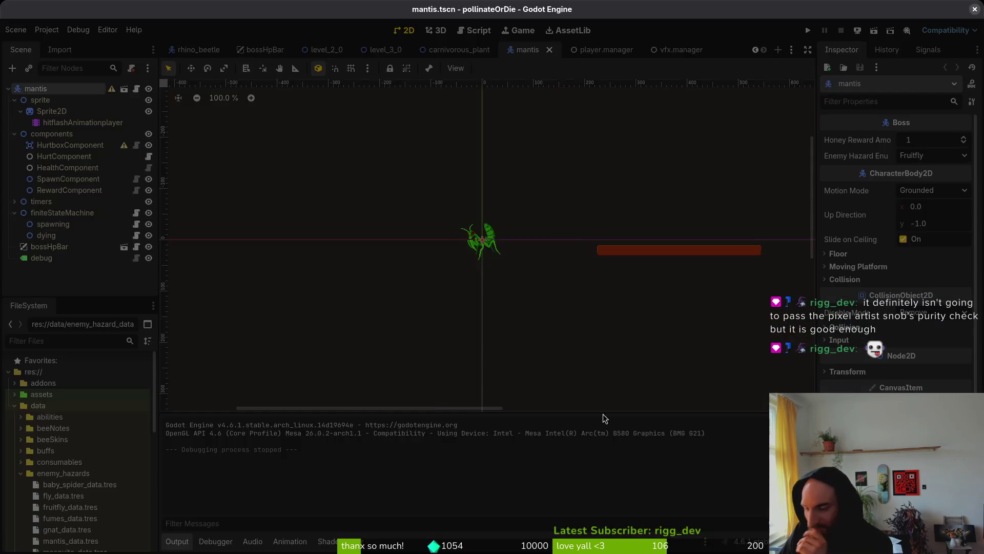
{"action": "key", "text": "alt+Tab"}
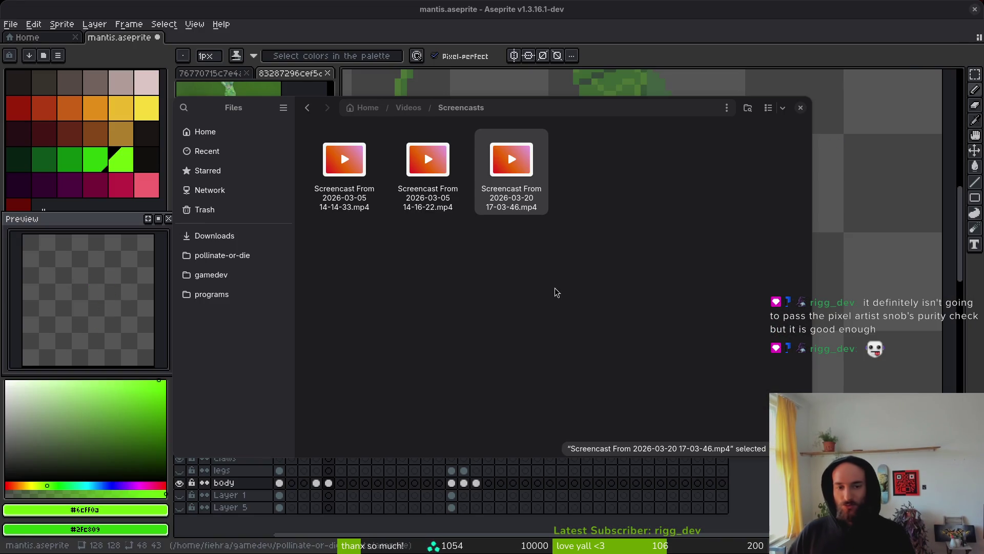
Dismiss the file dialog and return to jump frame 5 of the mantis with the pencil.
{"action": "left_click", "coordinate": [803, 102]}
{"action": "scroll", "coordinate": [582, 292], "scroll_direction": "down", "scroll_amount": 3}
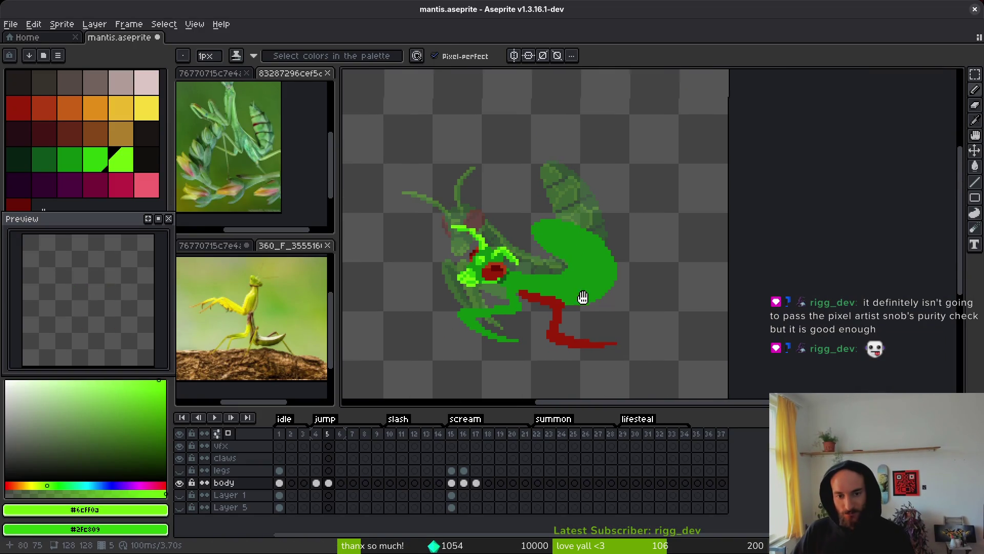
{"action": "key", "text": "Left"}
{"action": "key", "text": "i"}
{"action": "key", "text": "Right"}
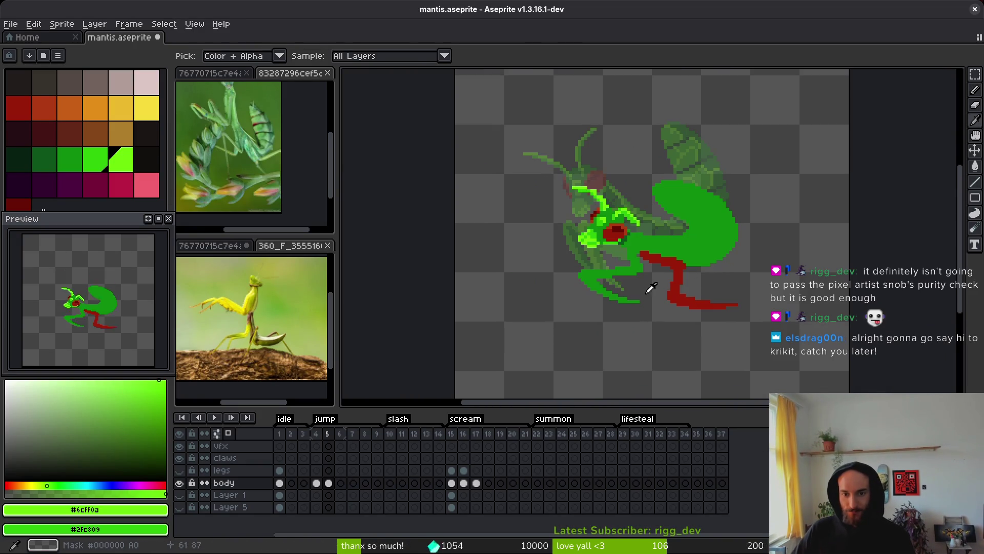
{"action": "key", "text": "b"}
{"action": "scroll", "coordinate": [603, 236], "scroll_direction": "up", "scroll_amount": 4}
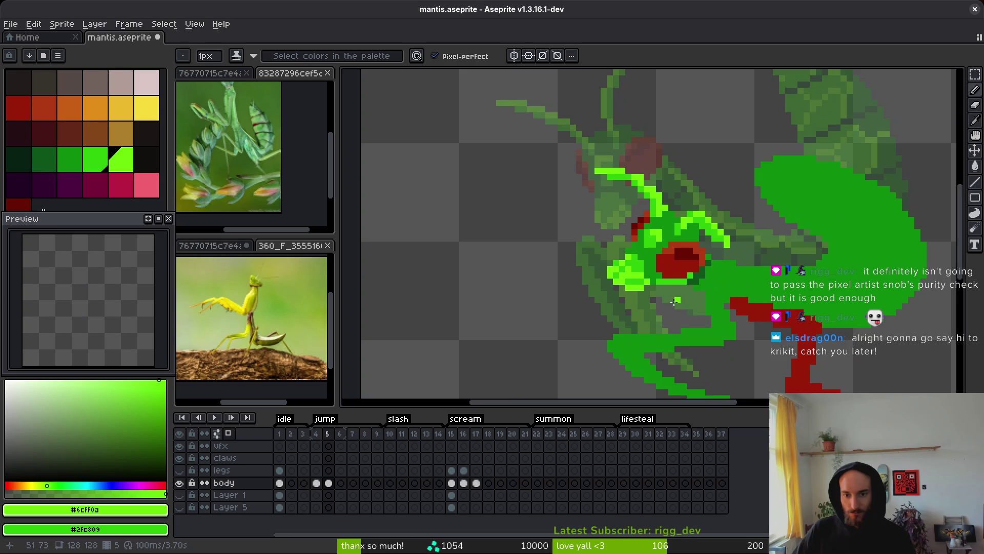
{"action": "scroll", "coordinate": [635, 234], "scroll_direction": "down", "scroll_amount": 4}
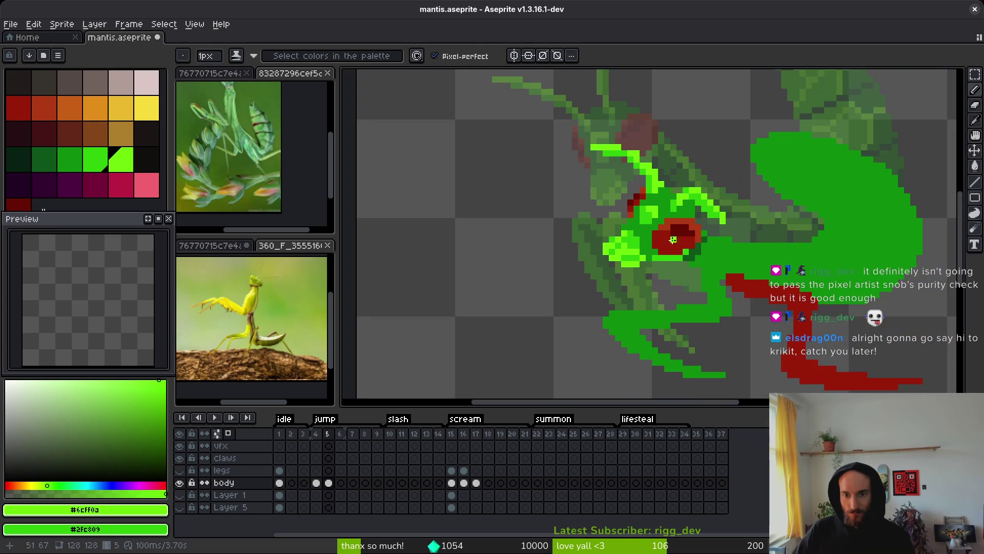
{"action": "scroll", "coordinate": [651, 228], "scroll_direction": "up", "scroll_amount": 5}
Erase two stray bright-green pixels, then add bright-green and mid-green pixels along the antenna.
{"action": "key", "text": "e"}
{"action": "left_click", "coordinate": [636, 193]}
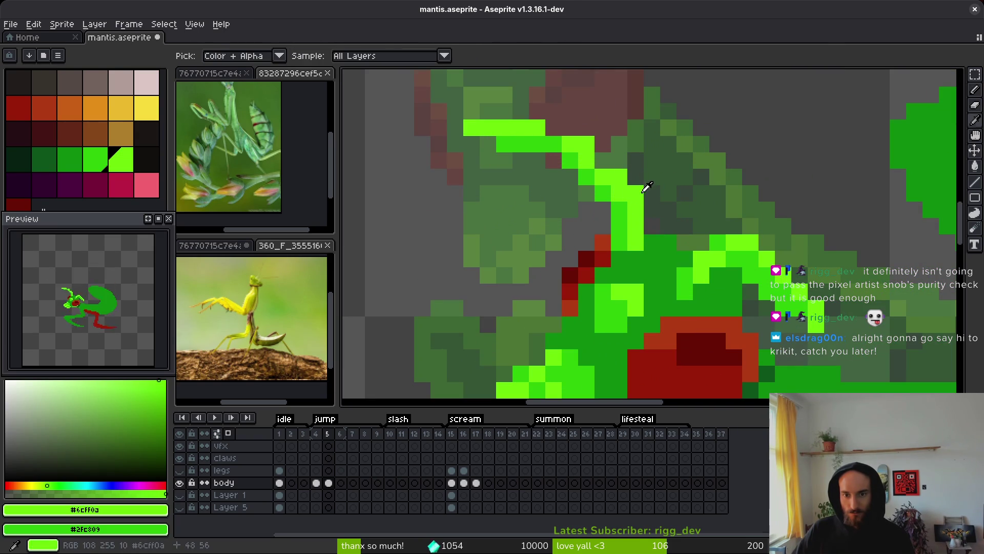
{"action": "left_click", "coordinate": [619, 177]}
{"action": "key", "text": "b"}
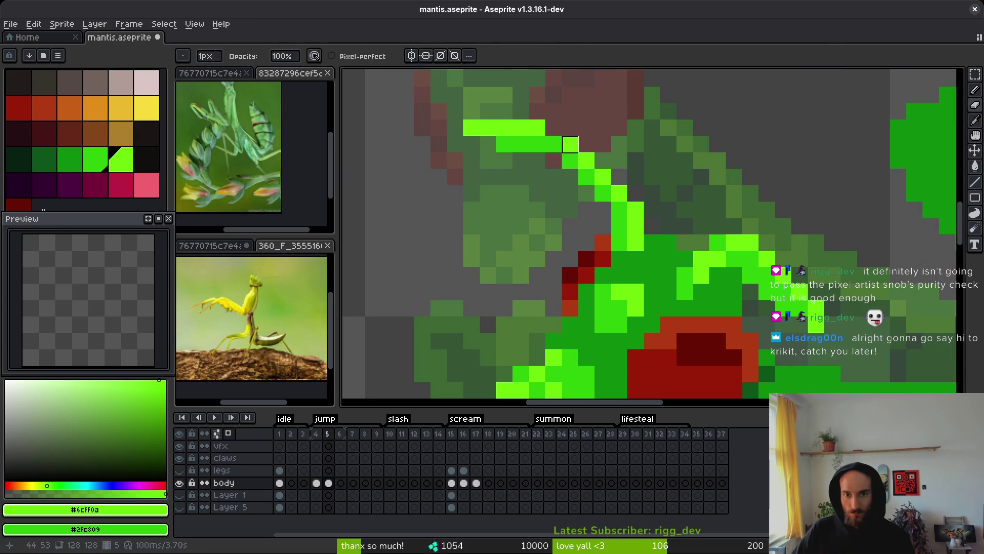
{"action": "left_click", "coordinate": [641, 177]}
{"action": "left_click", "coordinate": [557, 145], "text": "alt"}
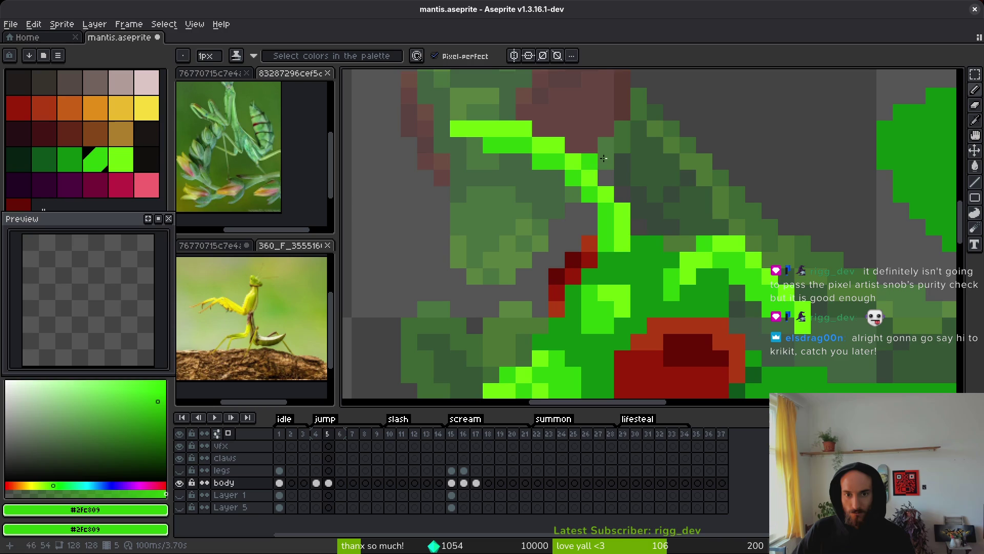
{"action": "left_click", "coordinate": [474, 146]}
Sample darker, bright and mid greens from the mantis body and head.
{"action": "scroll", "coordinate": [642, 174], "scroll_direction": "down", "scroll_amount": 3}
{"action": "scroll", "coordinate": [630, 231], "scroll_direction": "up", "scroll_amount": 3}
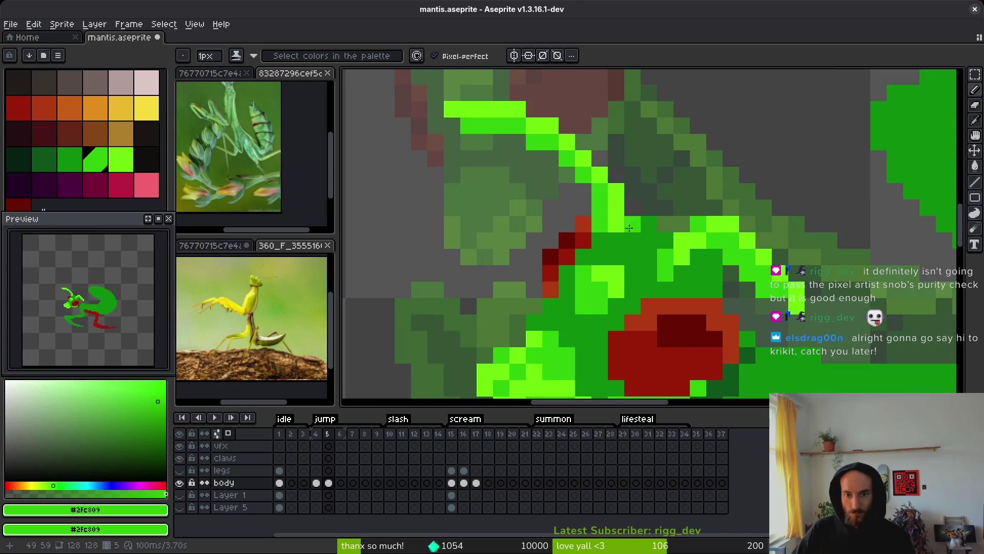
{"action": "left_click", "coordinate": [630, 229], "text": "alt"}
{"action": "scroll", "coordinate": [673, 227], "scroll_direction": "down", "scroll_amount": 3}
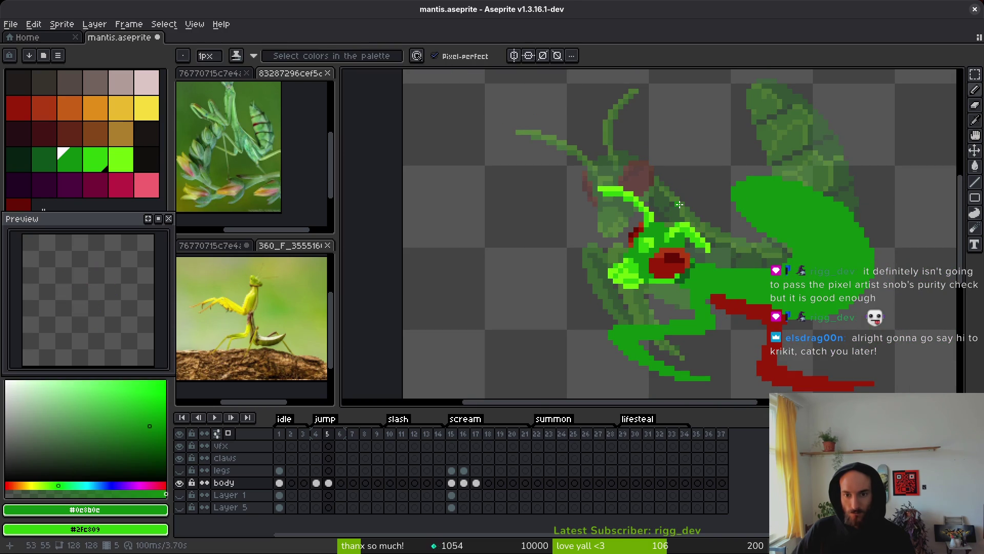
{"action": "scroll", "coordinate": [679, 205], "scroll_direction": "up", "scroll_amount": 2}
{"action": "left_click", "coordinate": [623, 246], "text": "alt"}
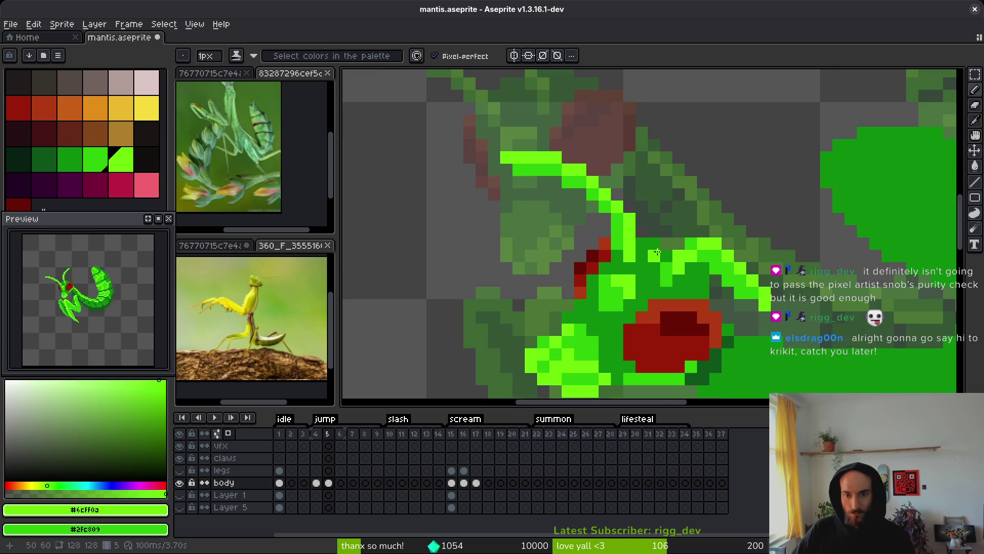
{"action": "left_click", "coordinate": [623, 246], "text": "alt"}
{"action": "scroll", "coordinate": [666, 241], "scroll_direction": "down", "scroll_amount": 3}
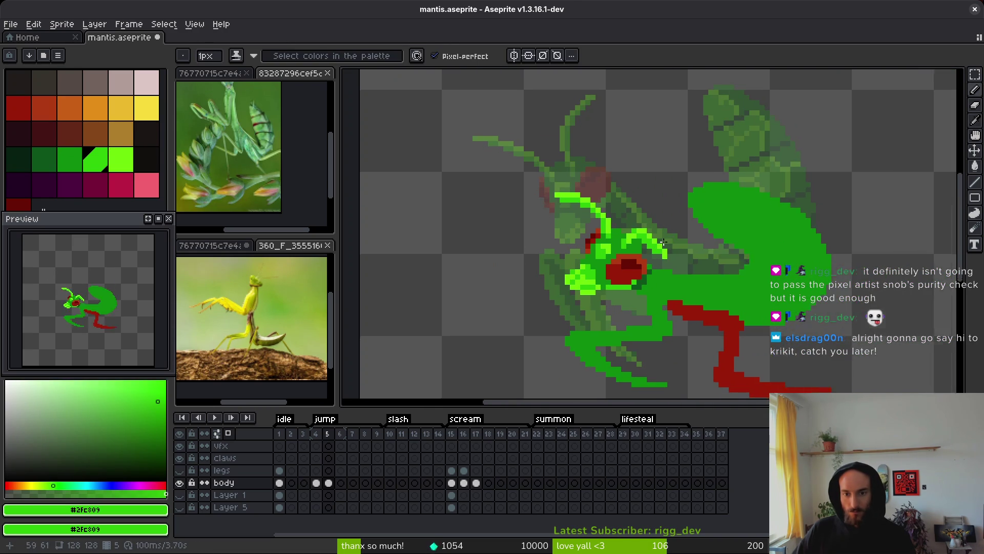
{"action": "scroll", "coordinate": [663, 242], "scroll_direction": "up", "scroll_amount": 3}
{"action": "left_click", "coordinate": [601, 215], "text": "alt"}
{"action": "left_click", "coordinate": [595, 232], "text": "alt"}
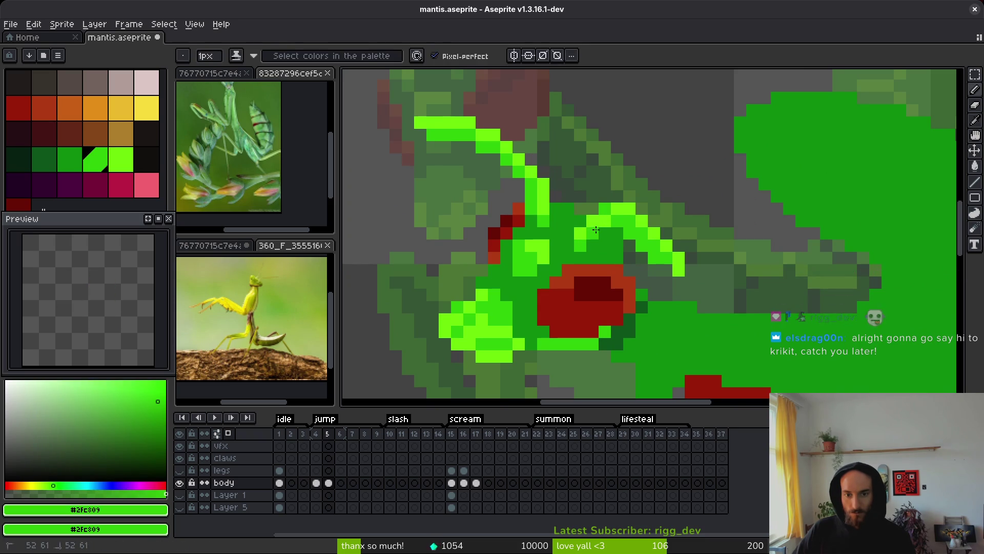
{"action": "left_click", "coordinate": [605, 220], "text": "alt"}
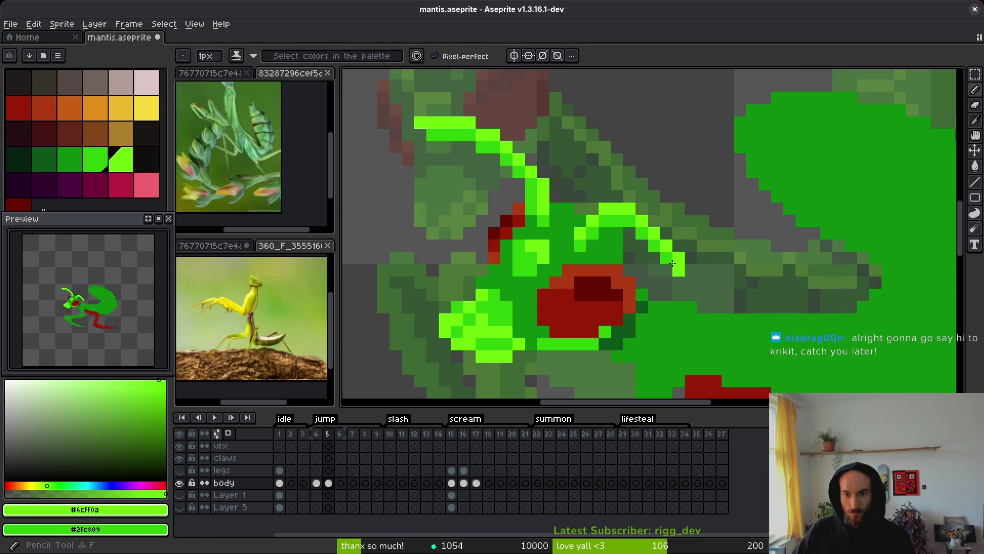
Pick the mid green #2fc809 from the mantis and undo the last eraser stroke.
{"action": "left_click", "coordinate": [699, 290], "text": "alt"}
{"action": "scroll", "coordinate": [725, 281], "scroll_direction": "down", "scroll_amount": 3}
{"action": "scroll", "coordinate": [725, 281], "scroll_direction": "up", "scroll_amount": 2}
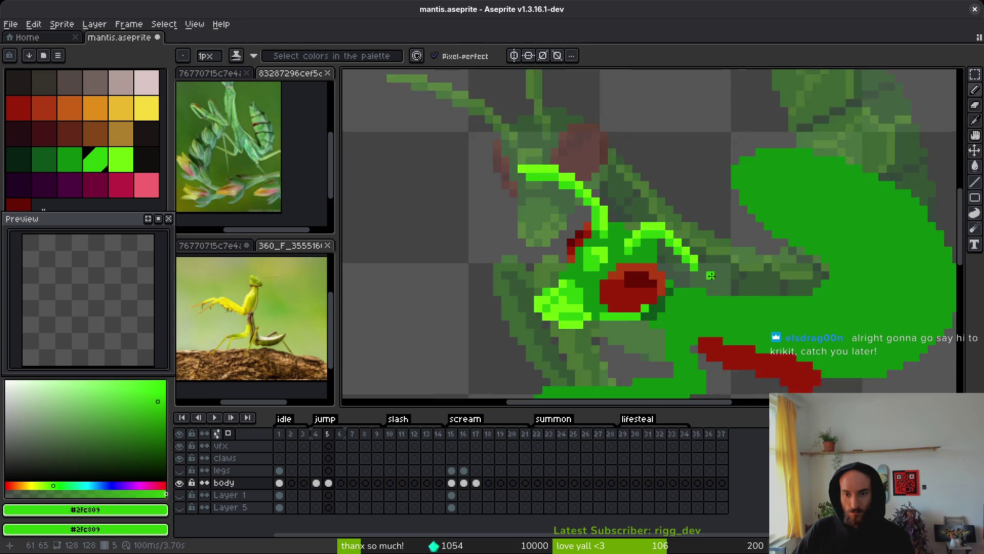
{"action": "left_click", "coordinate": [724, 283], "text": "alt"}
{"action": "scroll", "coordinate": [726, 292], "scroll_direction": "down", "scroll_amount": 2}
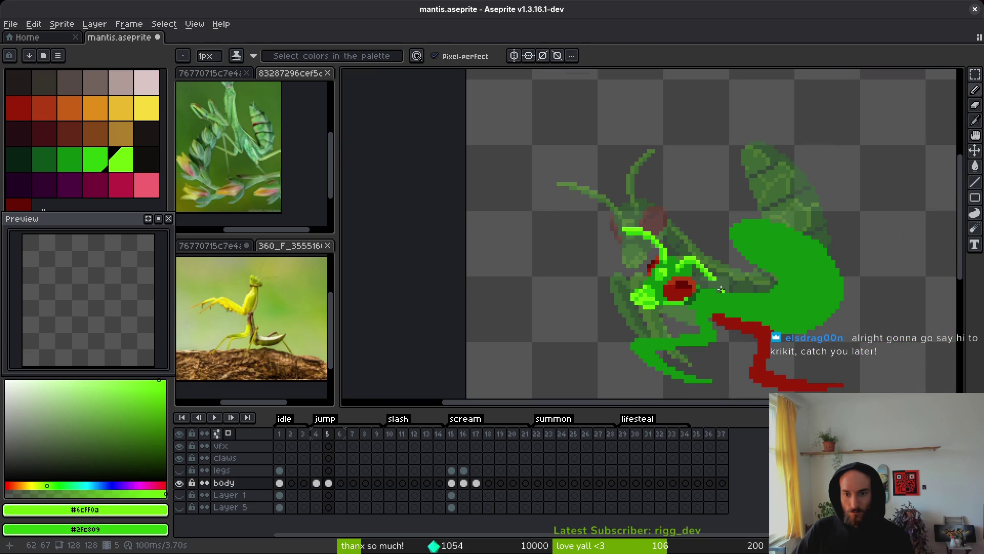
{"action": "scroll", "coordinate": [721, 290], "scroll_direction": "up", "scroll_amount": 3}
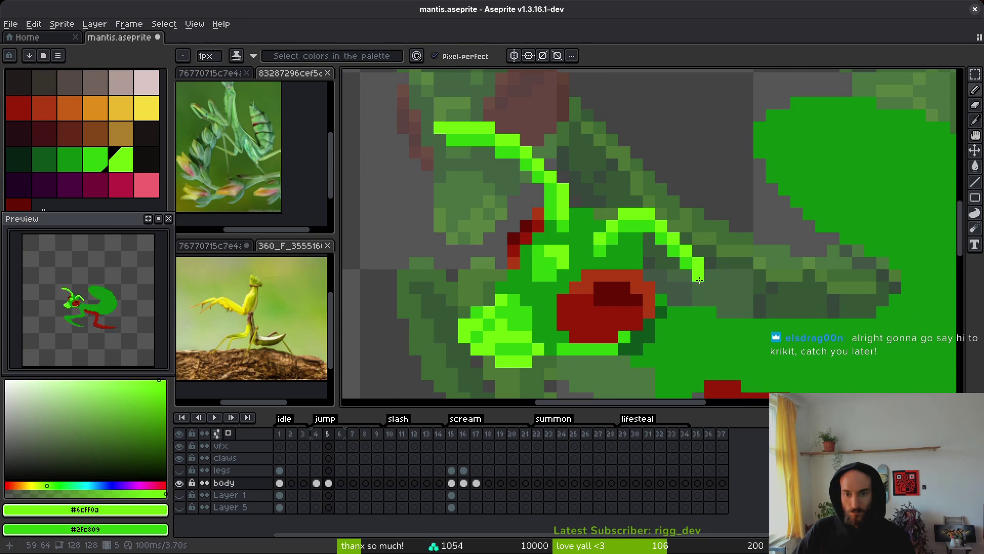
{"action": "left_click", "coordinate": [738, 282], "text": "alt"}
{"action": "scroll", "coordinate": [740, 282], "scroll_direction": "down", "scroll_amount": 2}
{"action": "scroll", "coordinate": [740, 281], "scroll_direction": "down", "scroll_amount": 3}
{"action": "scroll", "coordinate": [715, 270], "scroll_direction": "up", "scroll_amount": 5}
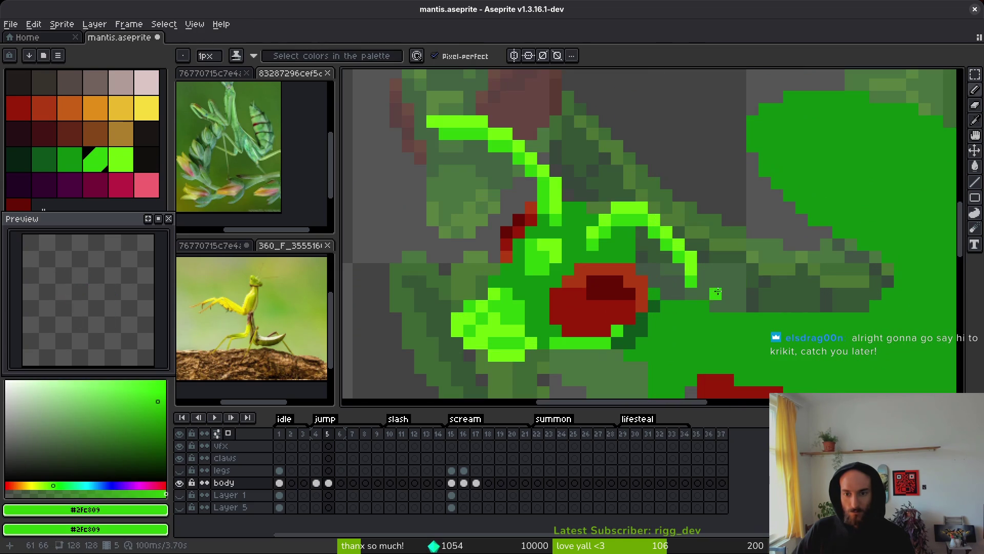
{"action": "key", "text": "e"}
{"action": "left_click", "coordinate": [691, 257]}
Undo the eraser change and save mantis.aseprite.
{"action": "scroll", "coordinate": [727, 256], "scroll_direction": "down", "scroll_amount": 3}
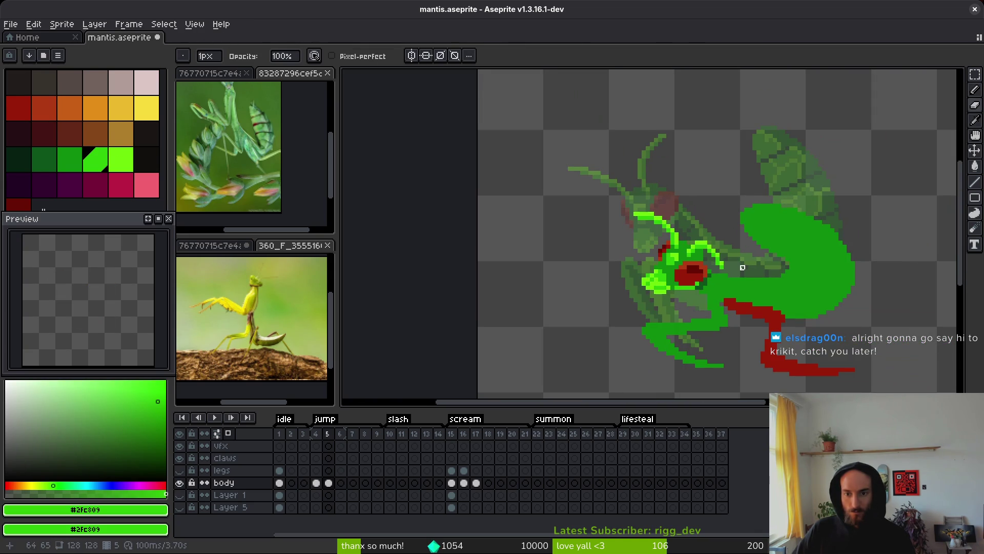
{"action": "key", "text": "ctrl+z"}
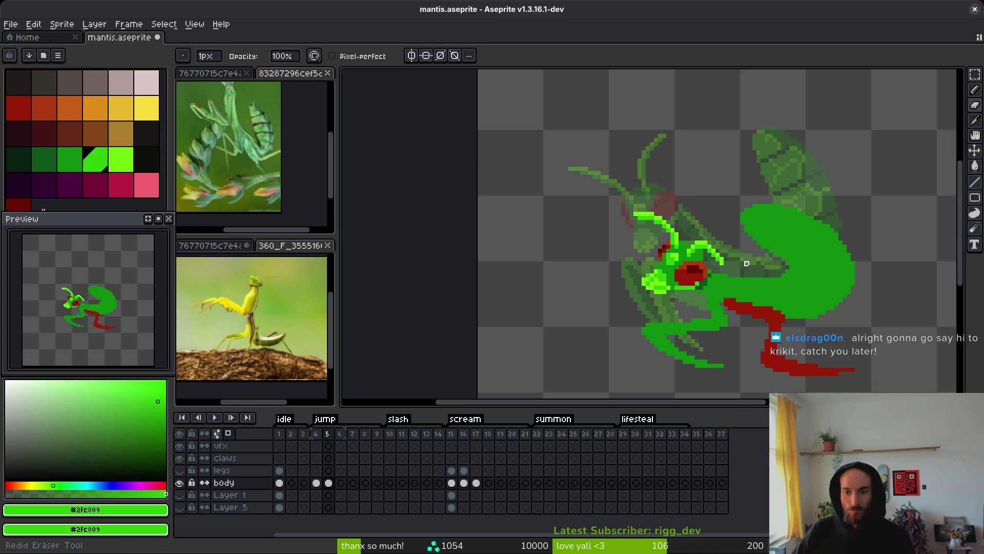
{"action": "scroll", "coordinate": [725, 261], "scroll_direction": "up", "scroll_amount": 3}
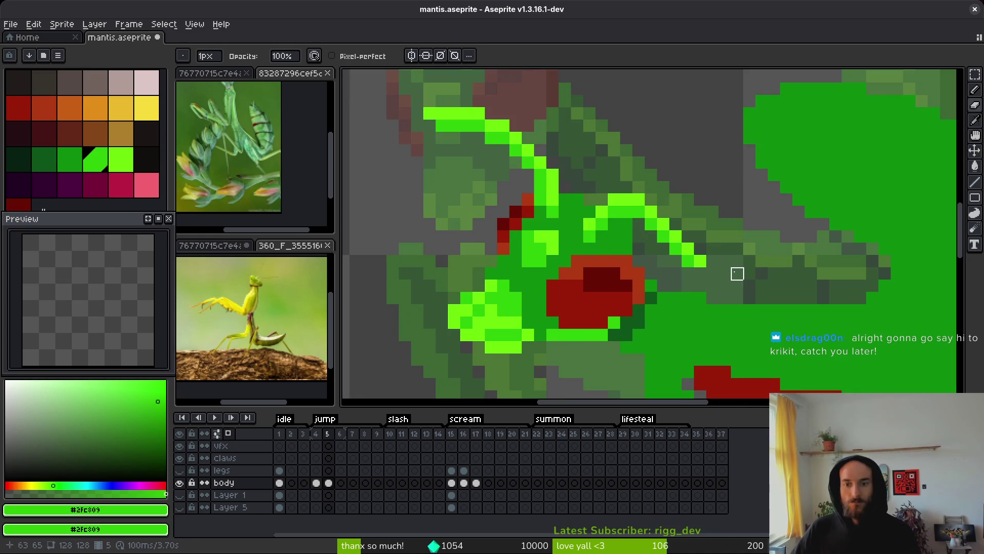
{"action": "scroll", "coordinate": [728, 271], "scroll_direction": "down", "scroll_amount": 3}
{"action": "scroll", "coordinate": [718, 266], "scroll_direction": "up", "scroll_amount": 3}
{"action": "scroll", "coordinate": [725, 264], "scroll_direction": "down", "scroll_amount": 3}
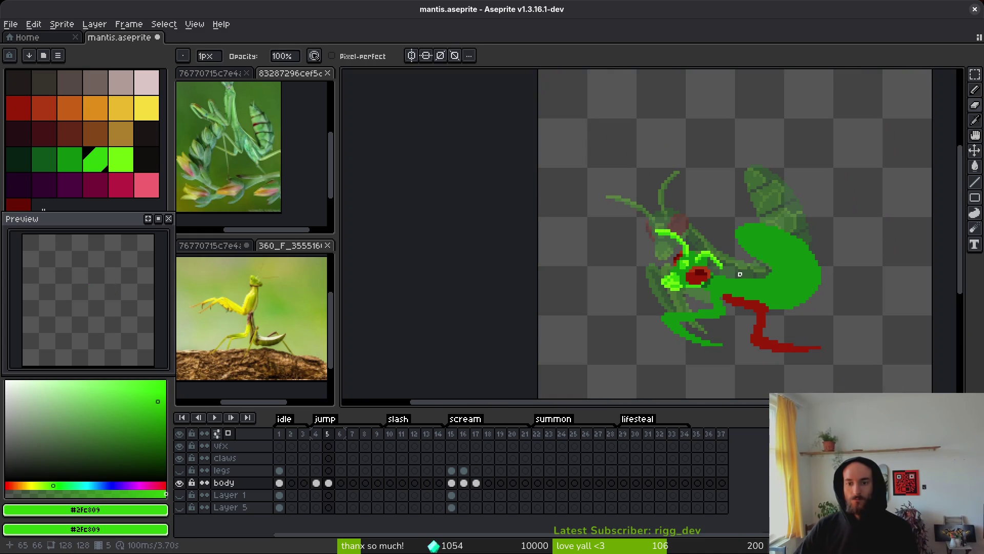
{"action": "key", "text": "ctrl+s"}
{"action": "scroll", "coordinate": [717, 282], "scroll_direction": "up", "scroll_amount": 3}
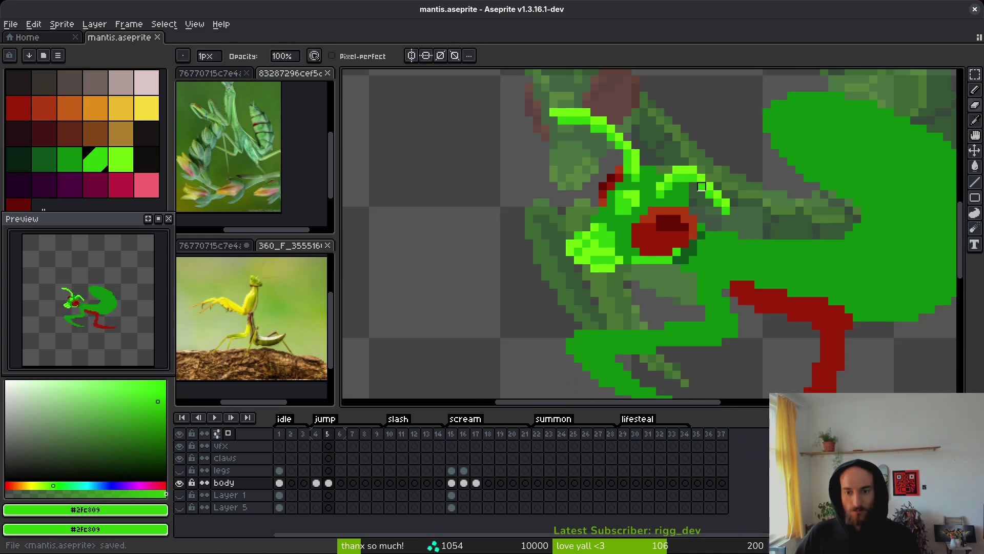
{"action": "scroll", "coordinate": [702, 185], "scroll_direction": "up", "scroll_amount": 2}
Undo once more, pick lime green #6cff0a and save the mantis file again.
{"action": "key", "text": "ctrl+z"}
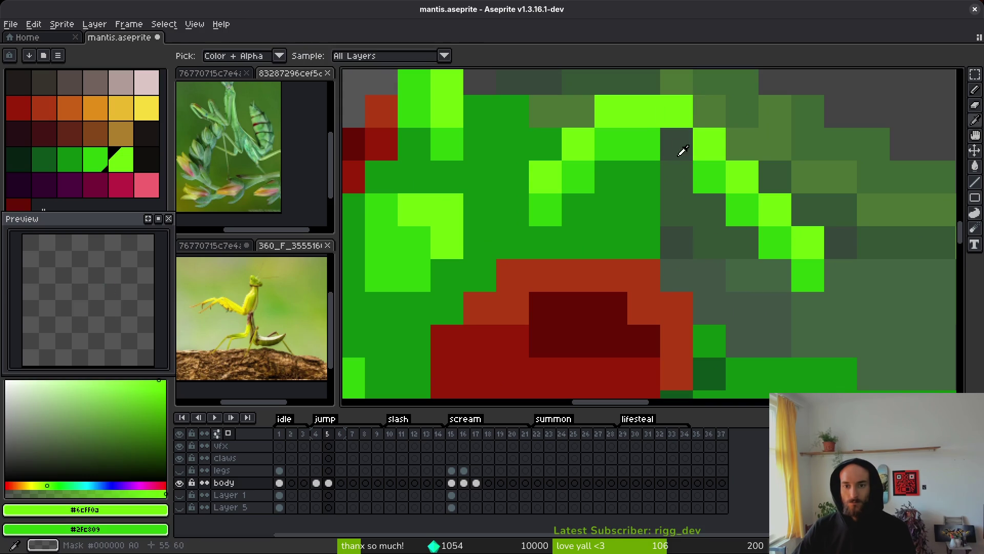
{"action": "left_click", "coordinate": [676, 109], "text": "alt"}
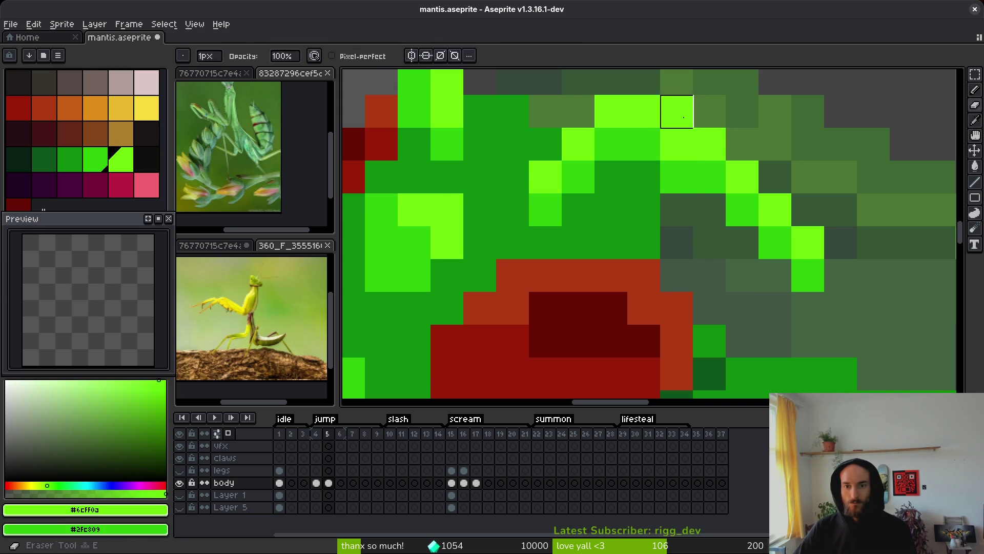
{"action": "scroll", "coordinate": [745, 230], "scroll_direction": "down", "scroll_amount": 3}
{"action": "key", "text": "ctrl+s"}
{"action": "scroll", "coordinate": [751, 246], "scroll_direction": "up", "scroll_amount": 3}
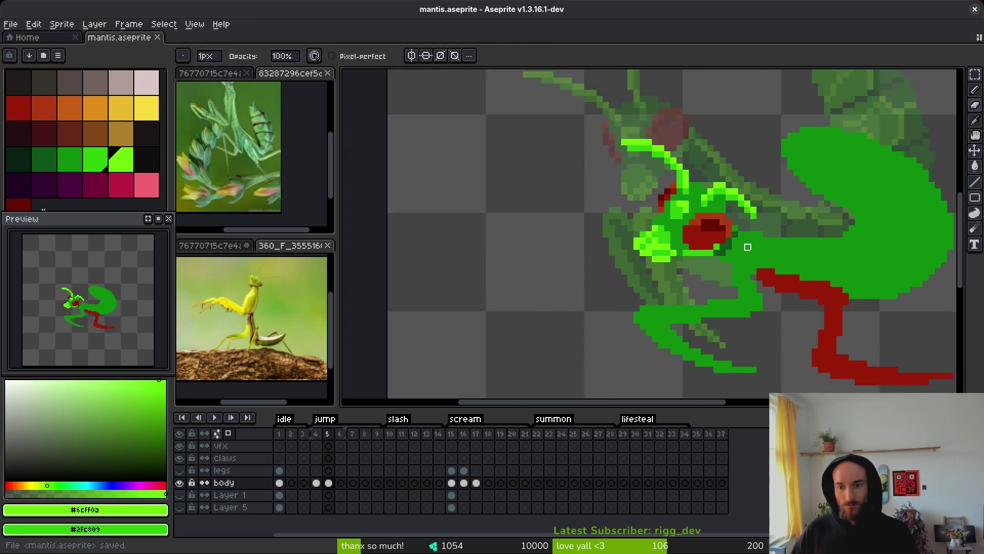
Paint dark green #0d541b pixels beside the mantis's red eye.
{"action": "left_click", "coordinate": [723, 213], "text": "alt"}
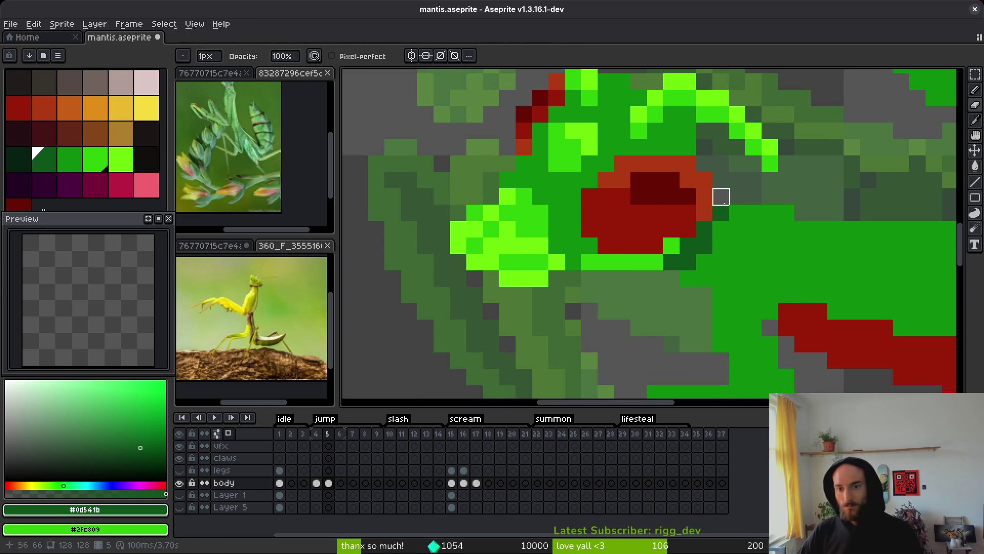
{"action": "mouse_move", "coordinate": [737, 197]}
{"action": "left_mouse_down"}
{"action": "mouse_move", "coordinate": [738, 211]}
{"action": "mouse_move", "coordinate": [714, 226]}
{"action": "left_mouse_up"}
{"action": "left_click", "coordinate": [737, 212]}
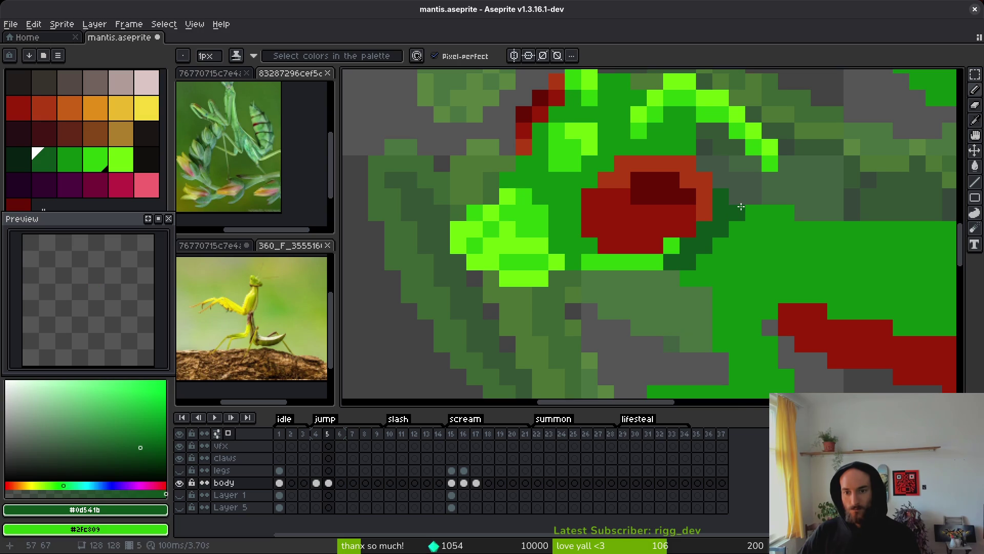
{"action": "left_click", "coordinate": [753, 231]}
{"action": "scroll", "coordinate": [754, 231], "scroll_direction": "down", "scroll_amount": 4}
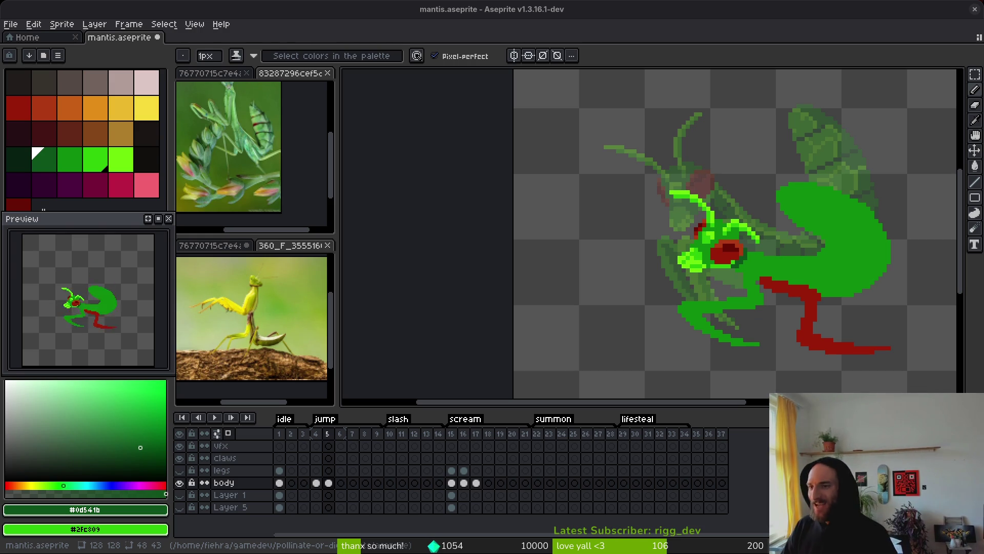
Alternate sampling lime #6cff0a and mid green #2fc809 from the head, ending on #0c8b0c.
{"action": "scroll", "coordinate": [697, 291], "scroll_direction": "right", "scroll_amount": 2}
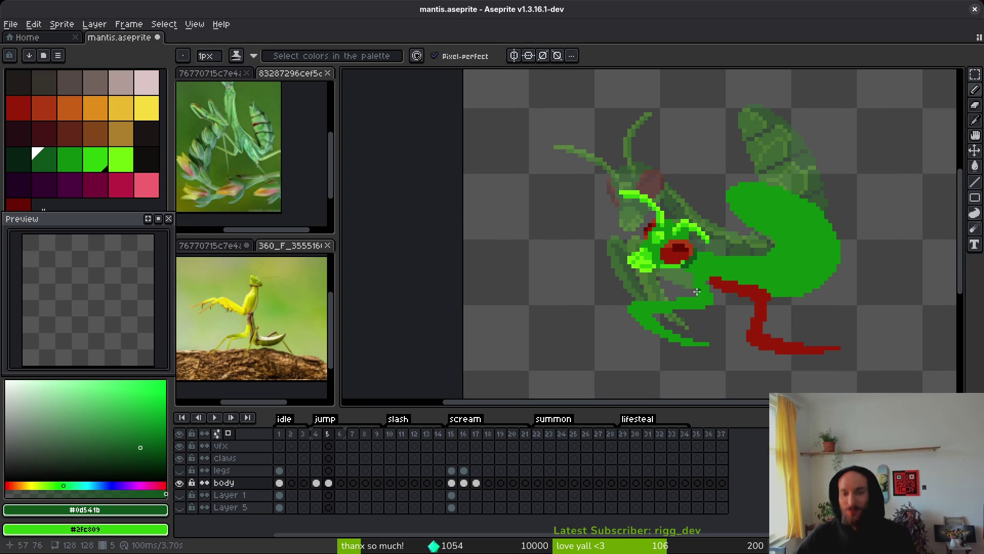
{"action": "scroll", "coordinate": [697, 291], "scroll_direction": "up", "scroll_amount": 2}
{"action": "left_click", "coordinate": [597, 239], "text": "alt"}
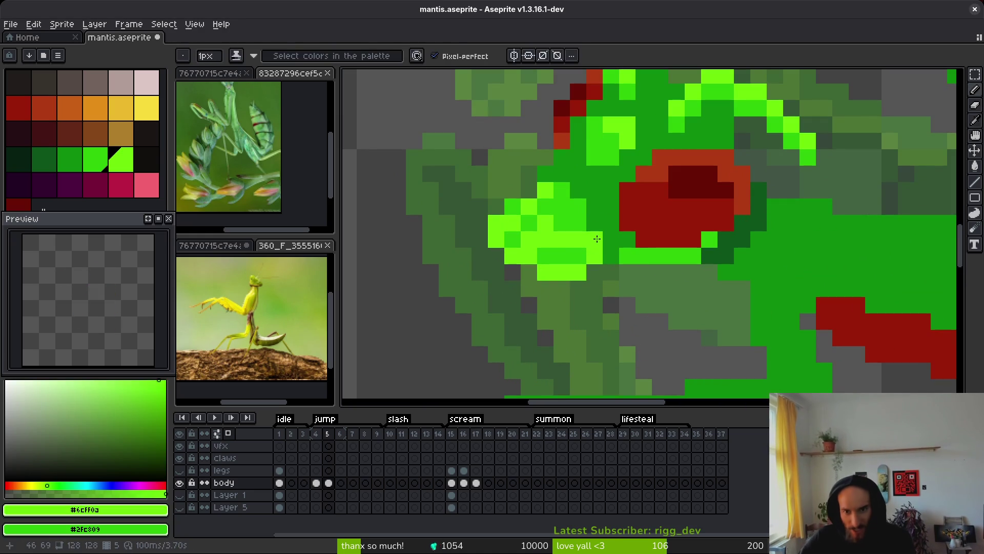
{"action": "left_click", "coordinate": [582, 215], "text": "alt"}
{"action": "scroll", "coordinate": [645, 285], "scroll_direction": "down", "scroll_amount": 3}
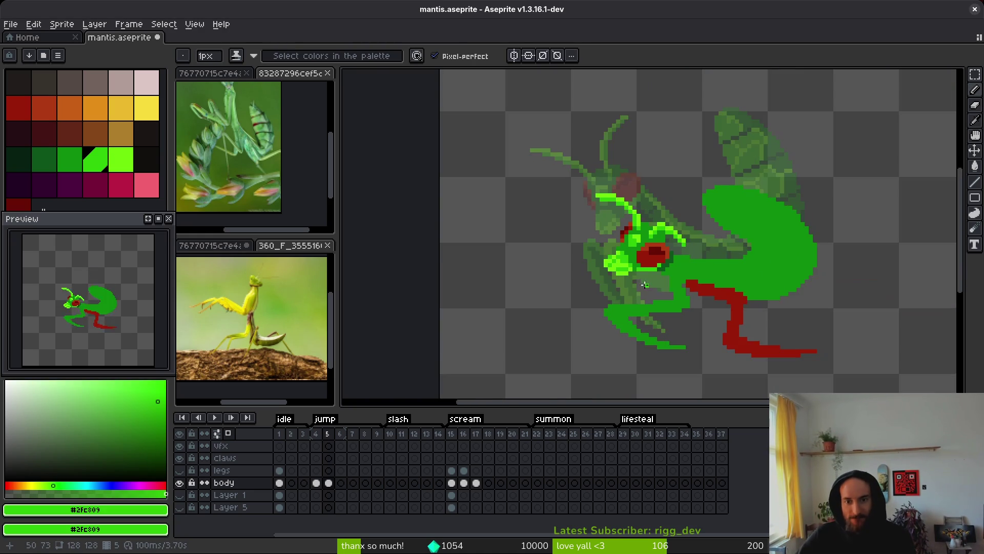
{"action": "scroll", "coordinate": [645, 277], "scroll_direction": "up", "scroll_amount": 2}
{"action": "left_click", "coordinate": [608, 248], "text": "alt"}
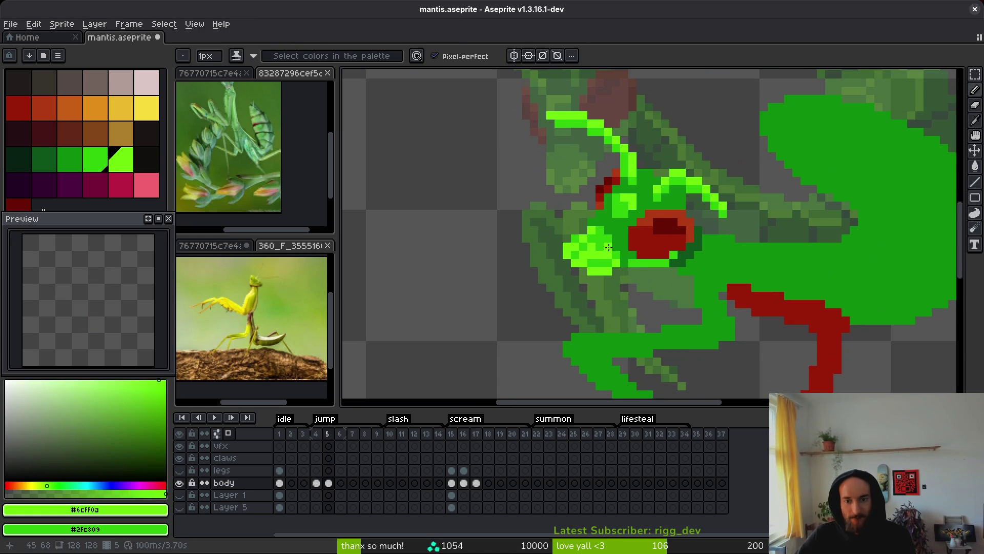
{"action": "scroll", "coordinate": [645, 277], "scroll_direction": "down", "scroll_amount": 1}
{"action": "left_click", "coordinate": [656, 281], "text": "alt"}
{"action": "scroll", "coordinate": [666, 292], "scroll_direction": "down", "scroll_amount": 2}
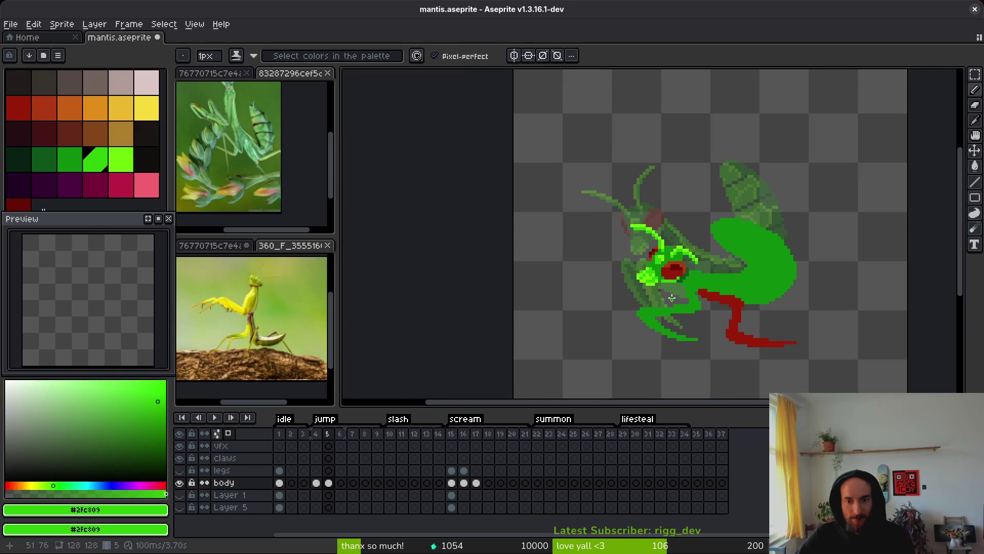
{"action": "scroll", "coordinate": [666, 293], "scroll_direction": "up", "scroll_amount": 2}
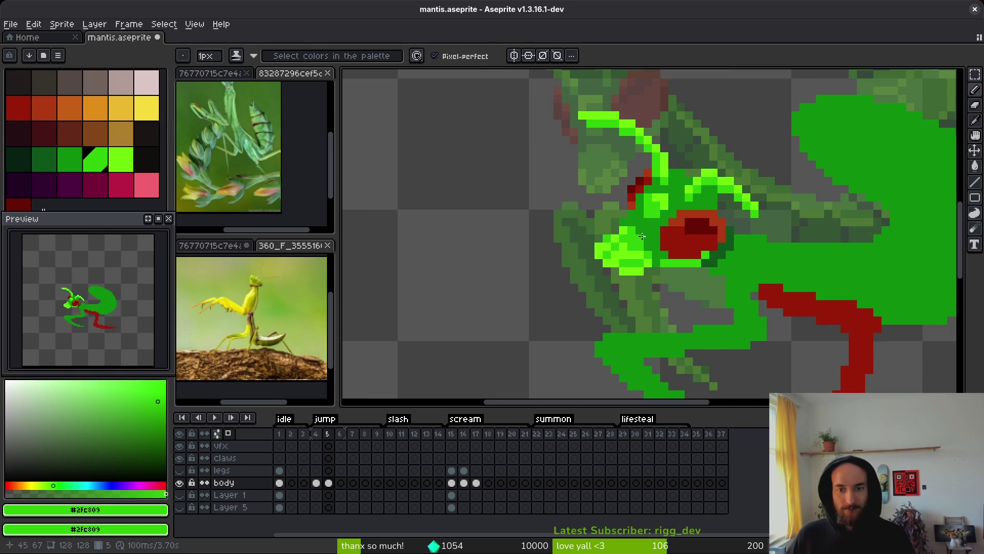
{"action": "left_click", "coordinate": [645, 238], "text": "alt"}
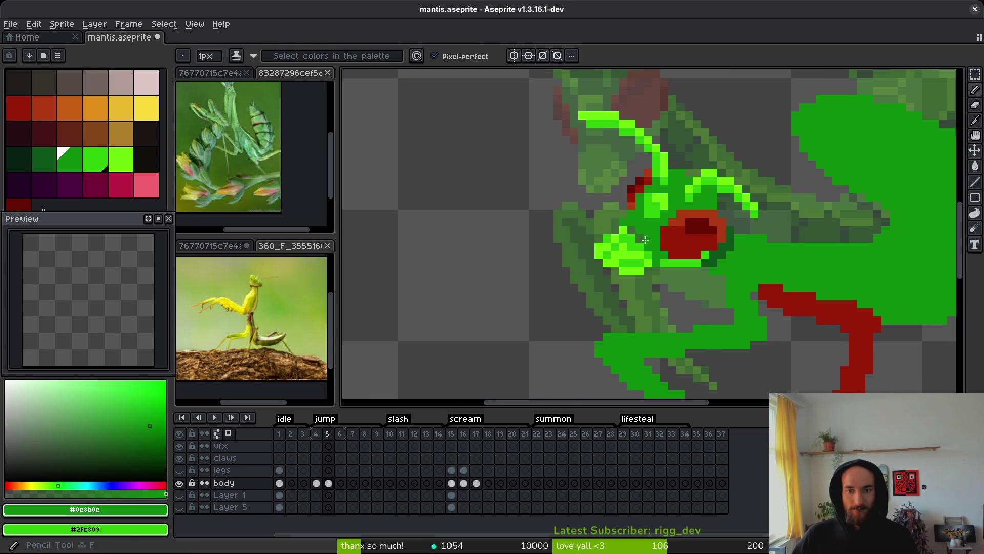
Keep switching between lime #6cff0a and mid green #2fc809 sampled across the mantis head.
{"action": "scroll", "coordinate": [639, 245], "scroll_direction": "up", "scroll_amount": 3}
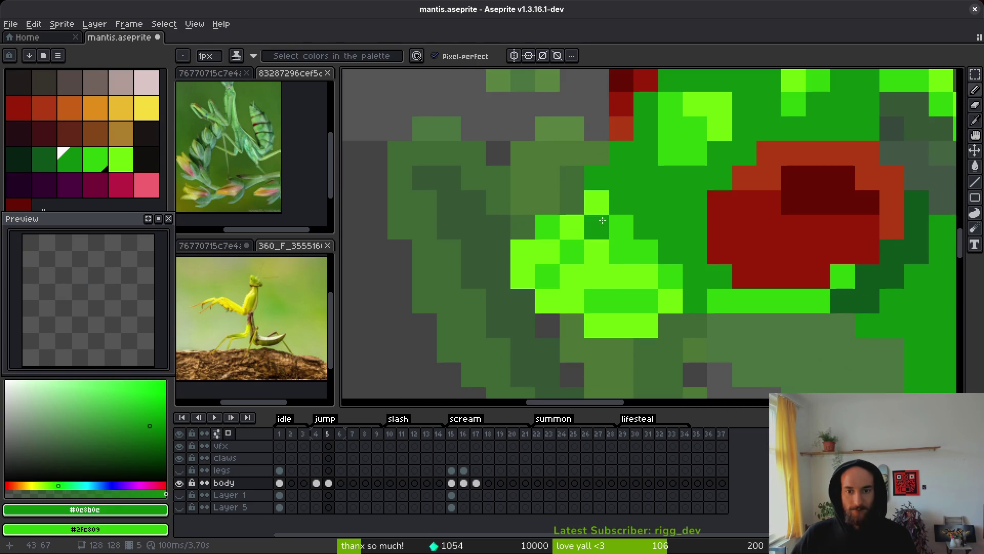
{"action": "left_click", "coordinate": [561, 230], "text": "alt"}
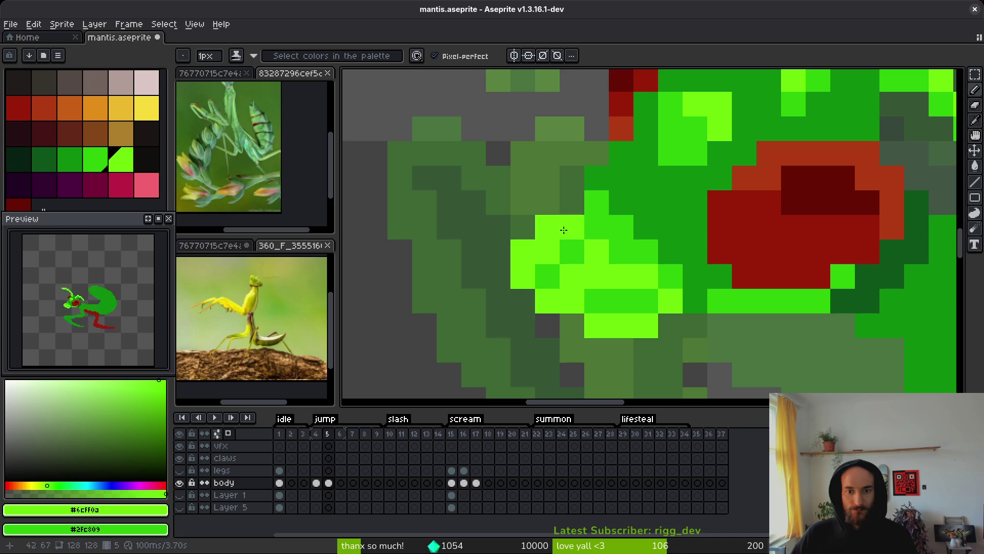
{"action": "scroll", "coordinate": [620, 300], "scroll_direction": "down", "scroll_amount": 5}
{"action": "scroll", "coordinate": [616, 287], "scroll_direction": "up", "scroll_amount": 2}
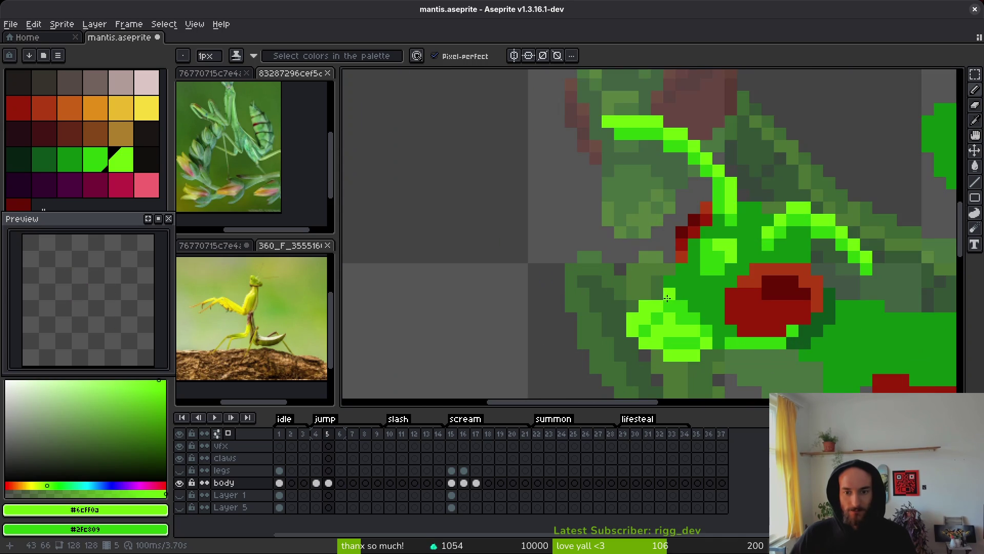
{"action": "scroll", "coordinate": [728, 348], "scroll_direction": "down", "scroll_amount": 2}
{"action": "scroll", "coordinate": [728, 348], "scroll_direction": "down", "scroll_amount": 1}
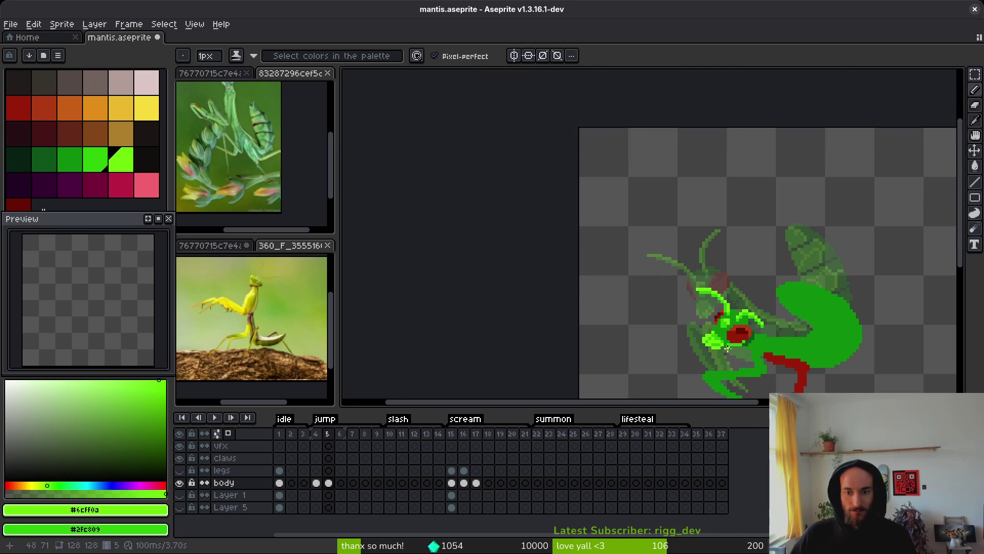
{"action": "scroll", "coordinate": [730, 353], "scroll_direction": "up", "scroll_amount": 5}
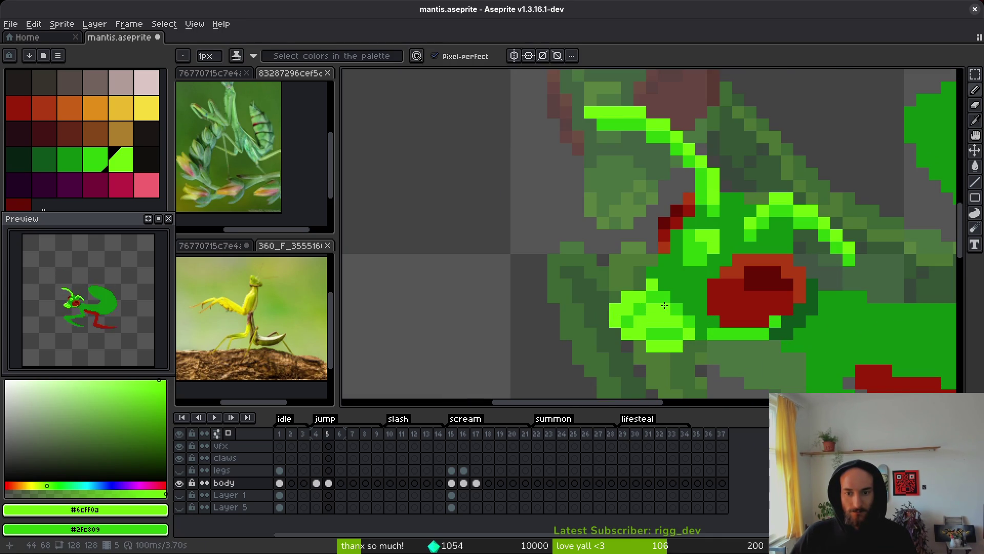
{"action": "left_click", "coordinate": [656, 309], "text": "alt"}
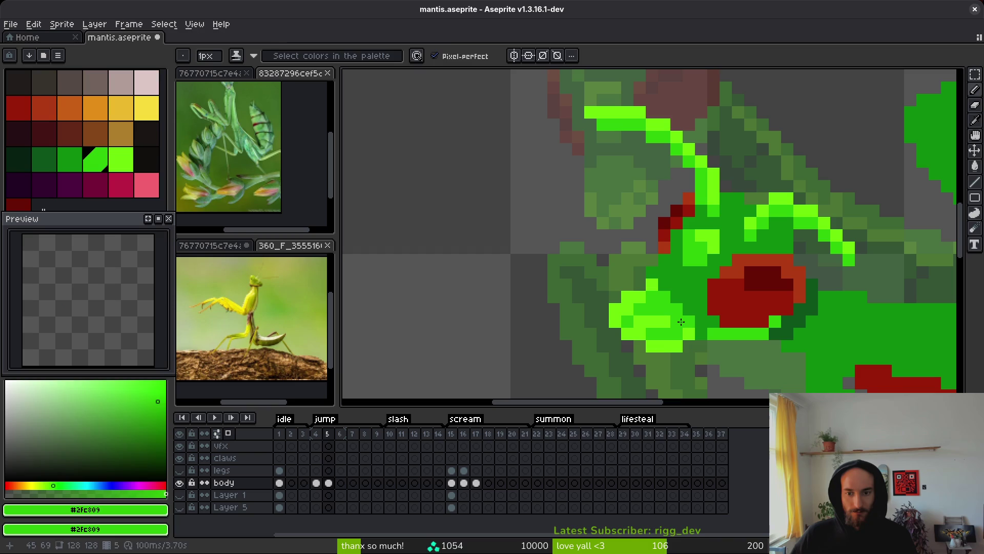
{"action": "left_click", "coordinate": [687, 329], "text": "alt"}
{"action": "scroll", "coordinate": [770, 351], "scroll_direction": "down", "scroll_amount": 5}
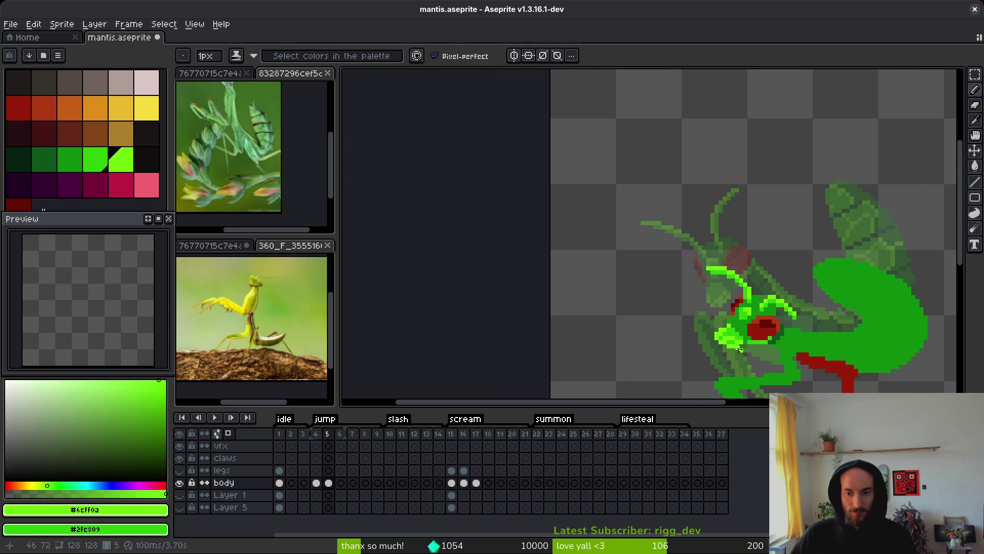
{"action": "scroll", "coordinate": [739, 349], "scroll_direction": "up", "scroll_amount": 3}
{"action": "left_click", "coordinate": [760, 332], "text": "alt"}
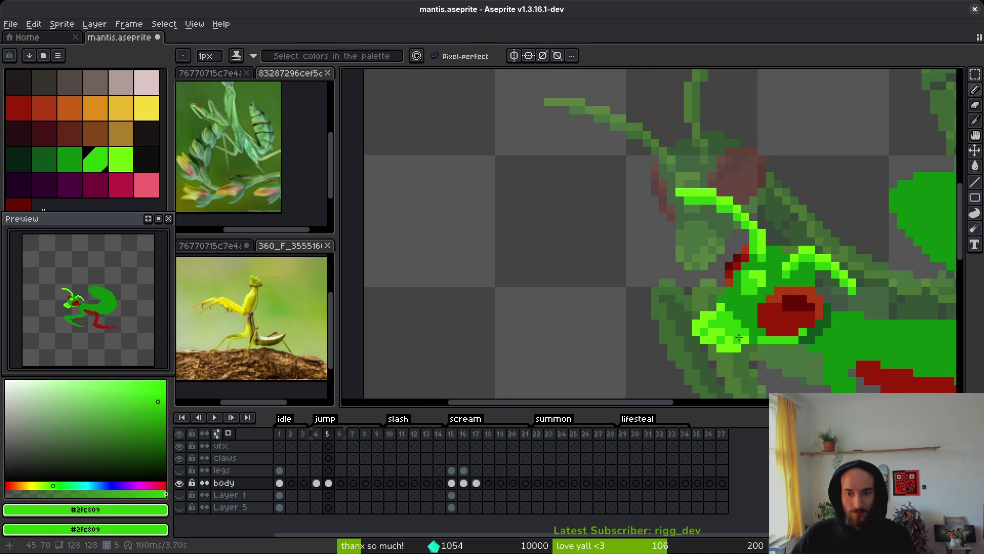
{"action": "left_click", "coordinate": [740, 333], "text": "alt"}
{"action": "scroll", "coordinate": [767, 341], "scroll_direction": "down", "scroll_amount": 3}
{"action": "scroll", "coordinate": [756, 348], "scroll_direction": "up", "scroll_amount": 4}
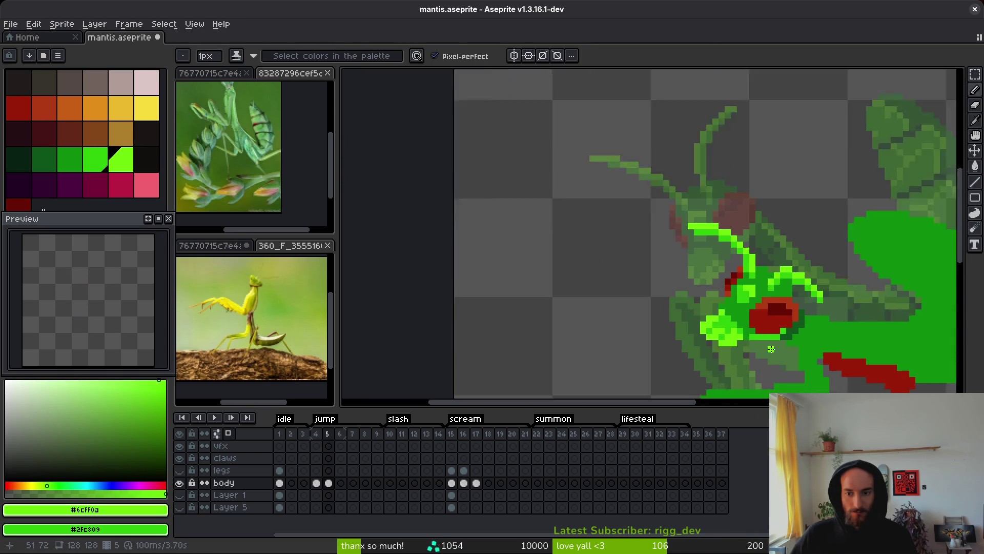
Undo the last pencil stroke on the mantis.
{"action": "key", "text": "ctrl+z"}
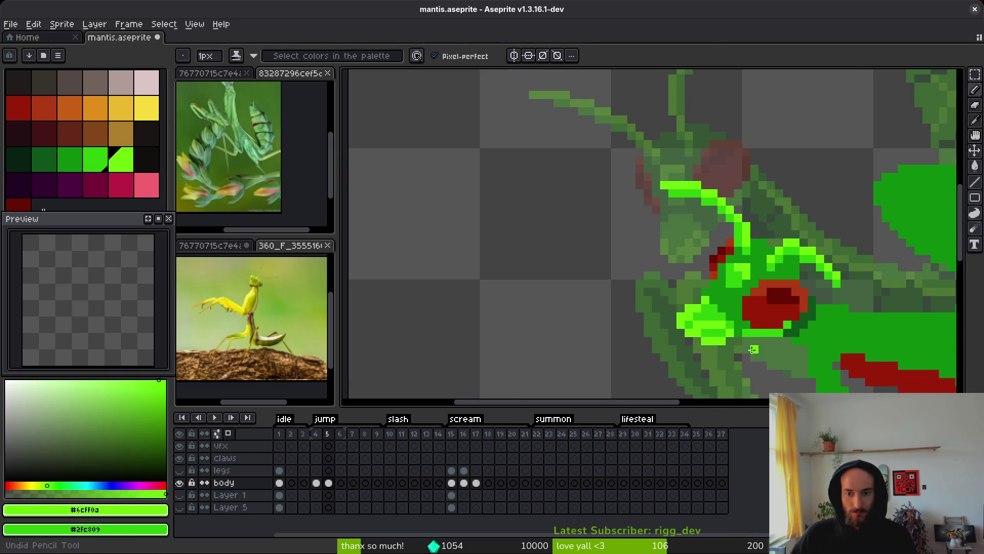
{"action": "scroll", "coordinate": [753, 349], "scroll_direction": "down", "scroll_amount": 2}
{"action": "scroll", "coordinate": [717, 334], "scroll_direction": "up", "scroll_amount": 2}
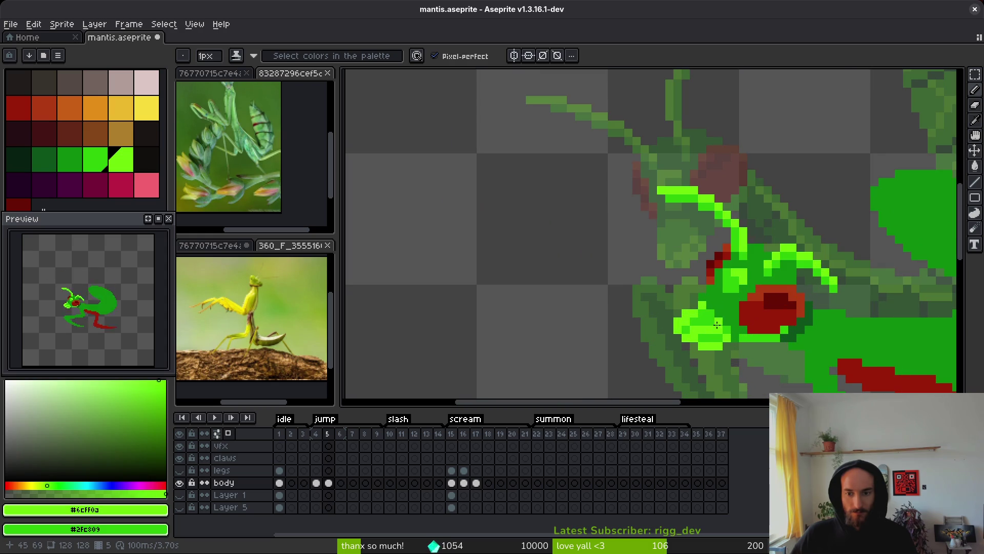
{"action": "scroll", "coordinate": [717, 322], "scroll_direction": "down", "scroll_amount": 3}
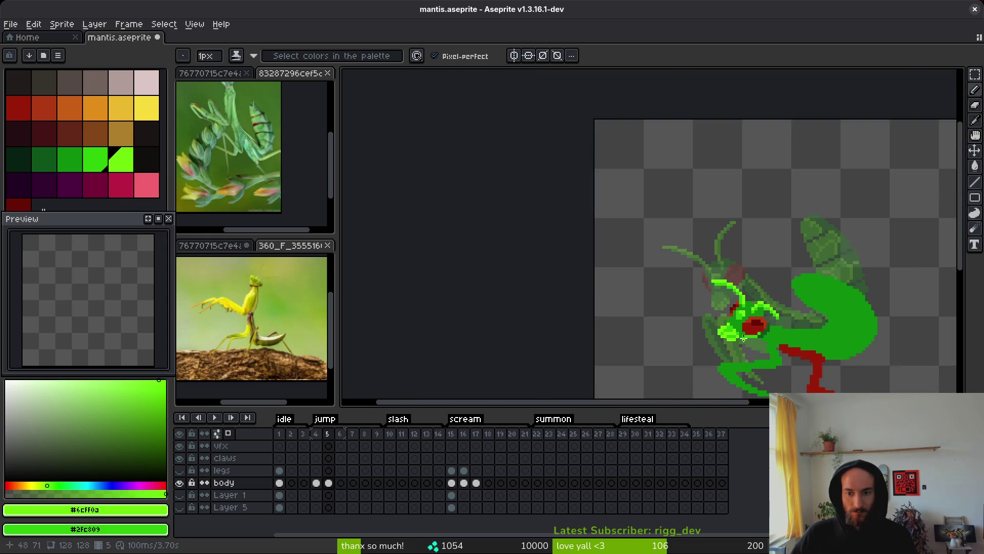
{"action": "scroll", "coordinate": [723, 322], "scroll_direction": "up", "scroll_amount": 2}
{"action": "scroll", "coordinate": [750, 342], "scroll_direction": "down", "scroll_amount": 2}
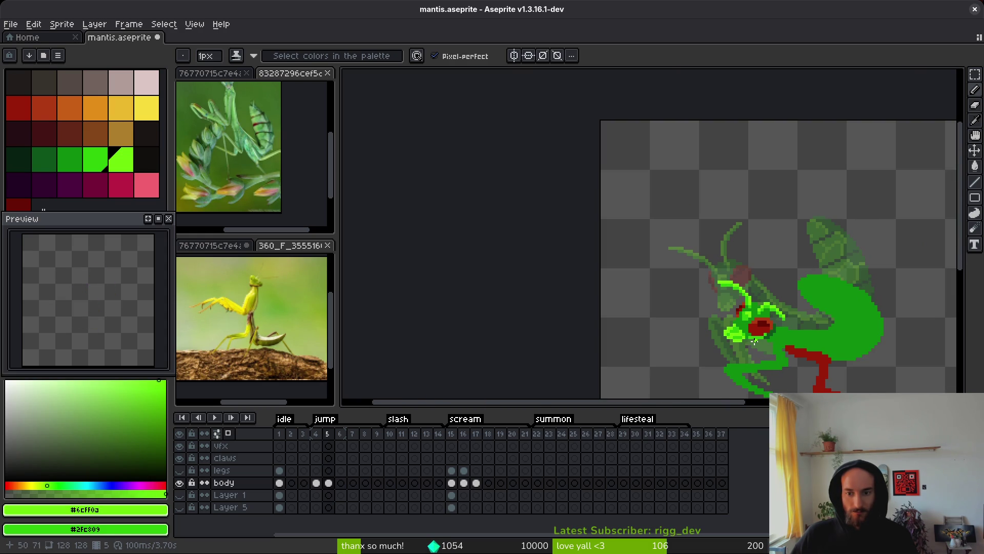
{"action": "scroll", "coordinate": [751, 341], "scroll_direction": "up", "scroll_amount": 3}
{"action": "key", "text": "ctrl+s"}
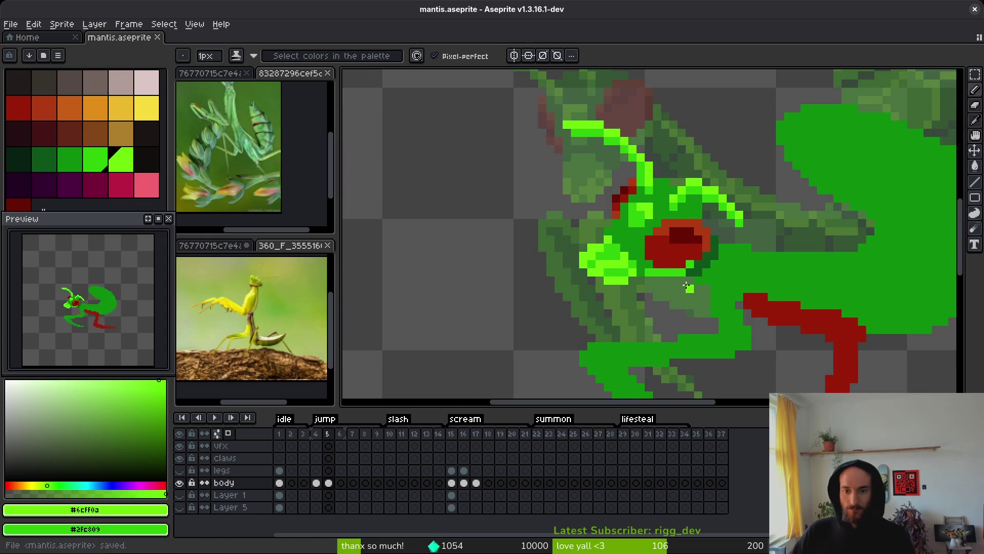
{"action": "scroll", "coordinate": [666, 250], "scroll_direction": "up", "scroll_amount": 1}
{"action": "left_click", "coordinate": [607, 207], "text": "alt"}
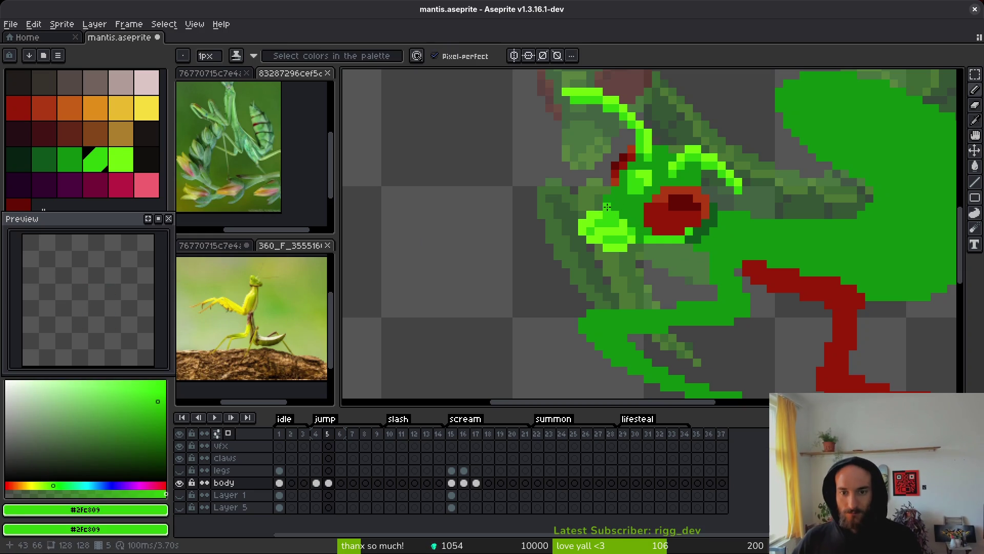
{"action": "scroll", "coordinate": [619, 228], "scroll_direction": "down", "scroll_amount": 2}
{"action": "scroll", "coordinate": [619, 228], "scroll_direction": "up", "scroll_amount": 2}
{"action": "left_click", "coordinate": [700, 253], "text": "alt"}
{"action": "scroll", "coordinate": [699, 253], "scroll_direction": "down", "scroll_amount": 2}
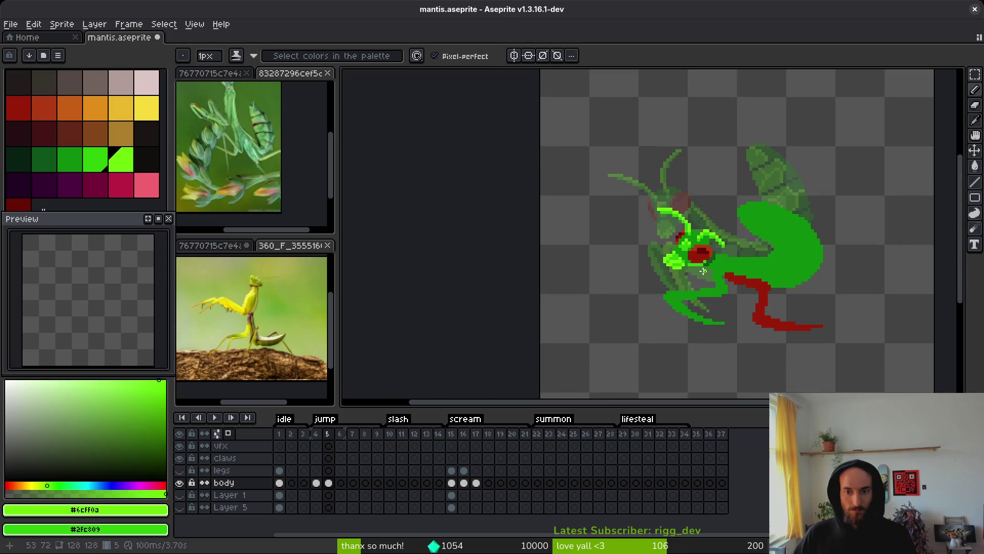
{"action": "scroll", "coordinate": [699, 253], "scroll_direction": "up", "scroll_amount": 2}
{"action": "key", "text": "ctrl+z"}
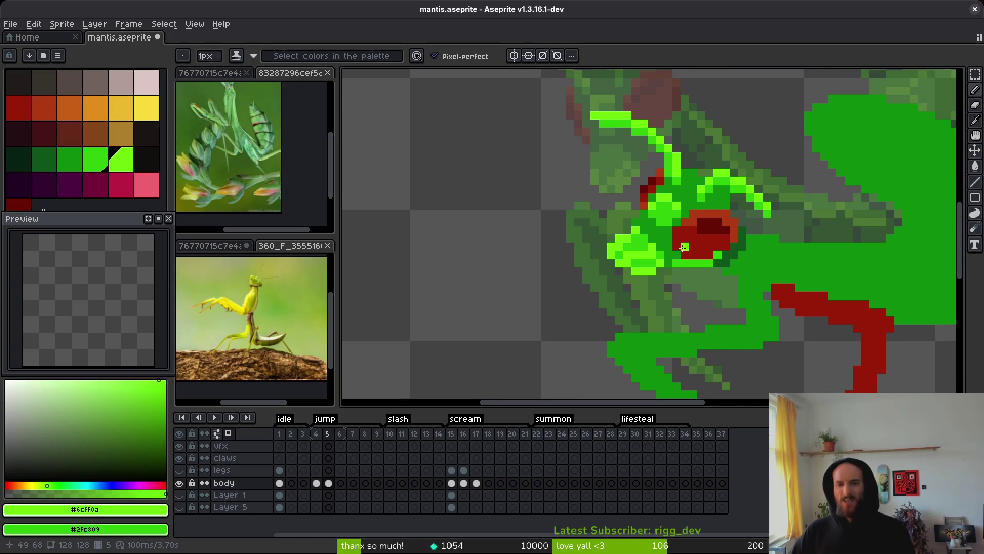
{"action": "scroll", "coordinate": [687, 241], "scroll_direction": "down", "scroll_amount": 2}
{"action": "scroll", "coordinate": [692, 227], "scroll_direction": "down", "scroll_amount": 2}
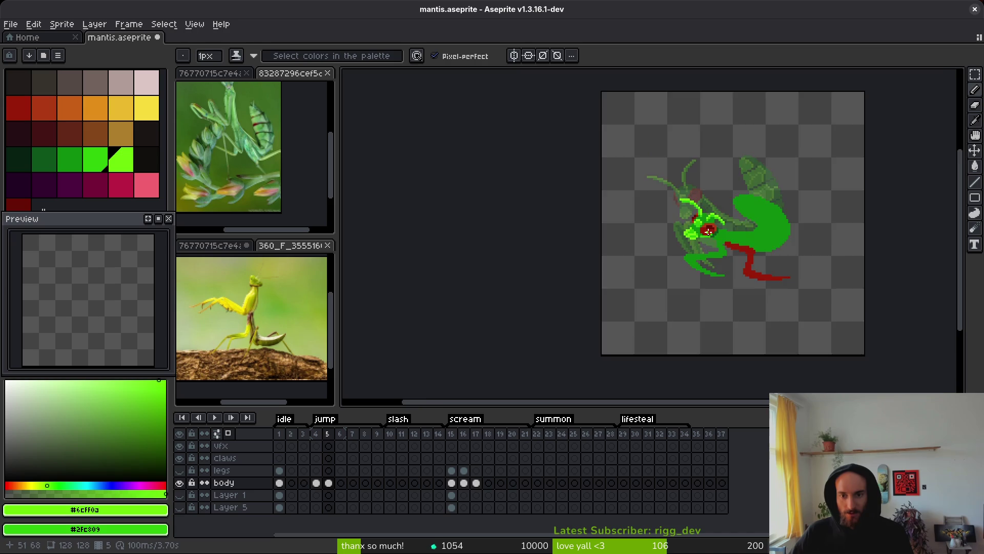
{"action": "scroll", "coordinate": [707, 232], "scroll_direction": "up", "scroll_amount": 5}
{"action": "key", "text": "ctrl+s"}
{"action": "scroll", "coordinate": [752, 252], "scroll_direction": "down", "scroll_amount": 1}
{"action": "scroll", "coordinate": [735, 257], "scroll_direction": "down", "scroll_amount": 4}
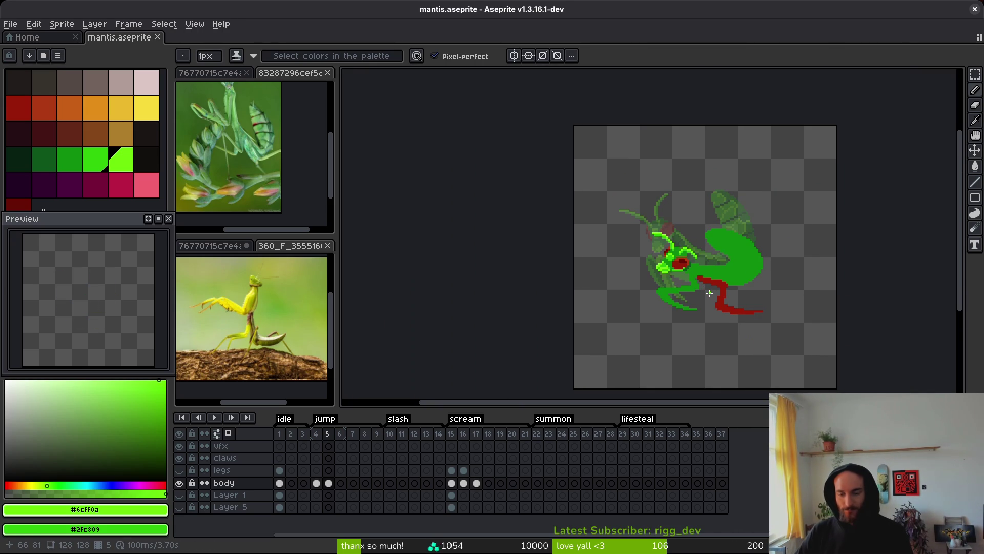
{"action": "key", "text": "alt"}
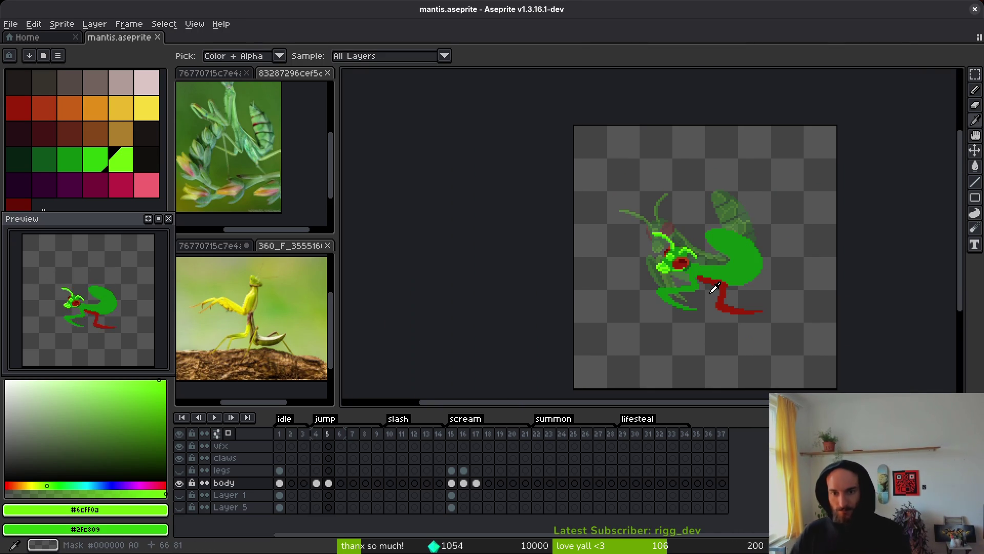
{"action": "key", "text": "alt"}
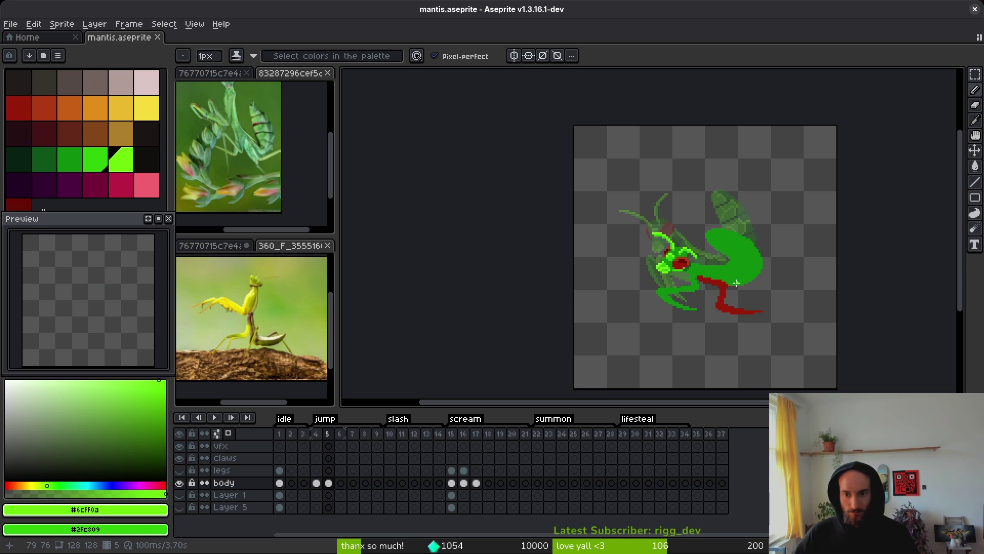
{"action": "scroll", "coordinate": [736, 282], "scroll_direction": "up", "scroll_amount": 2}
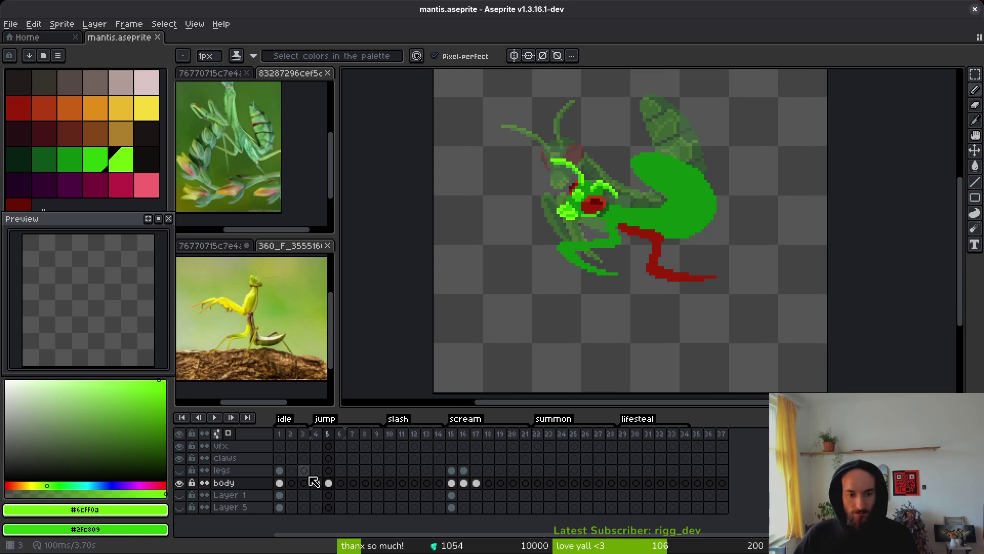
Show the legs layer, copy the frame-1 legs cel into frame 4, and save.
{"action": "left_click", "coordinate": [329, 470]}
{"action": "left_click", "coordinate": [179, 470]}
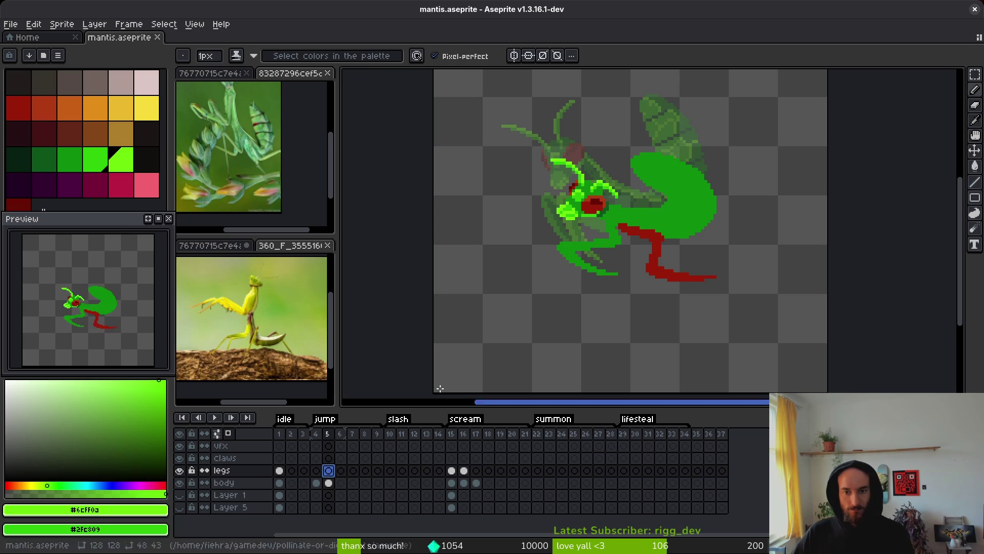
{"action": "key", "text": "Left"}
{"action": "key", "text": "i"}
{"action": "key", "text": "b"}
{"action": "left_click_drag", "start_coordinate": [279, 470], "coordinate": [315, 470]}
{"action": "key", "text": "ctrl+s"}
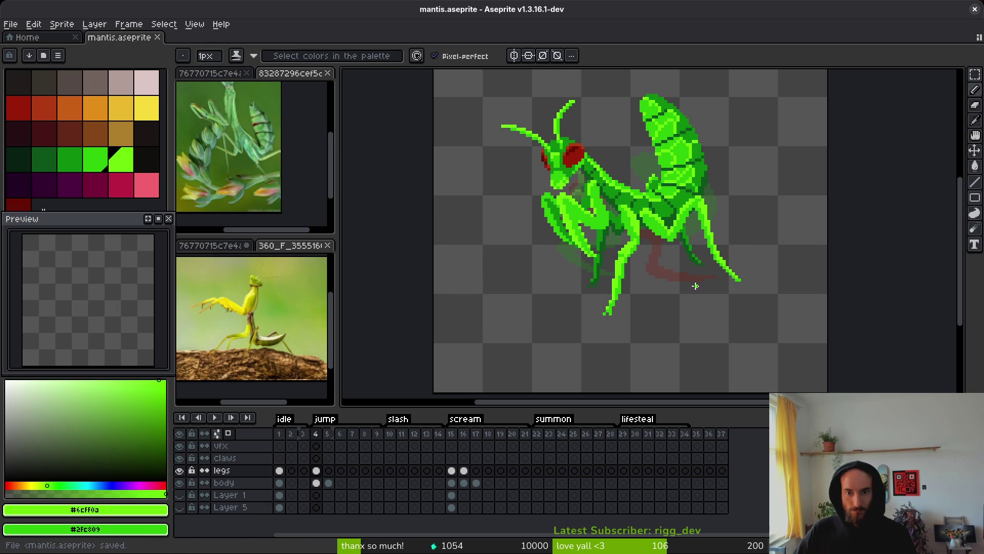
Return to jump frame 5 and bring up the window overview.
{"action": "key", "text": "Right"}
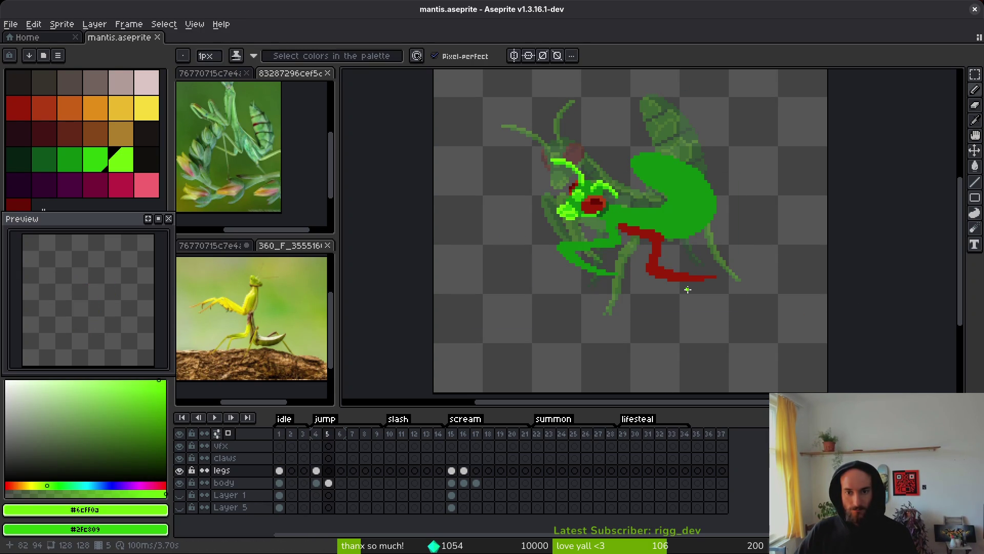
{"action": "scroll", "coordinate": [691, 270], "scroll_direction": "up", "scroll_amount": 2}
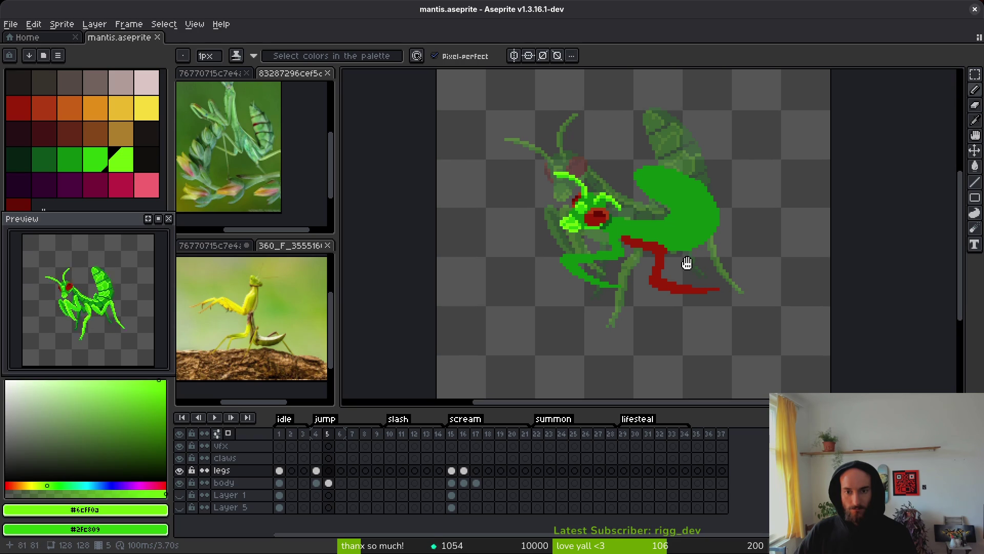
{"action": "scroll", "coordinate": [682, 267], "scroll_direction": "down", "scroll_amount": 1}
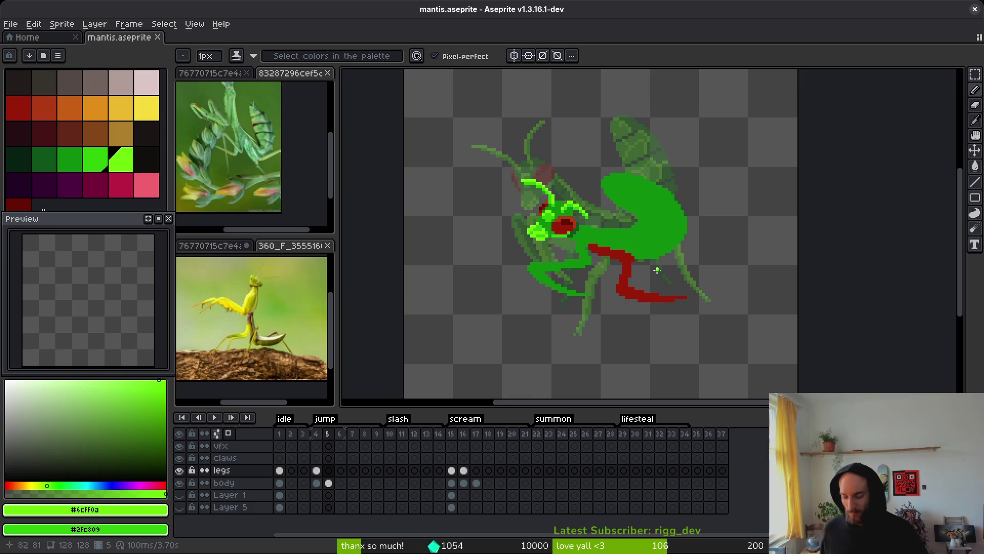
{"action": "key", "text": "super"}
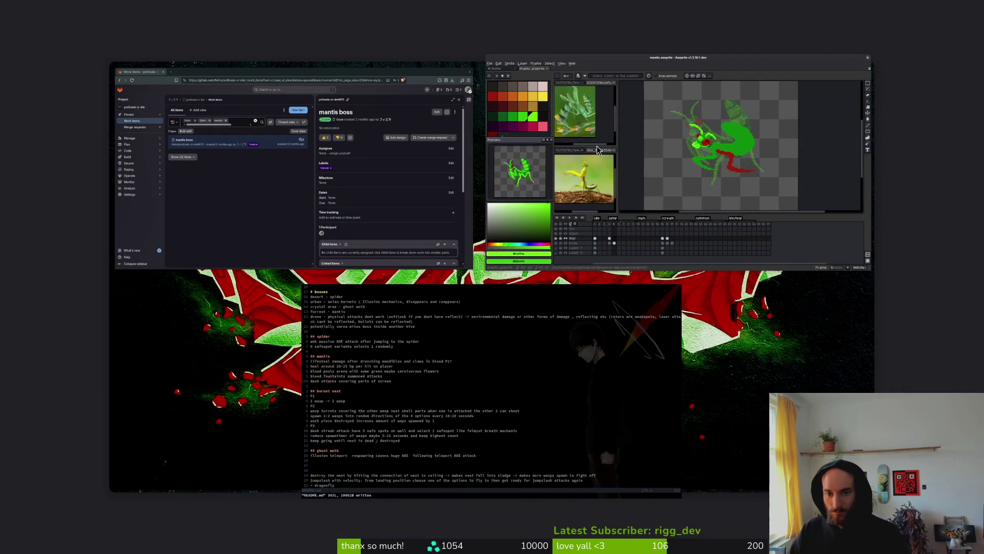
Create a new 768x432 sprite.
{"action": "key", "text": "super"}
{"action": "left_click", "coordinate": [10, 24]}
{"action": "left_click", "coordinate": [10, 24]}
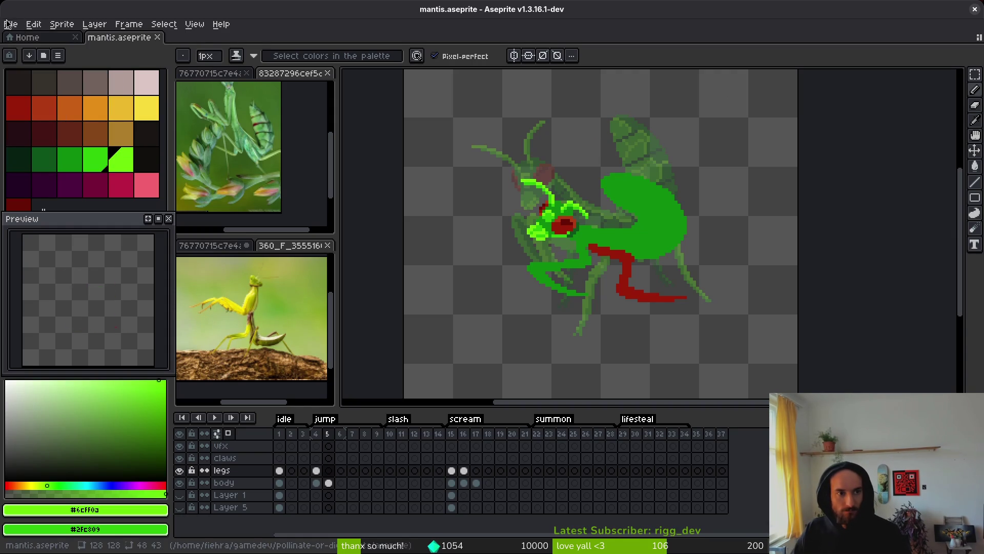
{"action": "left_click", "coordinate": [11, 24]}
{"action": "left_click", "coordinate": [22, 38]}
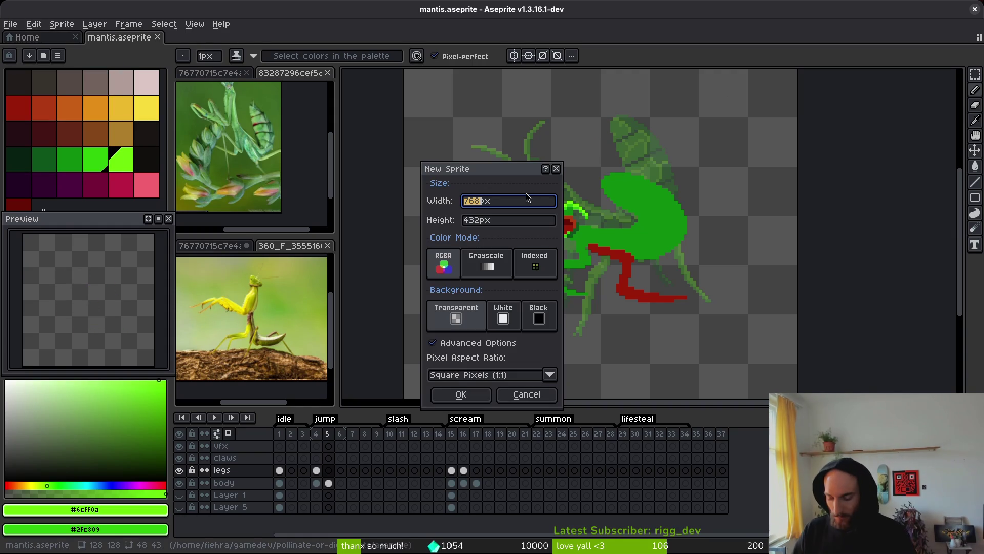
{"action": "key", "text": "Return"}
Fill the whole canvas with near-black using the bucket tool.
{"action": "scroll", "coordinate": [594, 332], "scroll_direction": "down", "scroll_amount": 1}
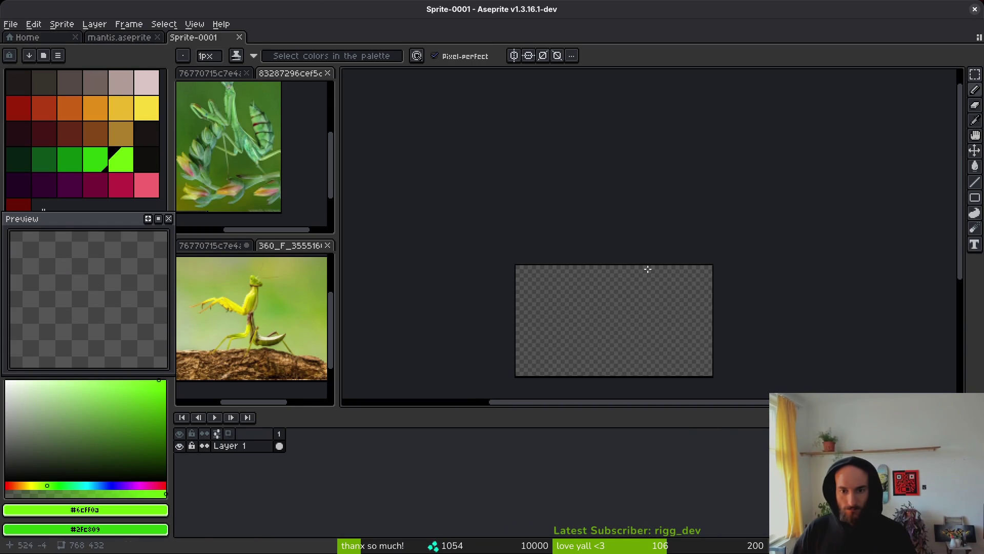
{"action": "left_click", "coordinate": [147, 159]}
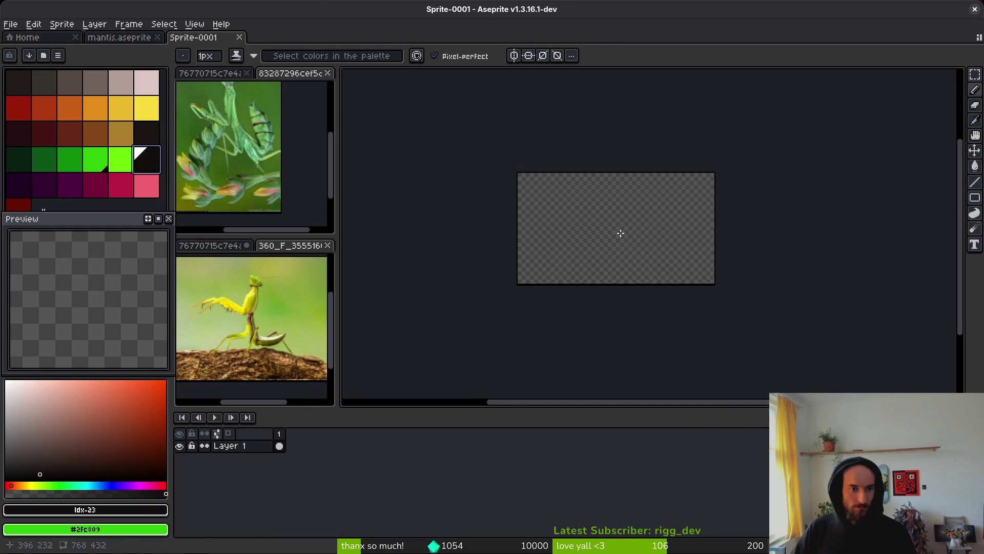
{"action": "key", "text": "g"}
{"action": "left_click", "coordinate": [617, 239]}
{"action": "scroll", "coordinate": [620, 259], "scroll_direction": "up", "scroll_amount": 1}
{"action": "key", "text": "b"}
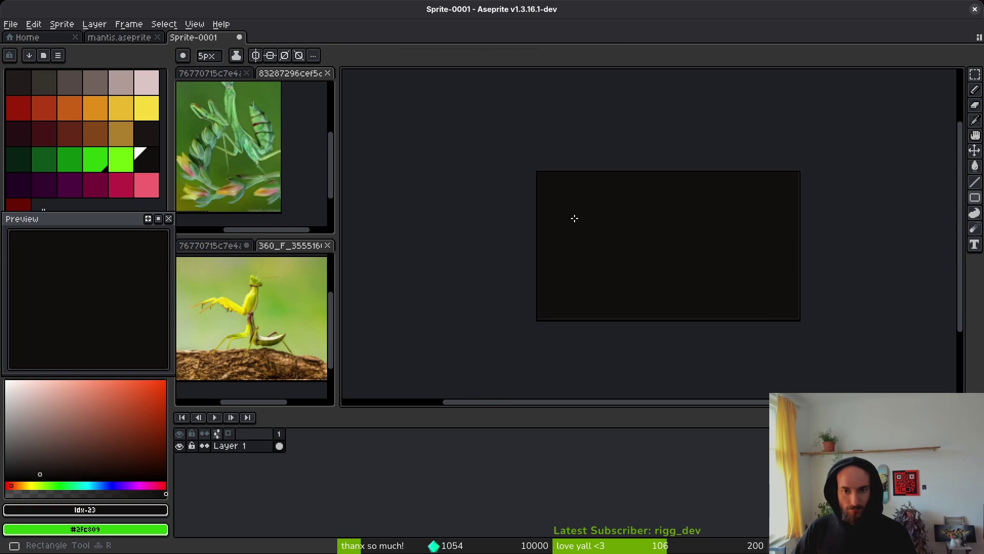
Draw a thick green rectangle frame inside the canvas, replacing a thin first attempt.
{"action": "left_click", "coordinate": [76, 162]}
{"action": "scroll", "coordinate": [650, 214], "scroll_direction": "up", "scroll_amount": 1}
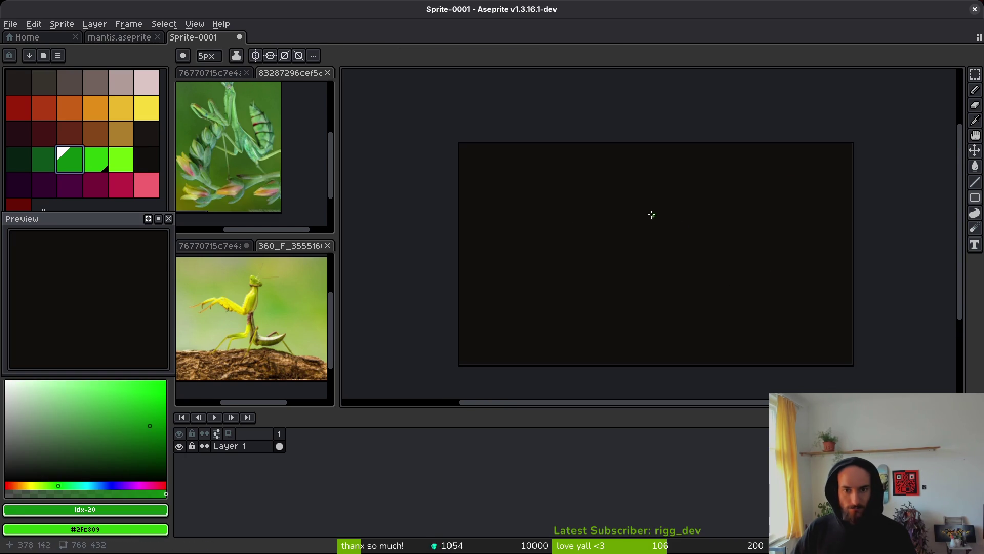
{"action": "mouse_move", "coordinate": [496, 162]}
{"action": "left_mouse_down"}
{"action": "mouse_move", "coordinate": [417, 141]}
{"action": "mouse_move", "coordinate": [664, 262]}
{"action": "mouse_move", "coordinate": [742, 317]}
{"action": "left_mouse_up"}
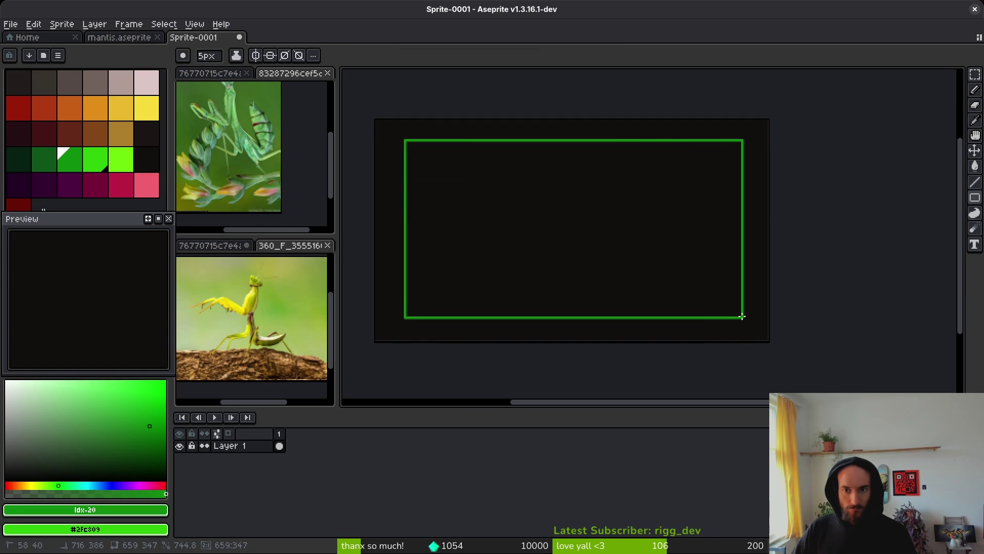
{"action": "key", "text": "ctrl+z"}
{"action": "key", "text": "b"}
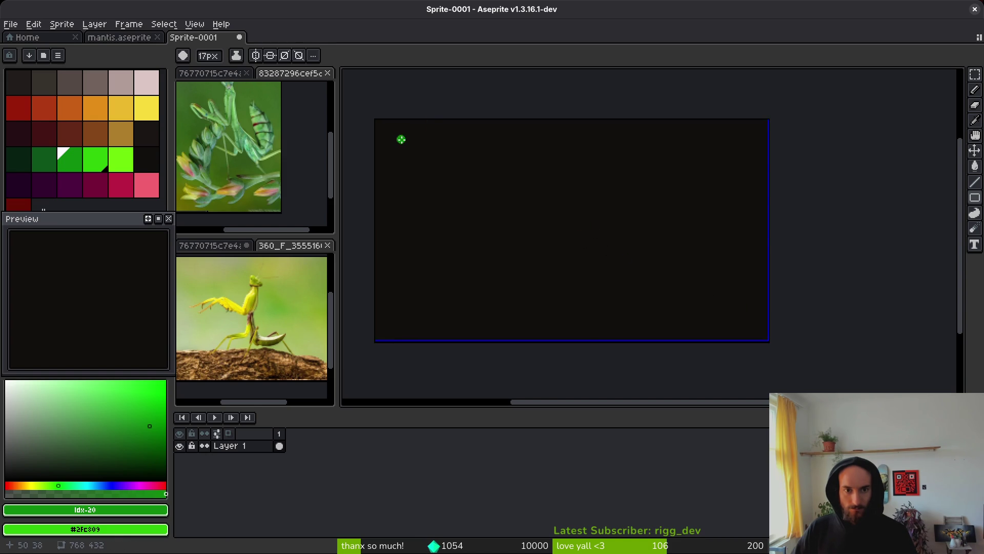
{"action": "mouse_move", "coordinate": [402, 139]}
{"action": "left_mouse_down"}
{"action": "mouse_move", "coordinate": [747, 319]}
{"action": "mouse_move", "coordinate": [736, 314]}
{"action": "left_mouse_up"}
{"action": "scroll", "coordinate": [600, 263], "scroll_direction": "up", "scroll_amount": 3}
{"action": "scroll", "coordinate": [638, 248], "scroll_direction": "down", "scroll_amount": 3}
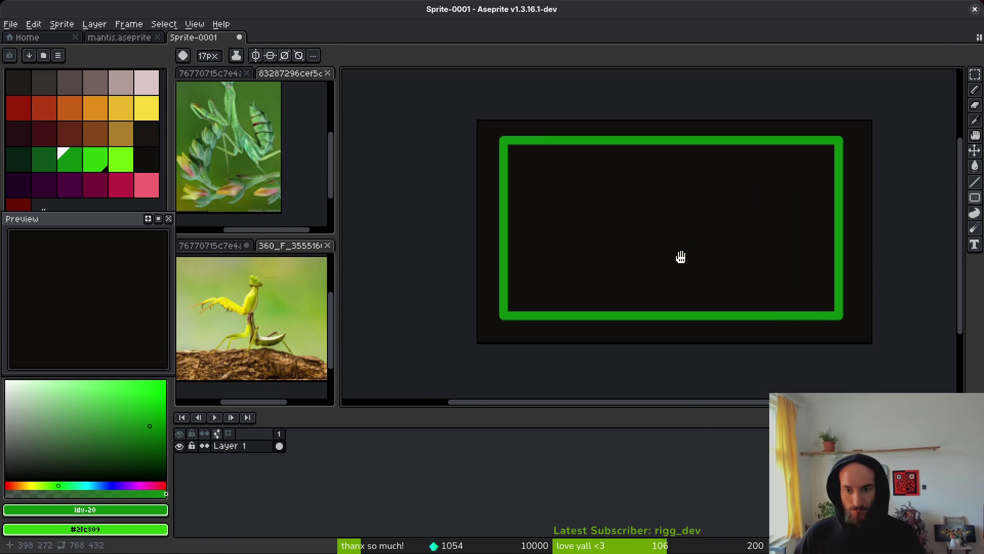
Draw a thick dark-red floor strip along the bottom, then go to the Home page.
{"action": "left_click", "coordinate": [18, 107]}
{"action": "left_click_drag", "start_coordinate": [585, 312], "coordinate": [544, 283]}
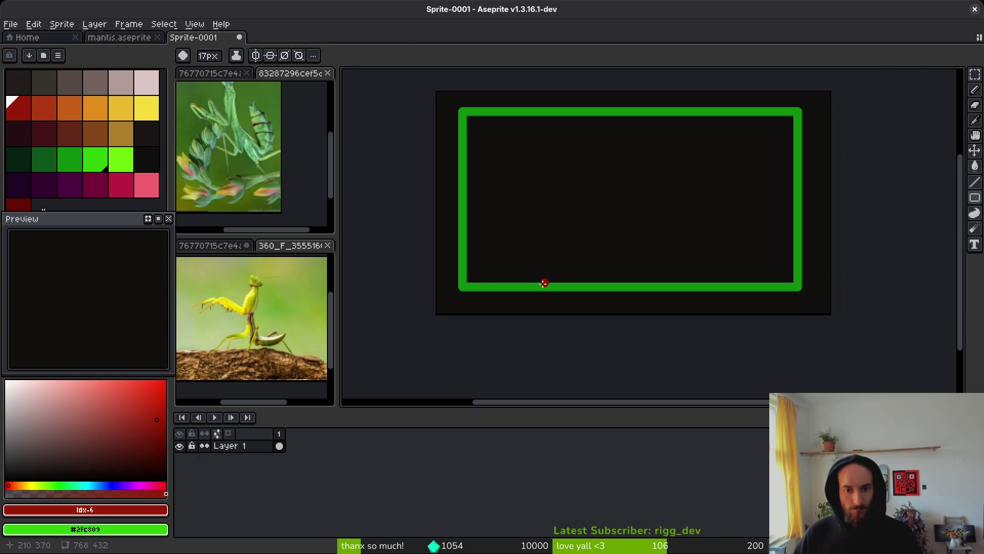
{"action": "key", "text": "l"}
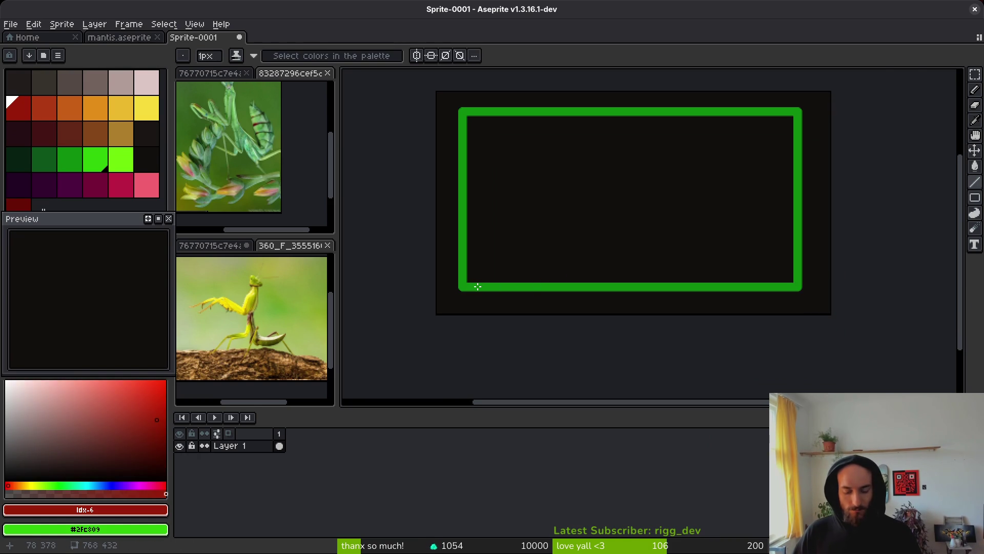
{"action": "mouse_move", "coordinate": [468, 285]}
{"action": "left_mouse_down"}
{"action": "mouse_move", "coordinate": [790, 282]}
{"action": "mouse_move", "coordinate": [578, 272]}
{"action": "mouse_move", "coordinate": [479, 281]}
{"action": "mouse_move", "coordinate": [744, 290]}
{"action": "left_mouse_up"}
{"action": "scroll", "coordinate": [501, 291], "scroll_direction": "up", "scroll_amount": 2}
{"action": "scroll", "coordinate": [426, 290], "scroll_direction": "down", "scroll_amount": 2}
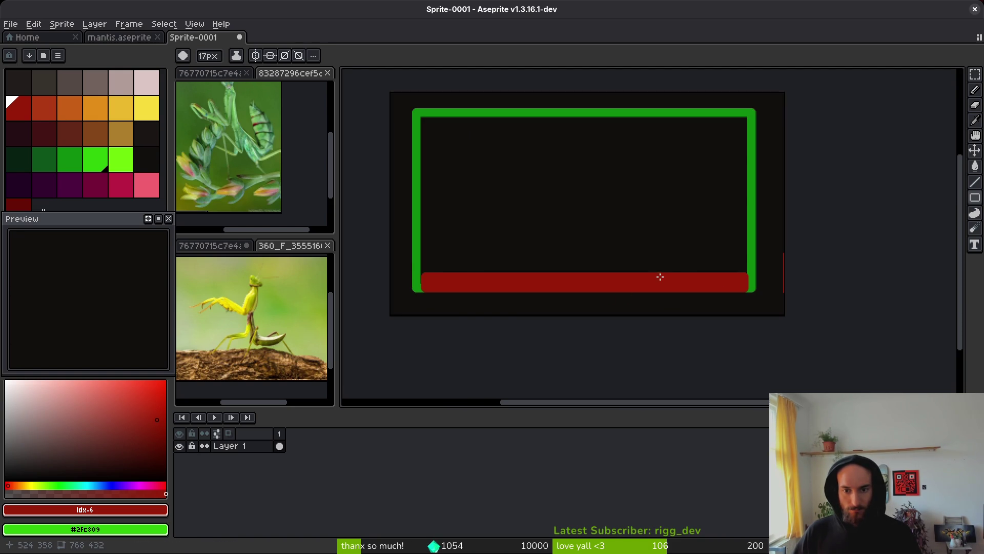
{"action": "scroll", "coordinate": [613, 235], "scroll_direction": "up", "scroll_amount": 1}
{"action": "scroll", "coordinate": [613, 235], "scroll_direction": "down", "scroll_amount": 1}
{"action": "scroll", "coordinate": [613, 235], "scroll_direction": "down", "scroll_amount": 1}
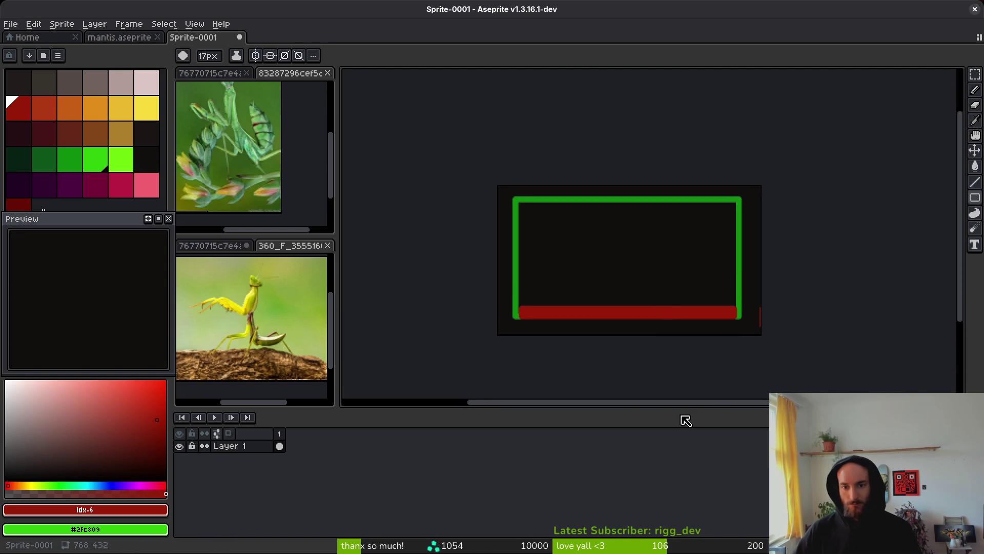
{"action": "scroll", "coordinate": [639, 277], "scroll_direction": "up", "scroll_amount": 1}
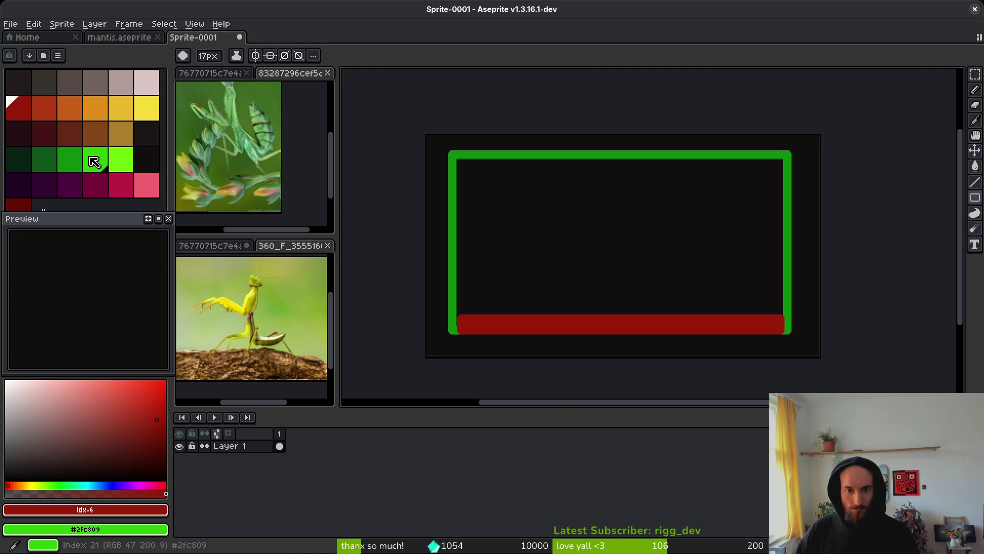
{"action": "left_click", "coordinate": [27, 37]}
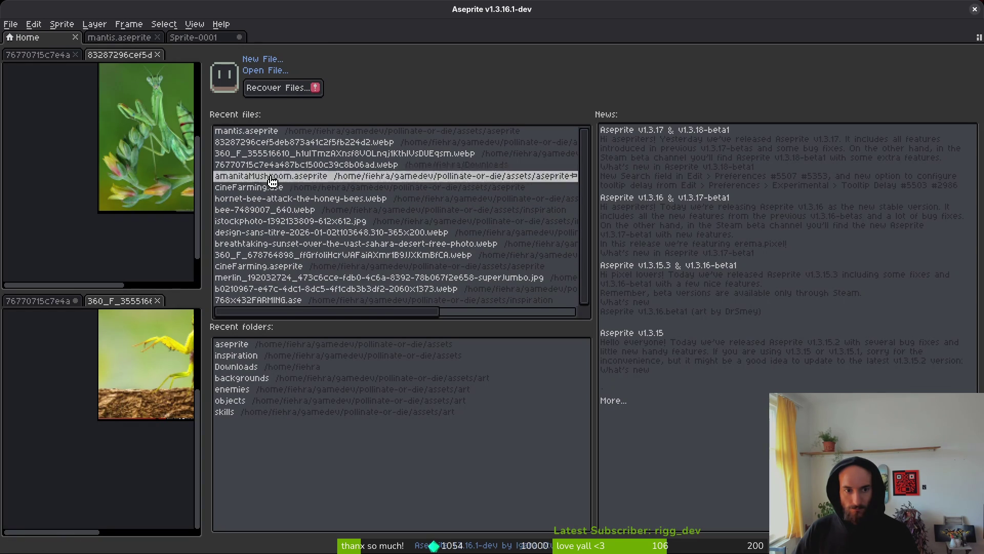
Open mantisbossLevelDesik.aseprite from the assets/aseprite folder in its own tab.
{"action": "left_click", "coordinate": [257, 77]}
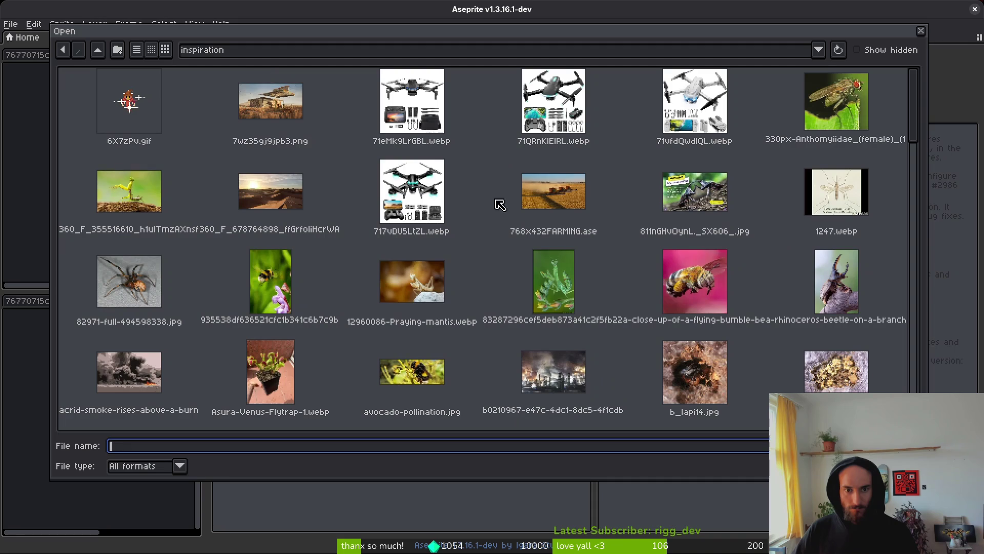
{"action": "left_click", "coordinate": [97, 49]}
{"action": "double_click", "coordinate": [143, 89]}
{"action": "scroll", "coordinate": [564, 277], "scroll_direction": "down", "scroll_amount": 10}
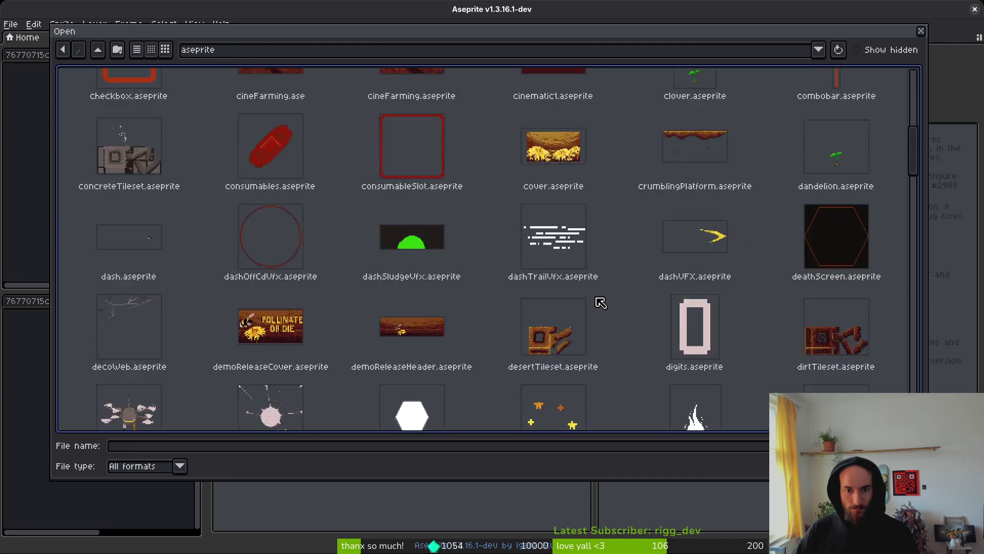
{"action": "scroll", "coordinate": [594, 297], "scroll_direction": "down", "scroll_amount": 5}
{"action": "scroll", "coordinate": [591, 313], "scroll_direction": "down", "scroll_amount": 2}
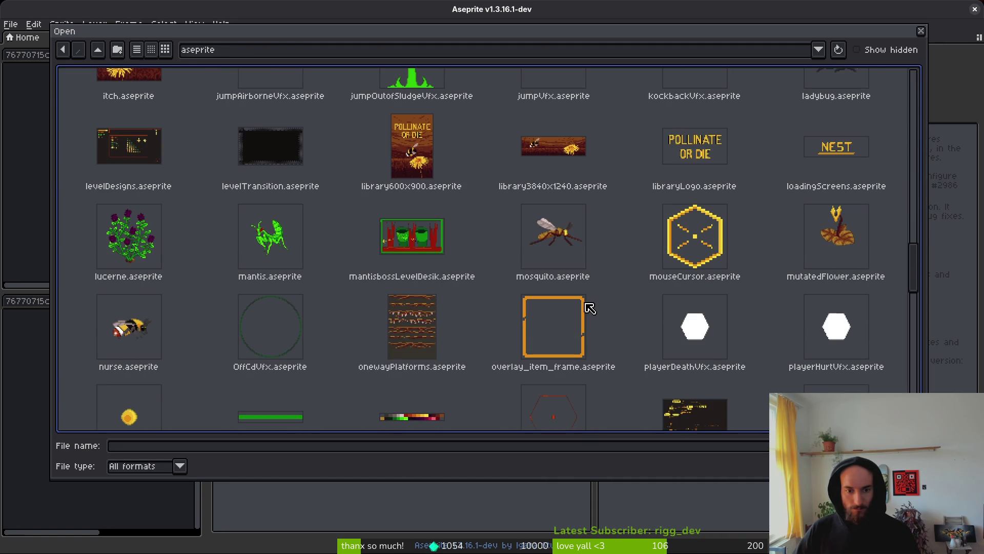
{"action": "left_click", "coordinate": [377, 245]}
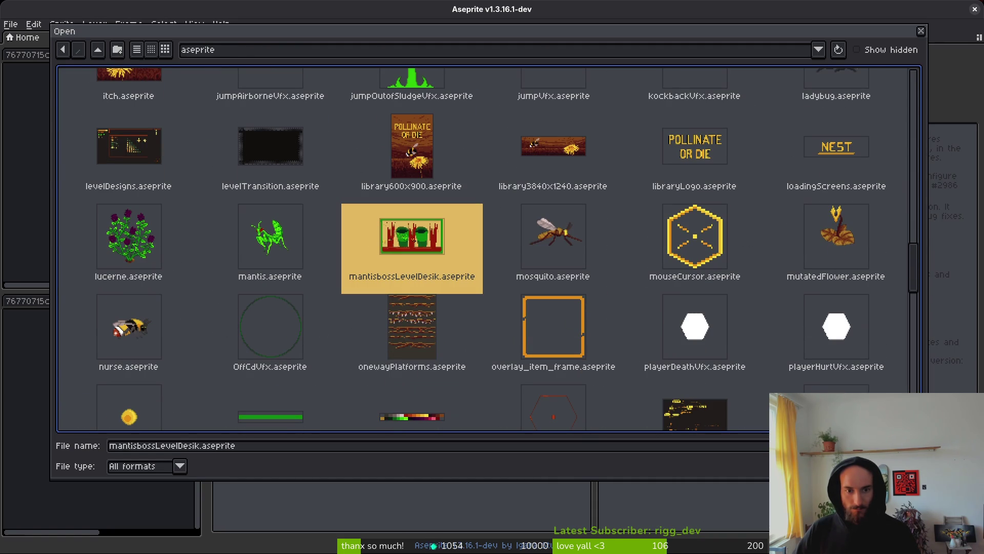
{"action": "key", "text": "Return"}
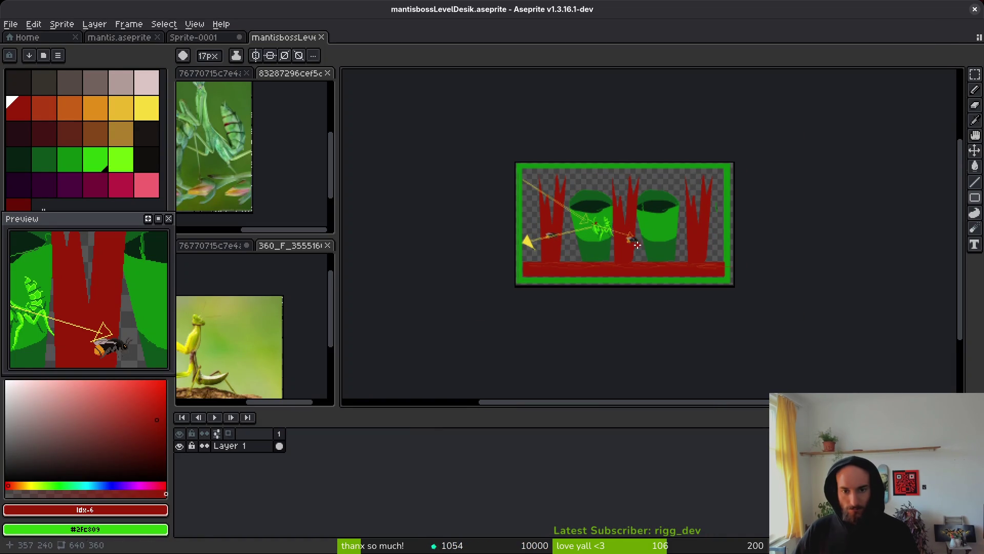
{"action": "left_click", "coordinate": [193, 38]}
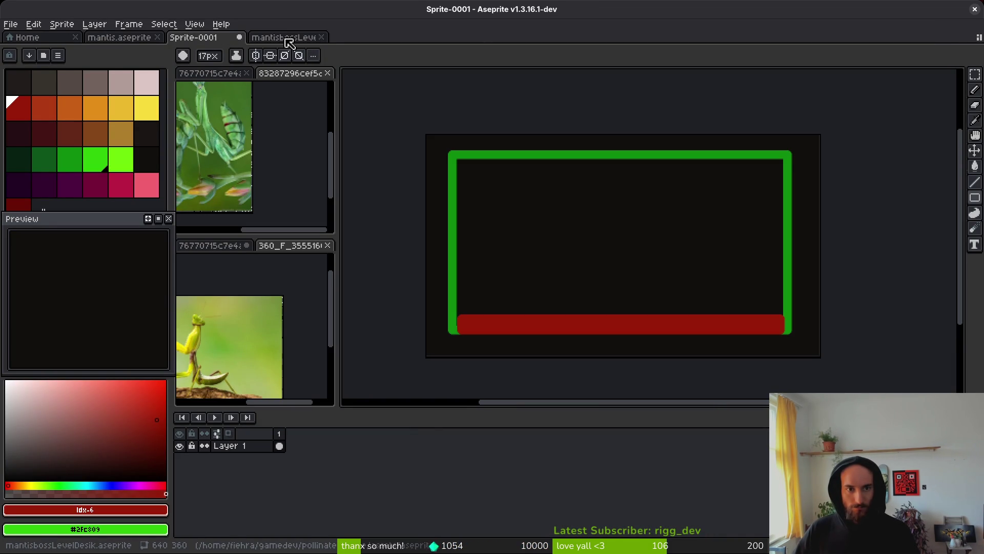
{"action": "left_click", "coordinate": [286, 39]}
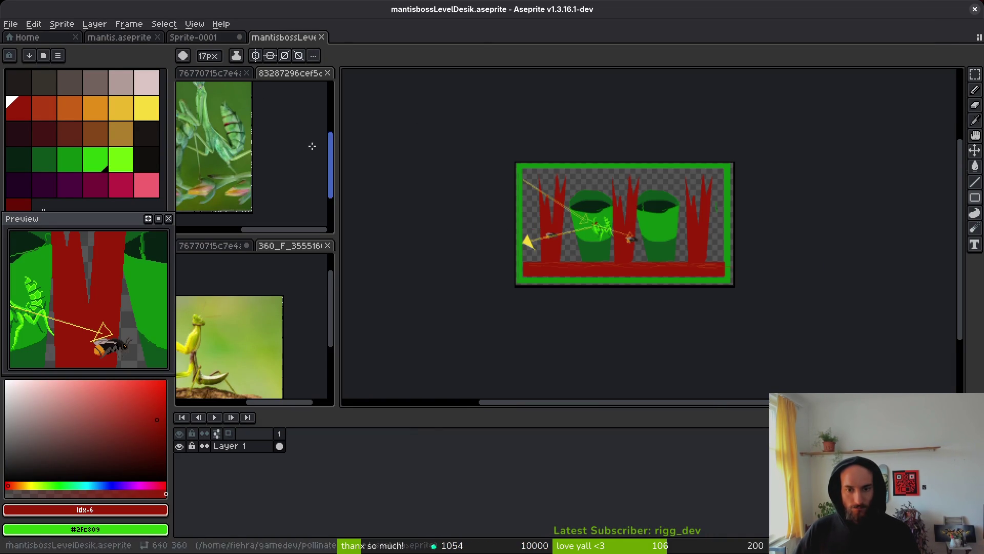
Open varnivoruousPlant.aseprite in a new tab and select the whole sprite.
{"action": "left_click", "coordinate": [11, 24]}
{"action": "left_click", "coordinate": [25, 48]}
{"action": "scroll", "coordinate": [495, 281], "scroll_direction": "down", "scroll_amount": 10}
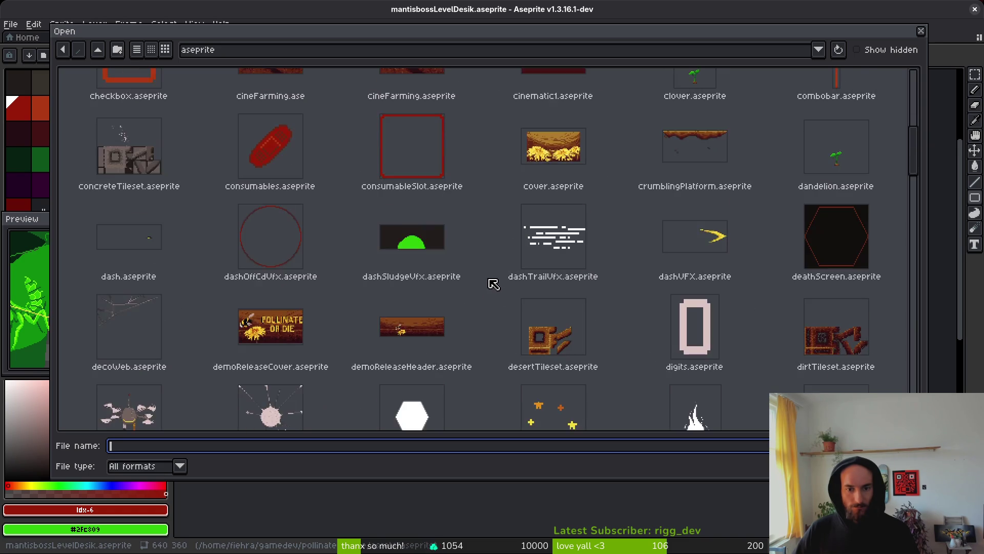
{"action": "scroll", "coordinate": [495, 276], "scroll_direction": "down", "scroll_amount": 3}
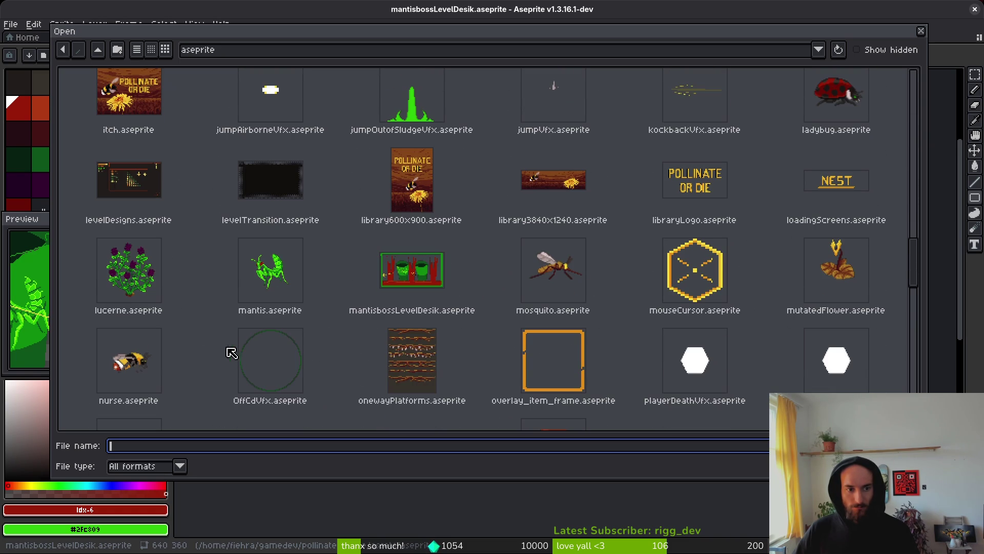
{"action": "scroll", "coordinate": [610, 287], "scroll_direction": "down", "scroll_amount": 5}
{"action": "scroll", "coordinate": [612, 297], "scroll_direction": "down", "scroll_amount": 10}
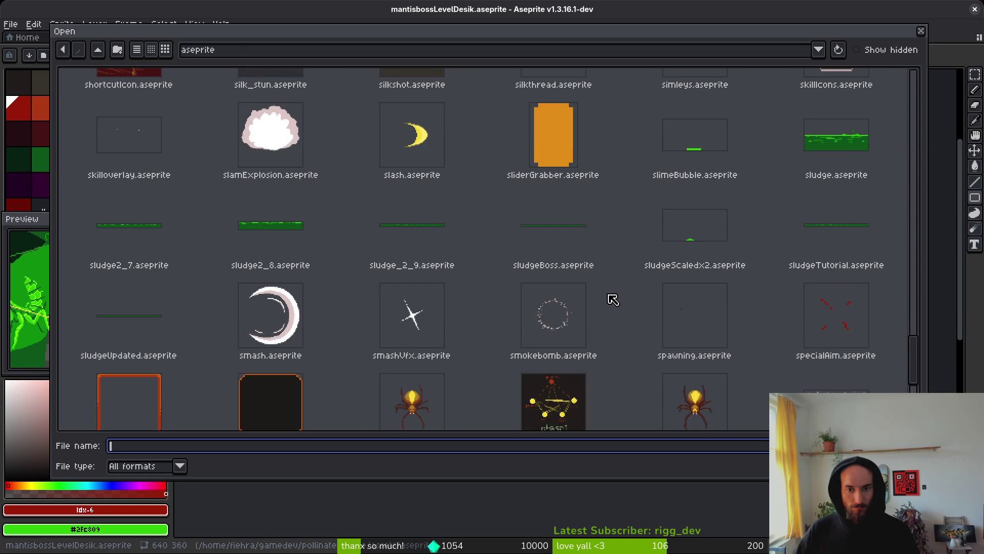
{"action": "double_click", "coordinate": [580, 299]}
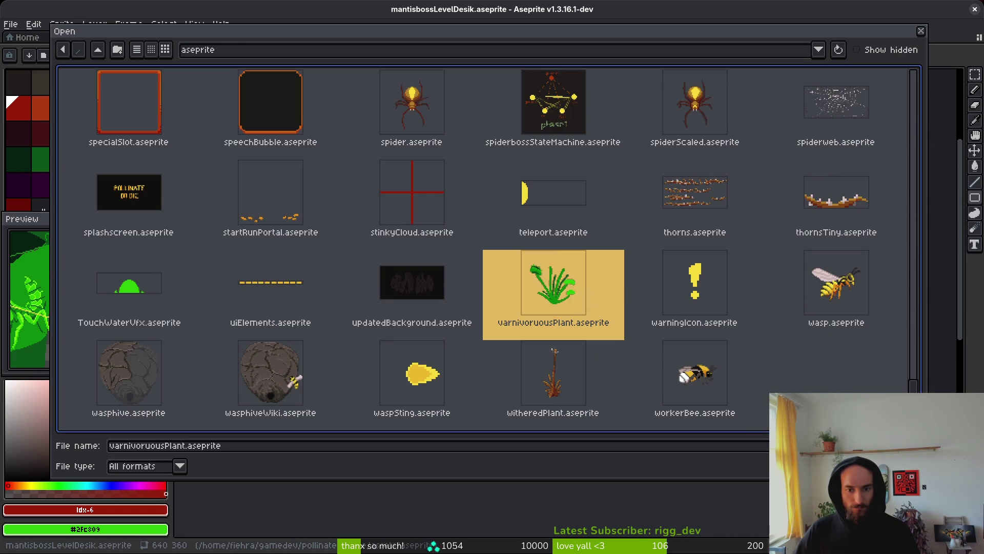
{"action": "key", "text": "ctrl+a"}
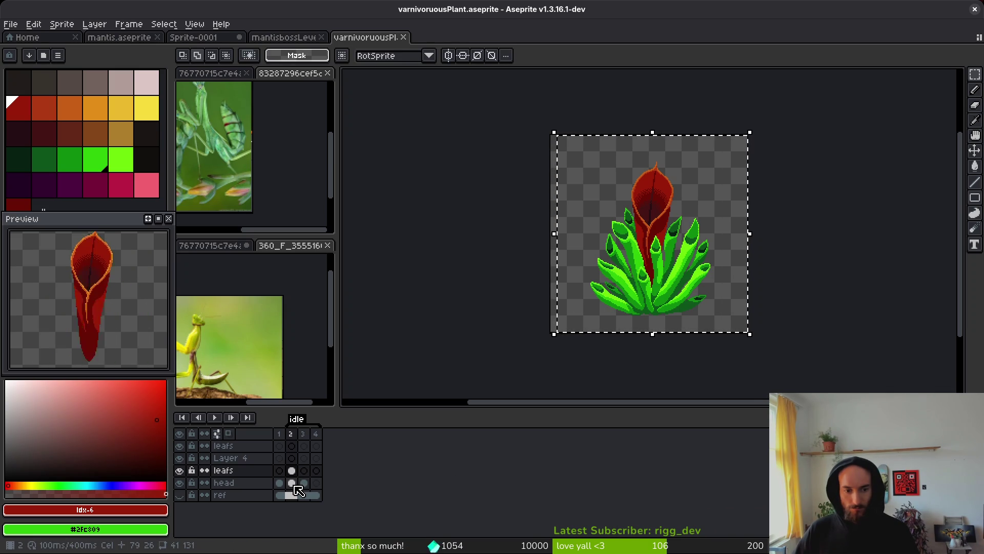
Export the plant as a flattened sprite sheet, cut it, and paste it into the level mockup.
{"action": "left_click", "coordinate": [572, 293]}
{"action": "key", "text": "ctrl+e"}
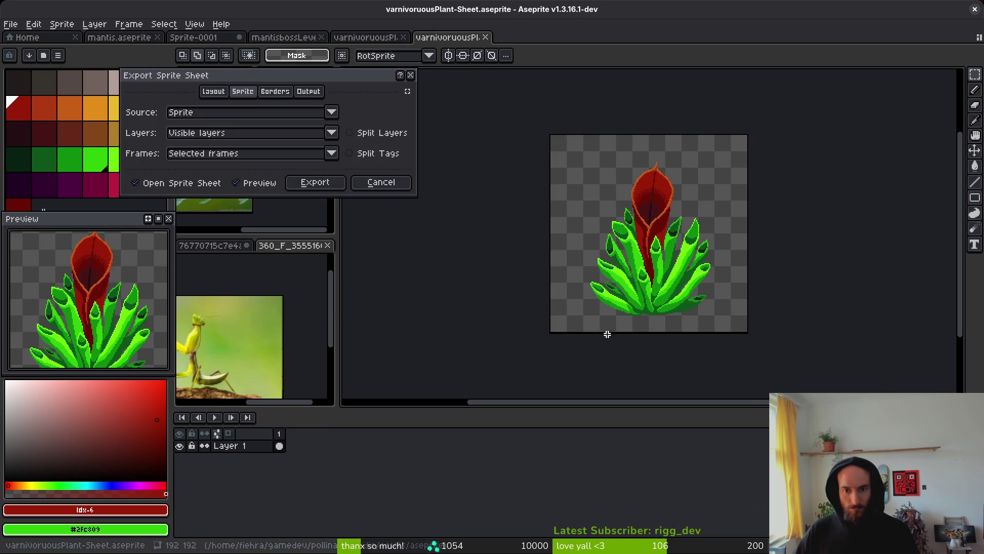
{"action": "left_click", "coordinate": [305, 183]}
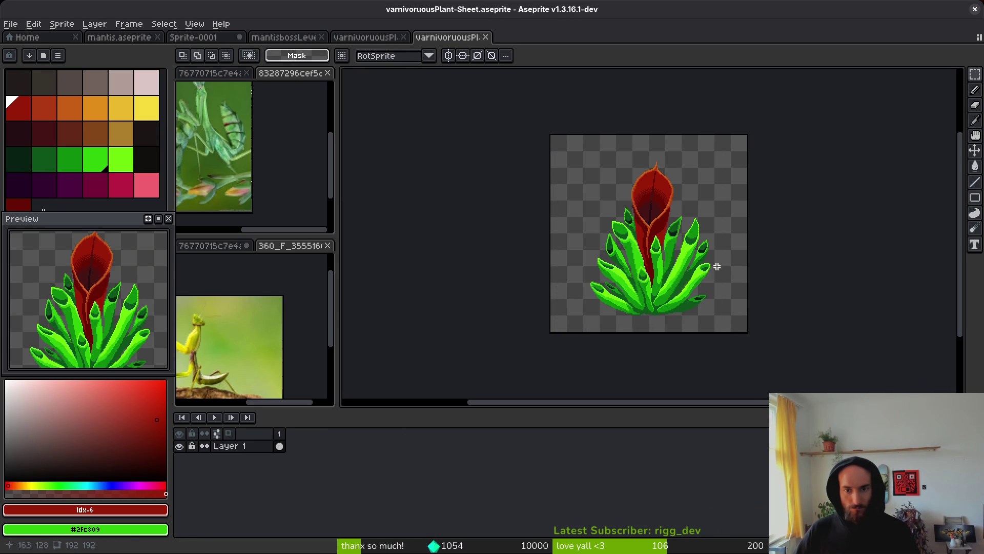
{"action": "key", "text": "Delete"}
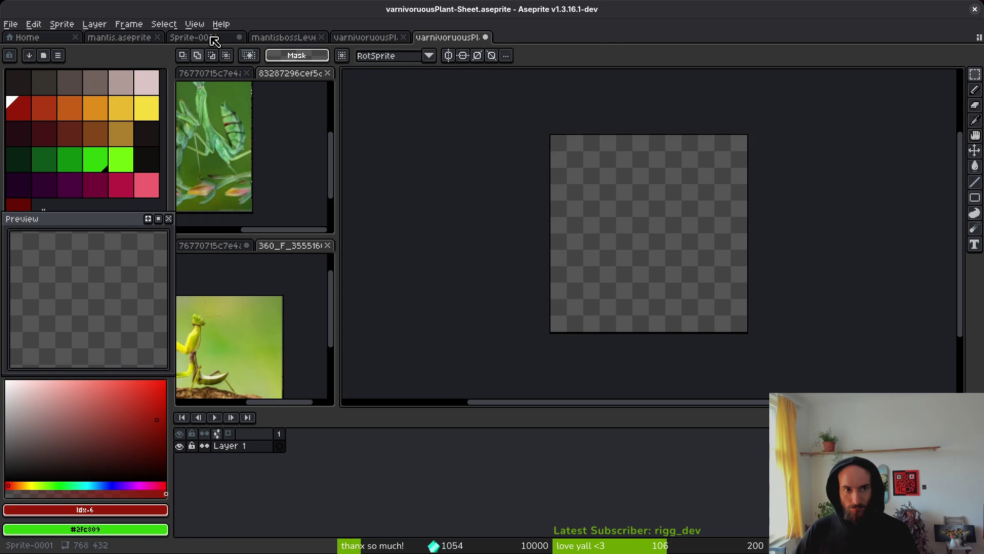
{"action": "left_click", "coordinate": [213, 37]}
{"action": "key", "text": "ctrl+v"}
{"action": "mouse_move", "coordinate": [491, 218]}
{"action": "left_mouse_down"}
{"action": "mouse_move", "coordinate": [679, 297]}
{"action": "mouse_move", "coordinate": [575, 291]}
{"action": "left_mouse_up"}
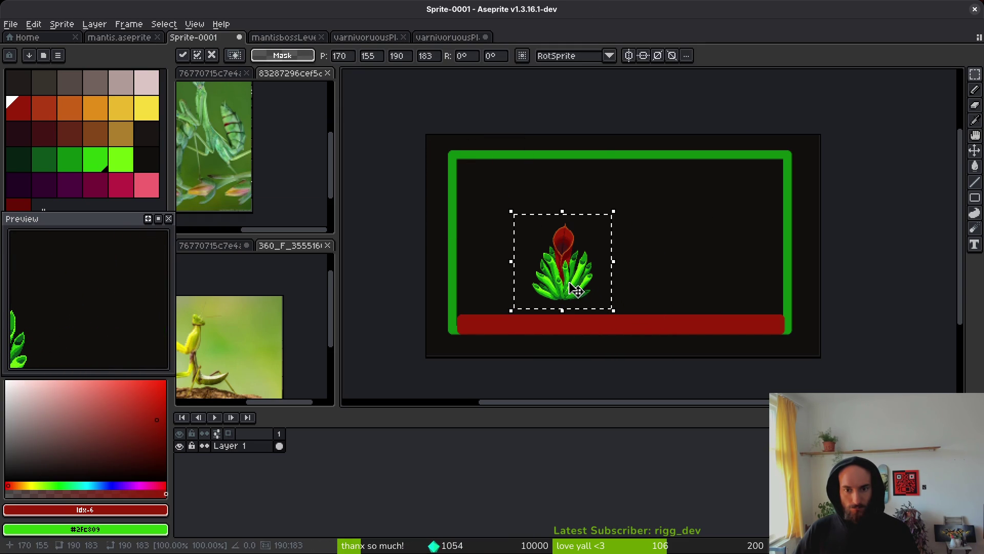
Close the exported plant sheet without saving its changes.
{"action": "left_click", "coordinate": [451, 38]}
{"action": "key", "text": "ctrl+w"}
{"action": "left_click", "coordinate": [503, 309]}
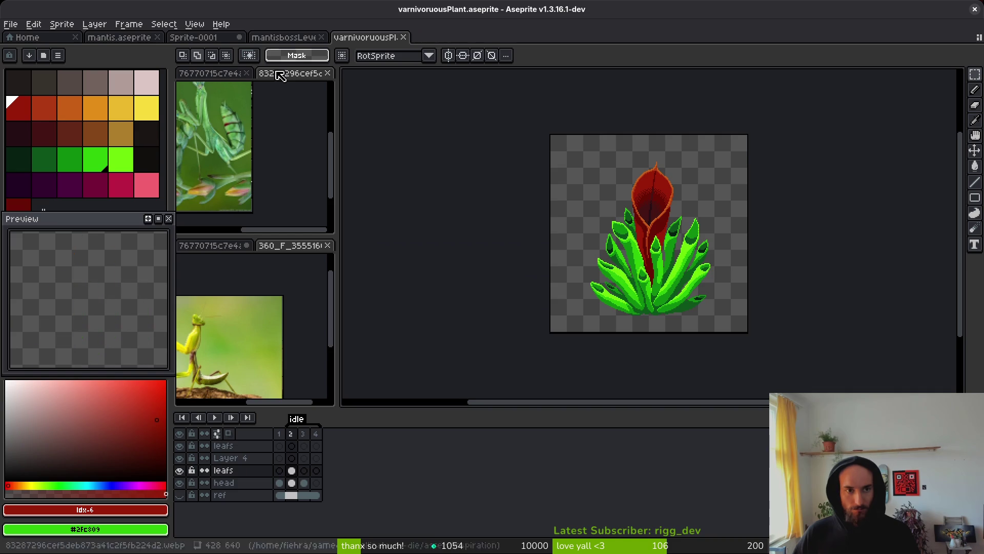
Remove the pasted plant from Sprite-0001 and add new layers, giving Layers 1–4.
{"action": "left_click", "coordinate": [285, 38]}
{"action": "left_click", "coordinate": [120, 37]}
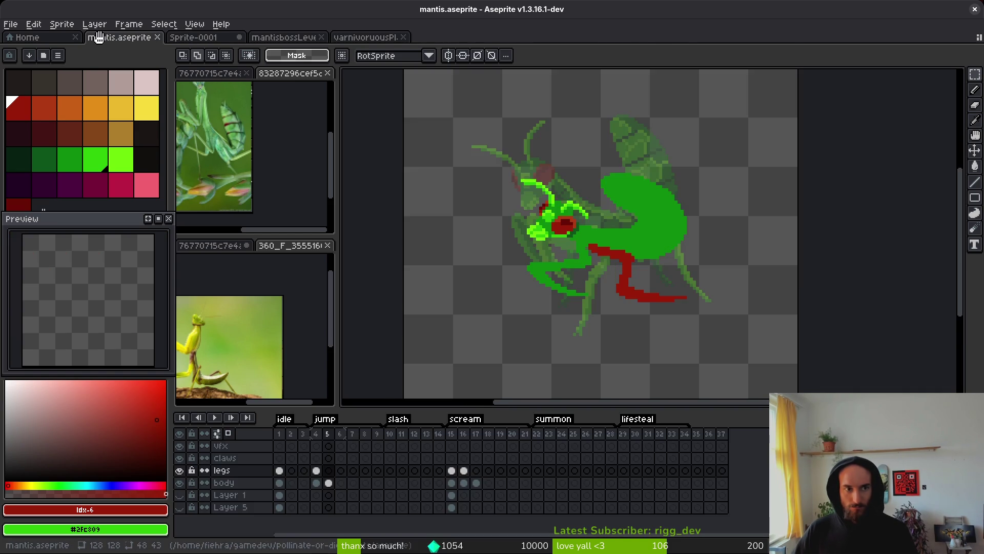
{"action": "left_click", "coordinate": [215, 37]}
{"action": "scroll", "coordinate": [595, 282], "scroll_direction": "up", "scroll_amount": 2}
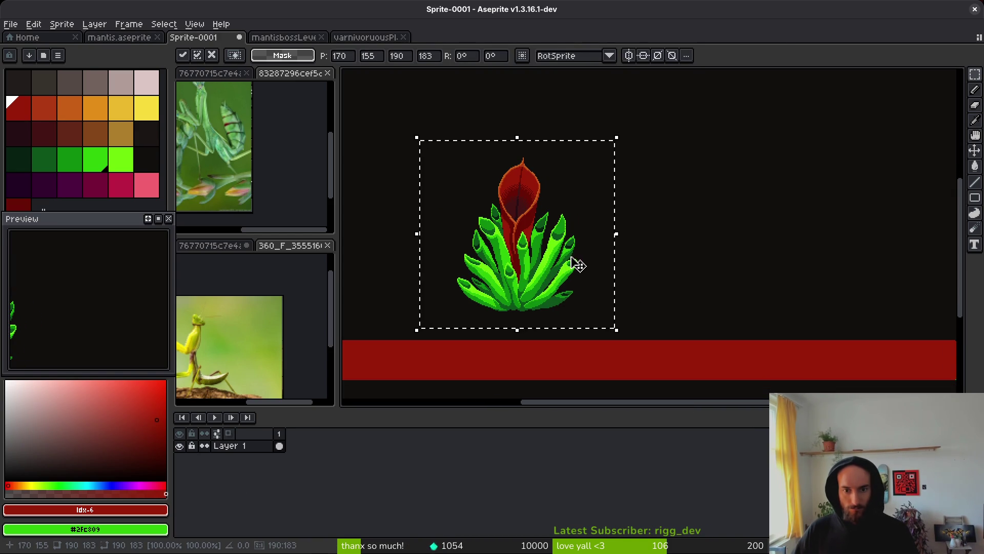
{"action": "key", "text": "Delete"}
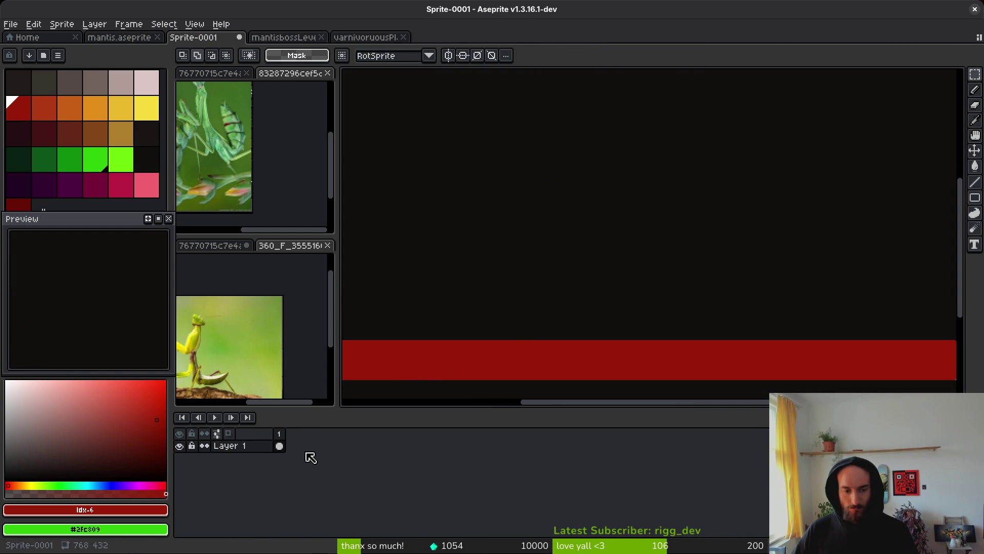
{"action": "key", "text": "shift+n"}
{"action": "key", "text": "shift+n"}
{"action": "key", "text": "shift+n"}
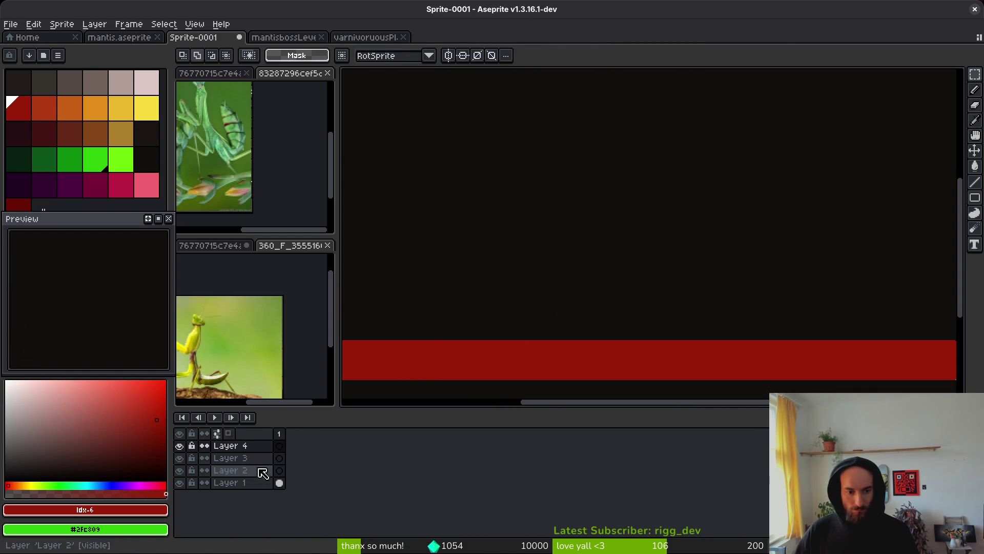
Paste the first plant onto Layer 2 and place it at the lower right of the frame.
{"action": "left_click", "coordinate": [241, 470]}
{"action": "key", "text": "ctrl+v"}
{"action": "scroll", "coordinate": [476, 153], "scroll_direction": "down", "scroll_amount": 2}
{"action": "left_click_drag", "start_coordinate": [474, 151], "coordinate": [601, 205]}
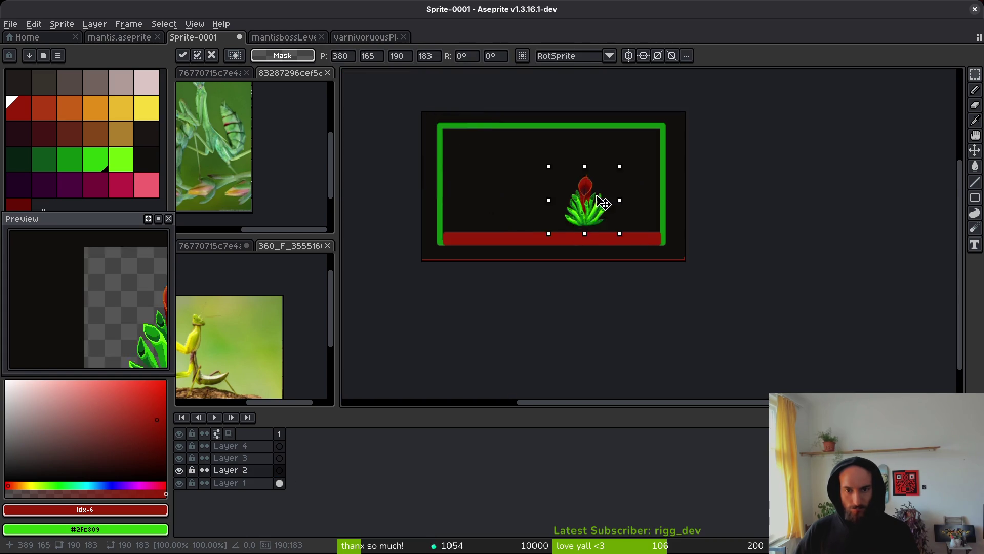
{"action": "scroll", "coordinate": [600, 206], "scroll_direction": "up", "scroll_amount": 3}
{"action": "scroll", "coordinate": [597, 220], "scroll_direction": "down", "scroll_amount": 2}
{"action": "key", "text": "Return"}
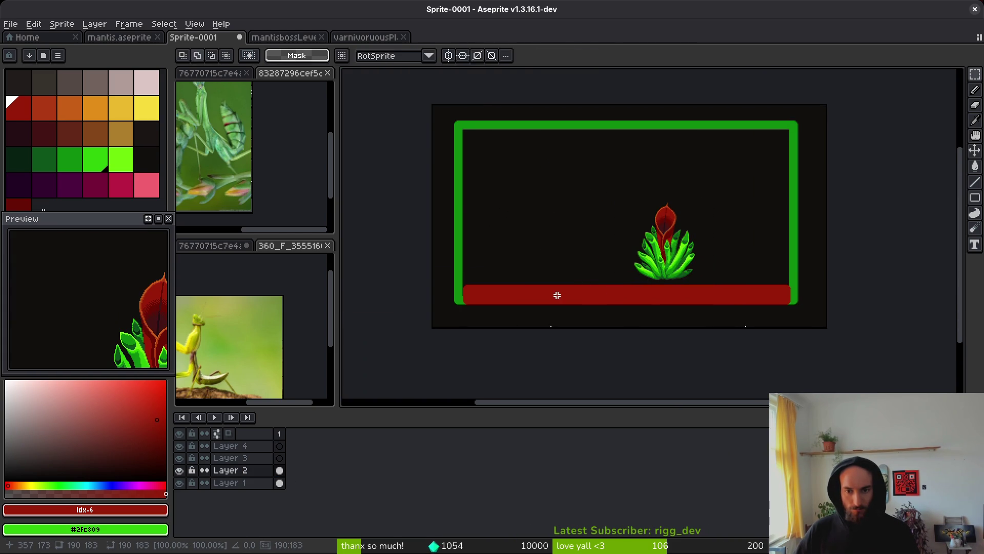
Paste a second plant beside the first above the floor, then shift the right one slightly up-right.
{"action": "key", "text": "ctrl+v"}
{"action": "mouse_move", "coordinate": [457, 171]}
{"action": "left_mouse_down"}
{"action": "mouse_move", "coordinate": [492, 200]}
{"action": "mouse_move", "coordinate": [499, 224]}
{"action": "left_mouse_up"}
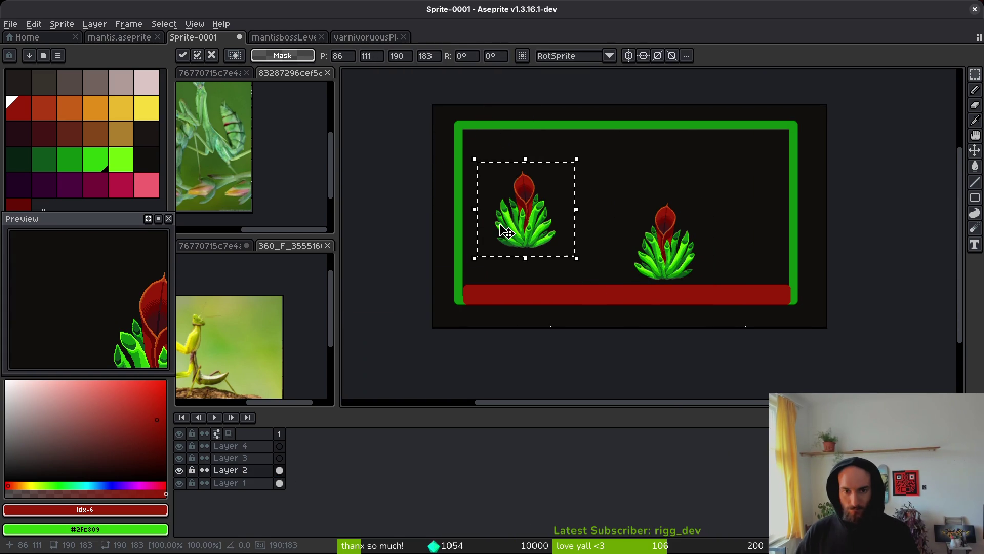
{"action": "scroll", "coordinate": [620, 251], "scroll_direction": "up", "scroll_amount": 1}
{"action": "mouse_move", "coordinate": [408, 221]}
{"action": "left_mouse_down"}
{"action": "mouse_move", "coordinate": [534, 283]}
{"action": "mouse_move", "coordinate": [485, 287]}
{"action": "mouse_move", "coordinate": [477, 266]}
{"action": "left_mouse_up"}
{"action": "left_click_drag", "start_coordinate": [613, 138], "coordinate": [800, 325]}
{"action": "mouse_move", "coordinate": [716, 297]}
{"action": "left_mouse_down"}
{"action": "mouse_move", "coordinate": [728, 266]}
{"action": "mouse_move", "coordinate": [733, 277]}
{"action": "left_mouse_up"}
{"action": "key", "text": "ctrl+d"}
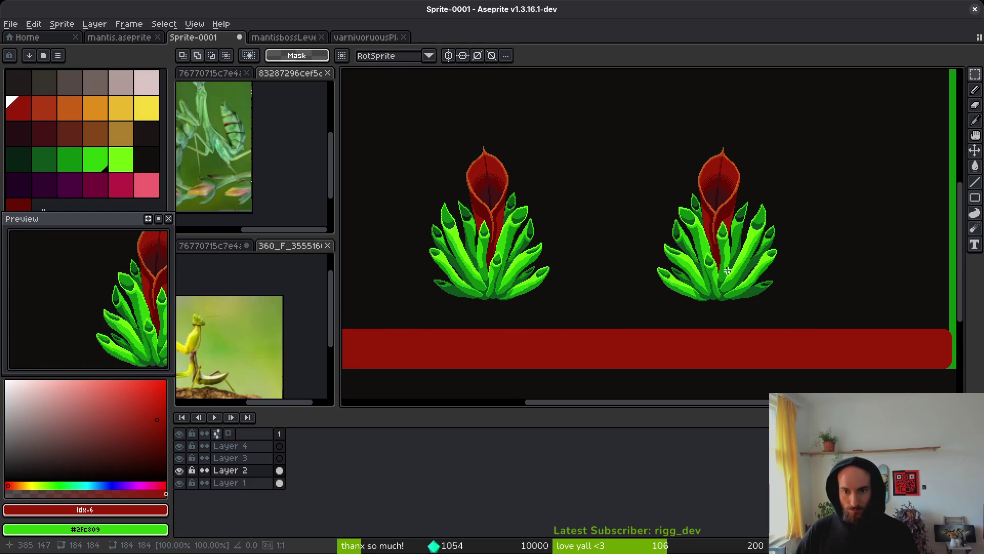
{"action": "scroll", "coordinate": [728, 279], "scroll_direction": "down", "scroll_amount": 2}
{"action": "scroll", "coordinate": [693, 291], "scroll_direction": "up", "scroll_amount": 1}
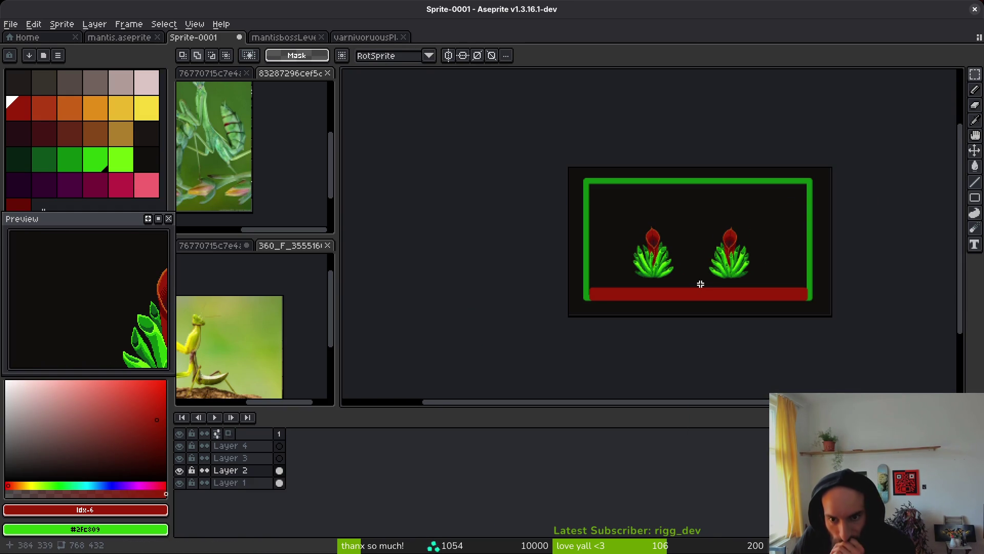
{"action": "scroll", "coordinate": [705, 282], "scroll_direction": "up", "scroll_amount": 1}
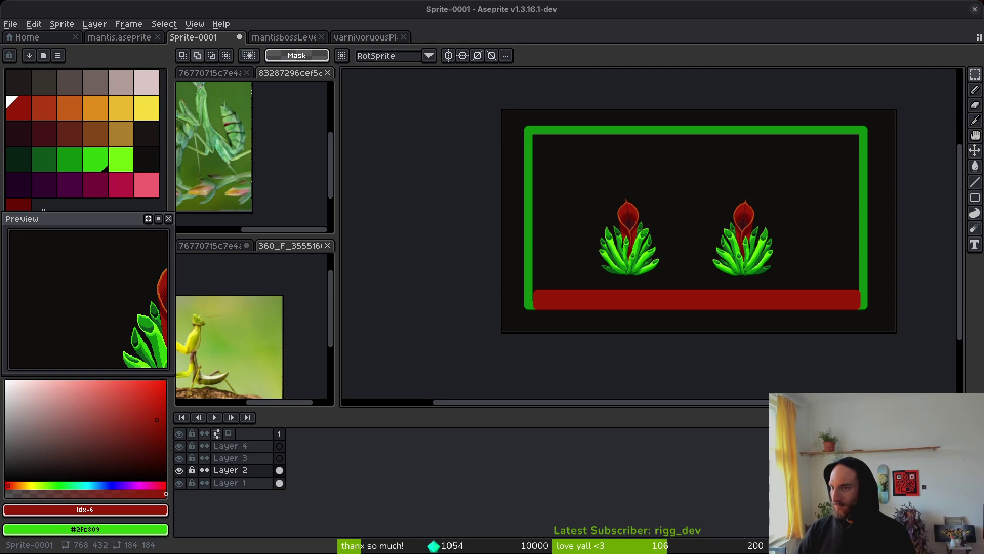
Switch to rectangular marquee and try selections around the left plant and both plants.
{"action": "scroll", "coordinate": [615, 259], "scroll_direction": "up", "scroll_amount": 2}
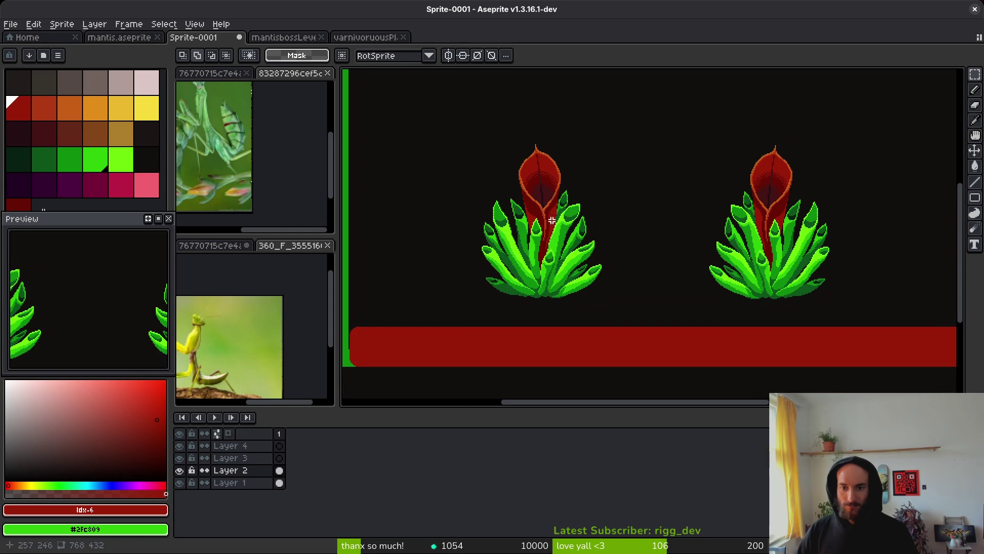
{"action": "key", "text": "m"}
{"action": "left_click_drag", "start_coordinate": [447, 118], "coordinate": [651, 310]}
{"action": "left_click", "coordinate": [666, 268]}
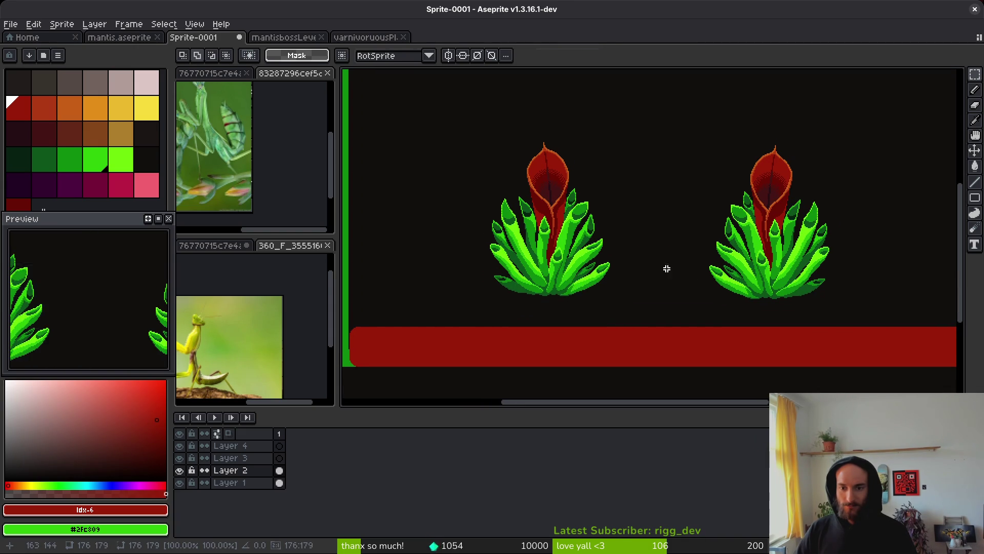
{"action": "scroll", "coordinate": [733, 291], "scroll_direction": "down", "scroll_amount": 3}
{"action": "scroll", "coordinate": [653, 237], "scroll_direction": "up", "scroll_amount": 2}
{"action": "mouse_move", "coordinate": [653, 238]}
{"action": "left_mouse_down"}
{"action": "mouse_move", "coordinate": [527, 161]}
{"action": "mouse_move", "coordinate": [954, 332]}
{"action": "left_mouse_up"}
{"action": "scroll", "coordinate": [846, 297], "scroll_direction": "down", "scroll_amount": 3}
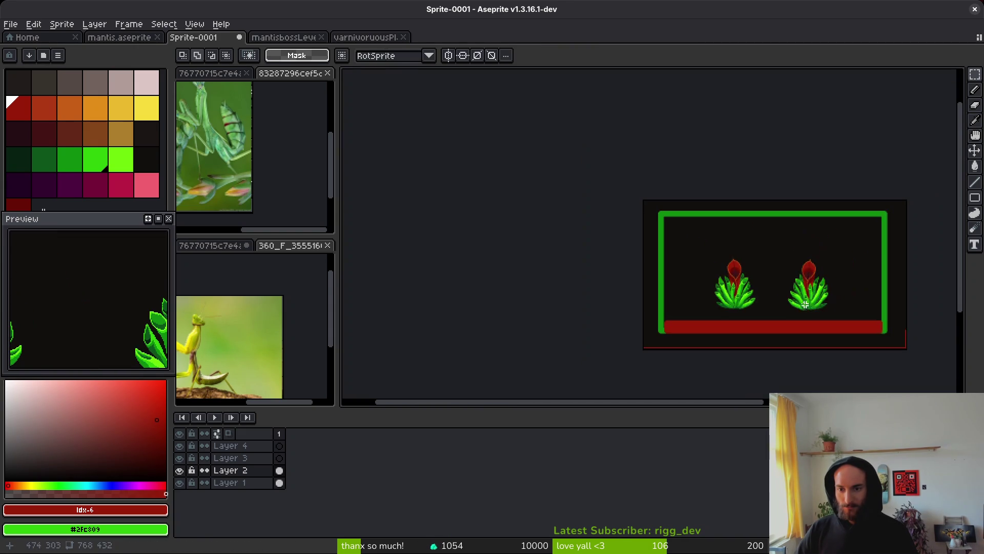
{"action": "scroll", "coordinate": [760, 284], "scroll_direction": "up", "scroll_amount": 2}
{"action": "scroll", "coordinate": [760, 284], "scroll_direction": "up", "scroll_amount": 2}
Marquee the right plant, shift it a few pixels left, and commit the move.
{"action": "mouse_move", "coordinate": [644, 131]}
{"action": "left_mouse_down"}
{"action": "mouse_move", "coordinate": [671, 171]}
{"action": "mouse_move", "coordinate": [828, 312]}
{"action": "left_mouse_up"}
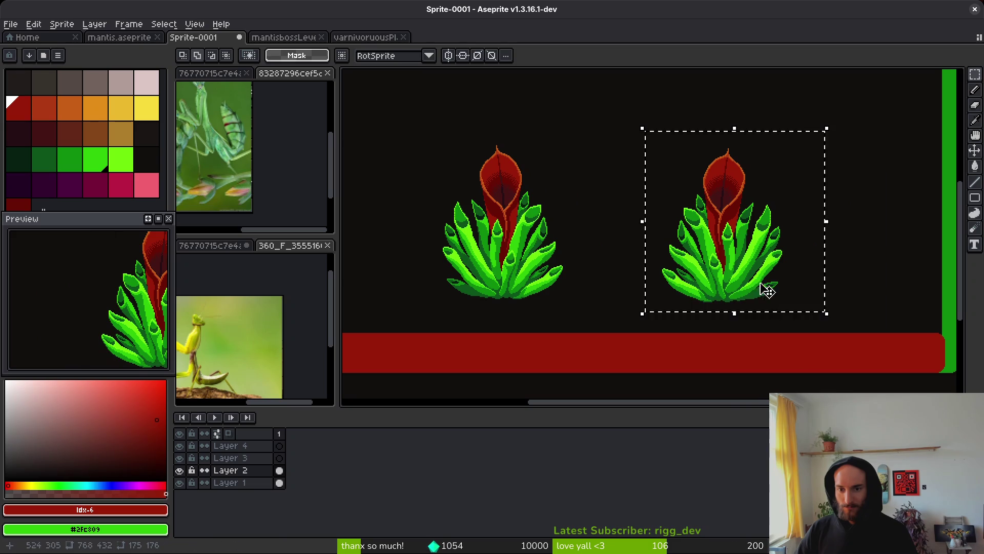
{"action": "left_click", "coordinate": [754, 281]}
{"action": "left_click_drag", "start_coordinate": [753, 282], "coordinate": [750, 282]}
{"action": "key", "text": "ctrl+d"}
{"action": "scroll", "coordinate": [750, 279], "scroll_direction": "down", "scroll_amount": 2}
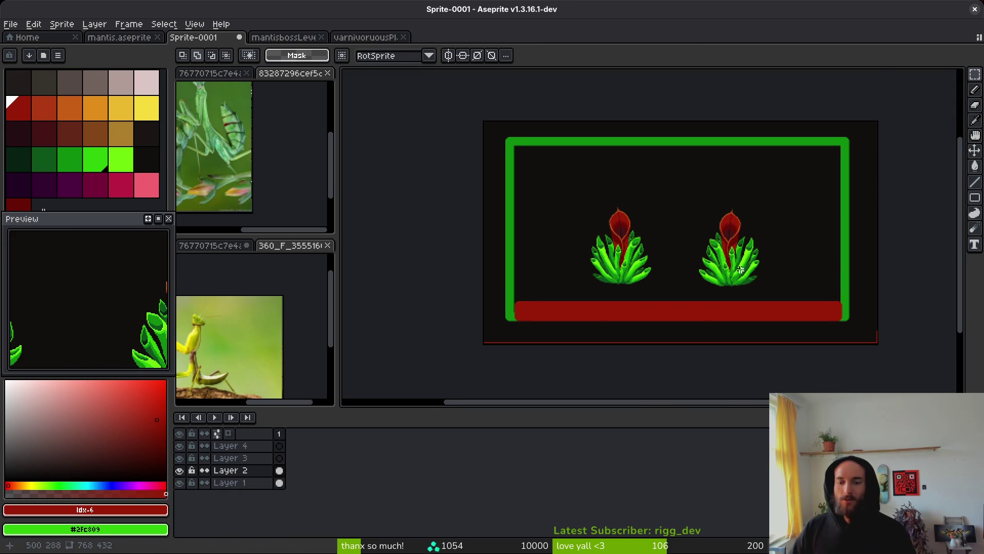
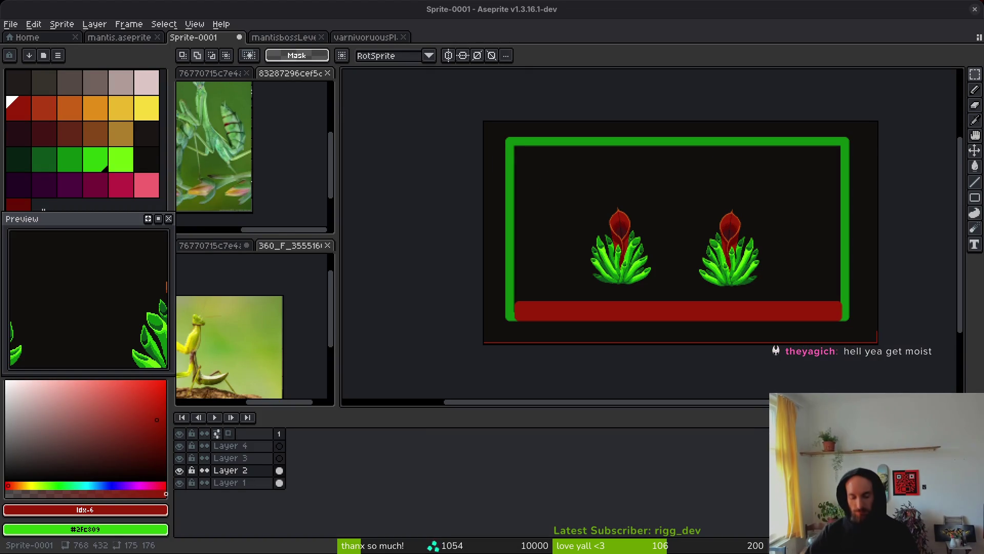
Select the area around the left plant and dismiss the save dialog without saving.
{"action": "scroll", "coordinate": [662, 258], "scroll_direction": "up", "scroll_amount": 1}
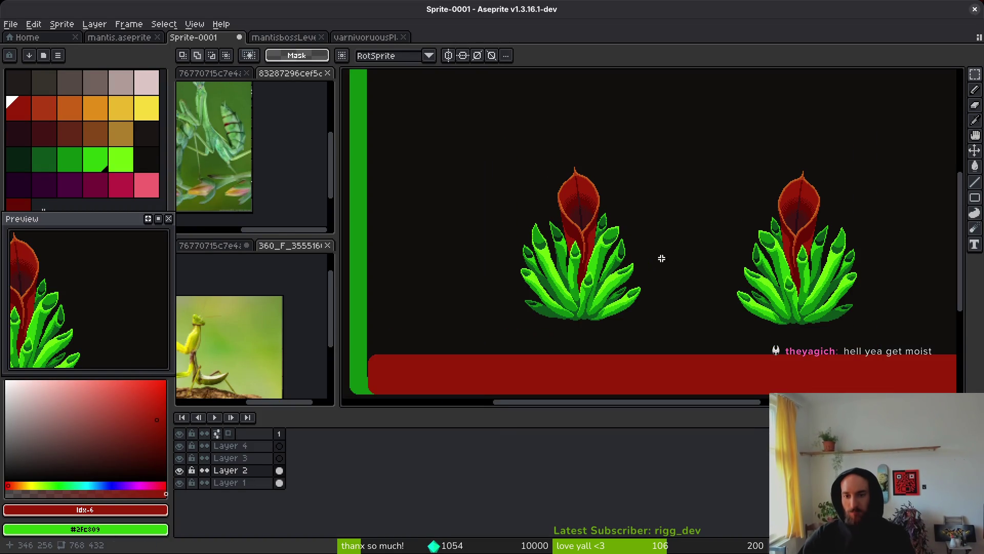
{"action": "scroll", "coordinate": [662, 258], "scroll_direction": "right", "scroll_amount": 1}
{"action": "mouse_move", "coordinate": [478, 157]}
{"action": "left_mouse_down"}
{"action": "mouse_move", "coordinate": [531, 231]}
{"action": "mouse_move", "coordinate": [653, 337]}
{"action": "left_mouse_up"}
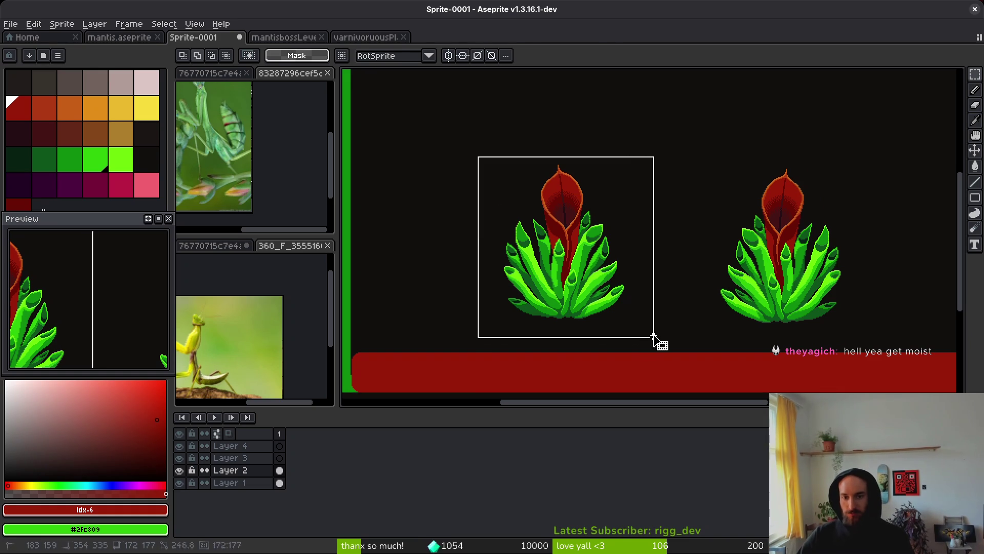
{"action": "key", "text": "ctrl+s"}
{"action": "left_click", "coordinate": [685, 321]}
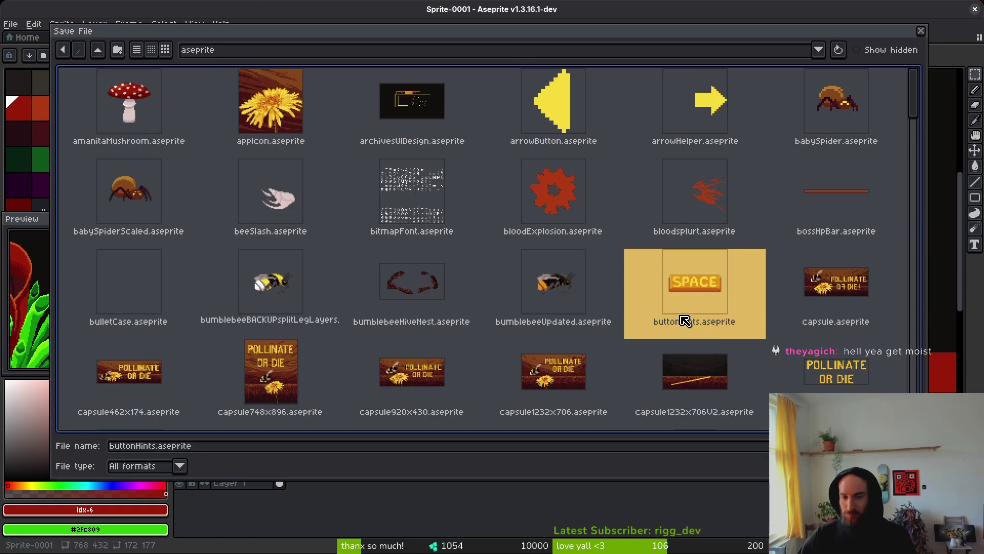
{"action": "key", "text": "Escape"}
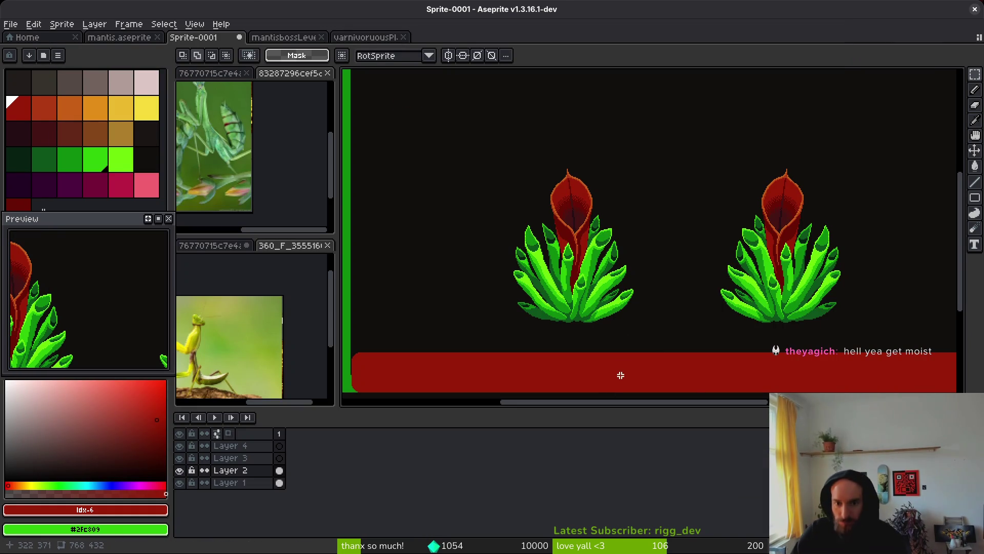
{"action": "scroll", "coordinate": [589, 328], "scroll_direction": "up", "scroll_amount": 2}
{"action": "scroll", "coordinate": [631, 299], "scroll_direction": "down", "scroll_amount": 3}
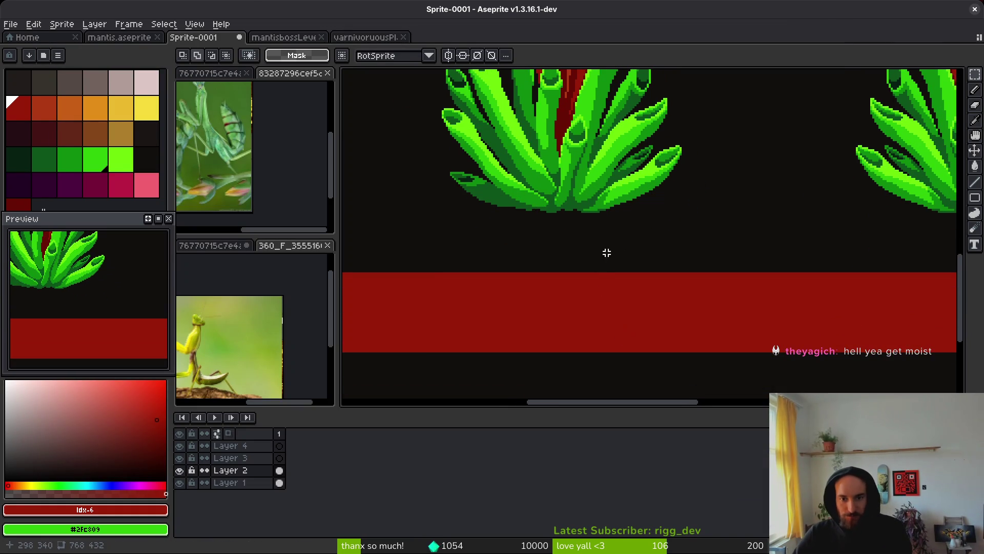
{"action": "scroll", "coordinate": [608, 266], "scroll_direction": "up", "scroll_amount": 1}
{"action": "scroll", "coordinate": [620, 272], "scroll_direction": "down", "scroll_amount": 3}
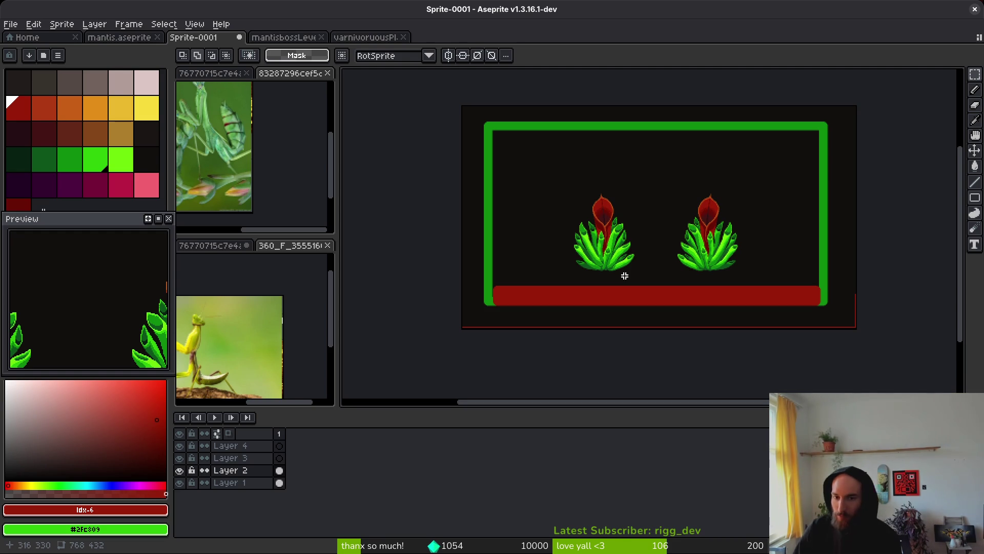
{"action": "scroll", "coordinate": [692, 263], "scroll_direction": "up", "scroll_amount": 4}
{"action": "scroll", "coordinate": [688, 206], "scroll_direction": "down", "scroll_amount": 2}
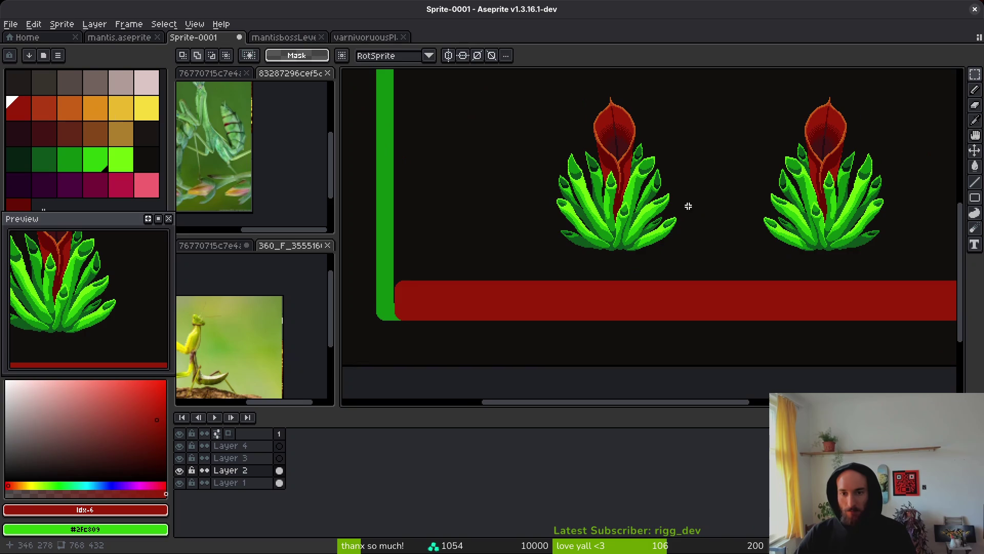
Select both plants and move them down onto the red floor, committing with Enter.
{"action": "left_click_drag", "start_coordinate": [688, 205], "coordinate": [654, 210]}
{"action": "mouse_move", "coordinate": [479, 94]}
{"action": "left_mouse_down"}
{"action": "mouse_move", "coordinate": [824, 277]}
{"action": "mouse_move", "coordinate": [913, 295]}
{"action": "left_mouse_up"}
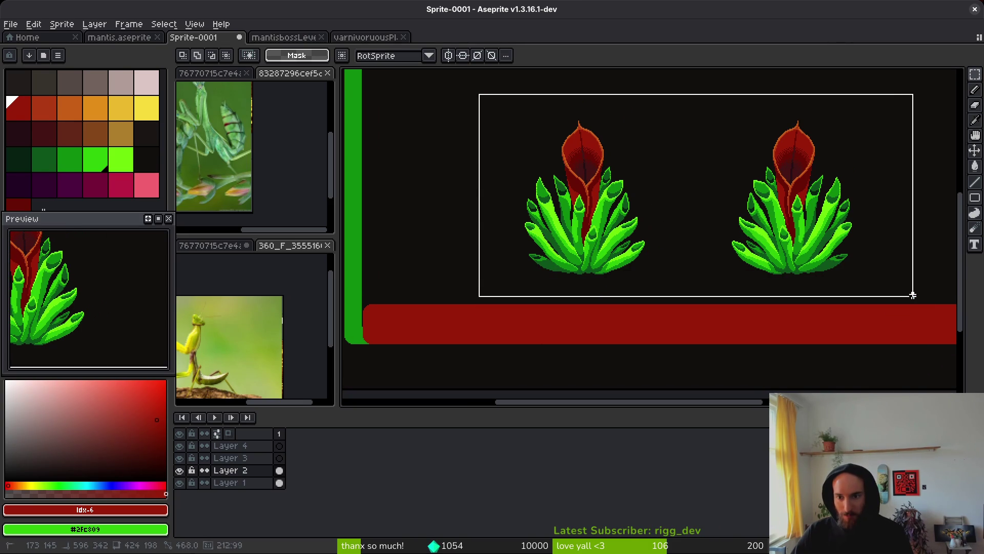
{"action": "scroll", "coordinate": [753, 227], "scroll_direction": "up", "scroll_amount": 2}
{"action": "left_click_drag", "start_coordinate": [753, 226], "coordinate": [753, 264]}
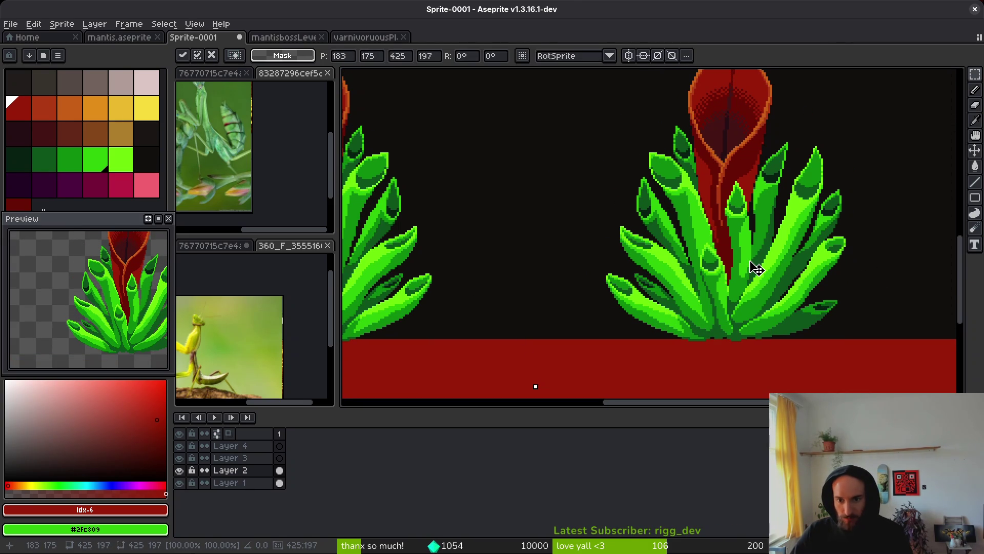
{"action": "key", "text": "Return"}
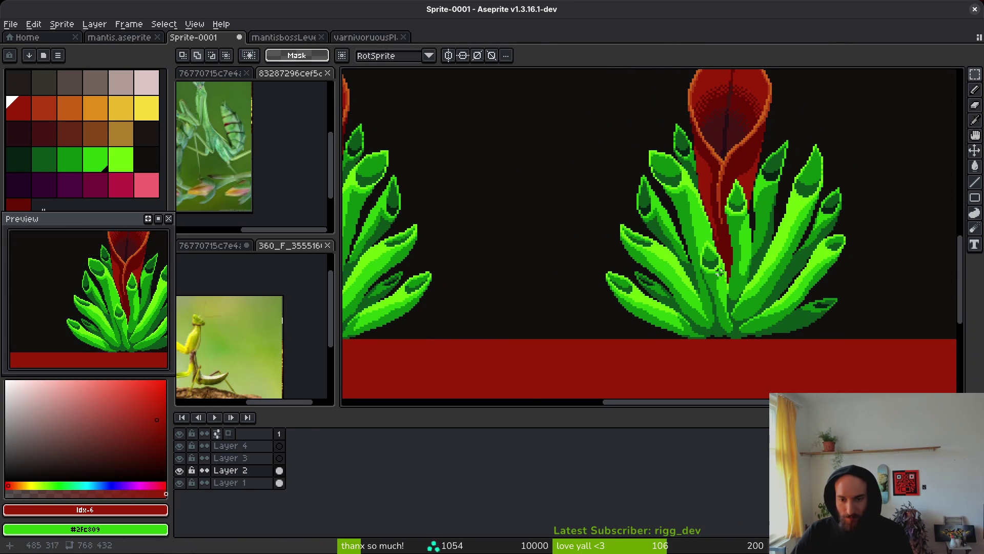
{"action": "scroll", "coordinate": [719, 272], "scroll_direction": "down", "scroll_amount": 2}
{"action": "scroll", "coordinate": [637, 272], "scroll_direction": "up", "scroll_amount": 2}
{"action": "scroll", "coordinate": [715, 279], "scroll_direction": "down", "scroll_amount": 1}
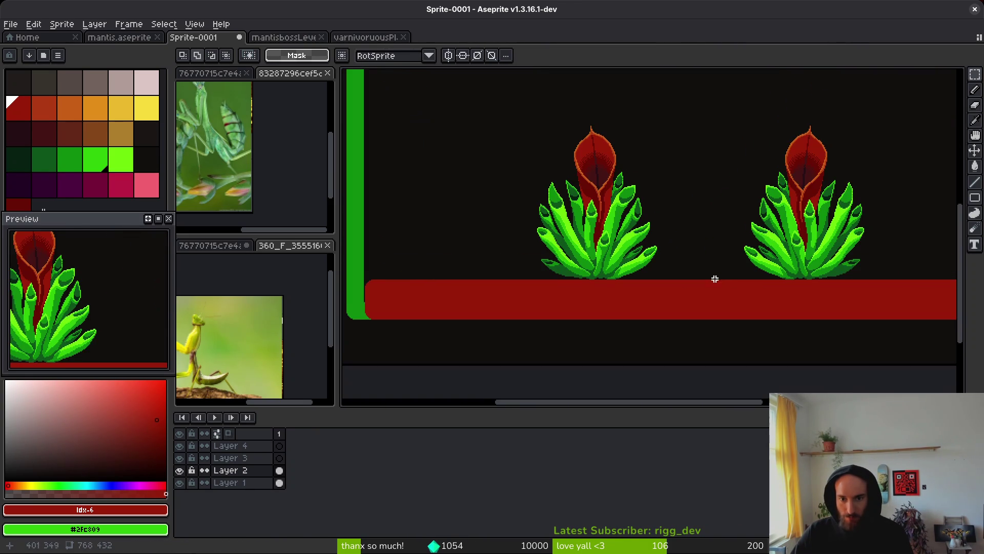
Move Layer 1 above Layer 2 and make Layer 2 active.
{"action": "left_click", "coordinate": [255, 485]}
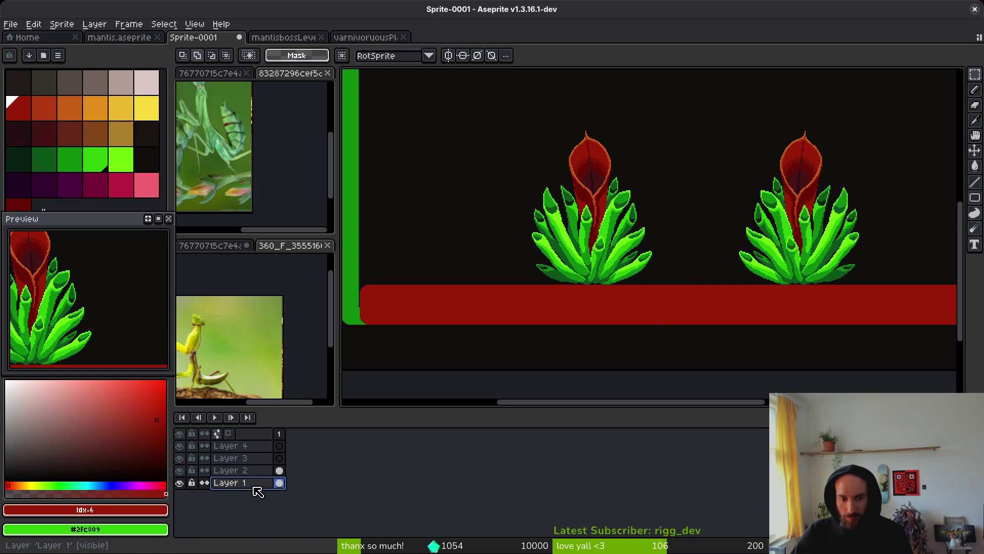
{"action": "left_click_drag", "start_coordinate": [253, 494], "coordinate": [259, 473]}
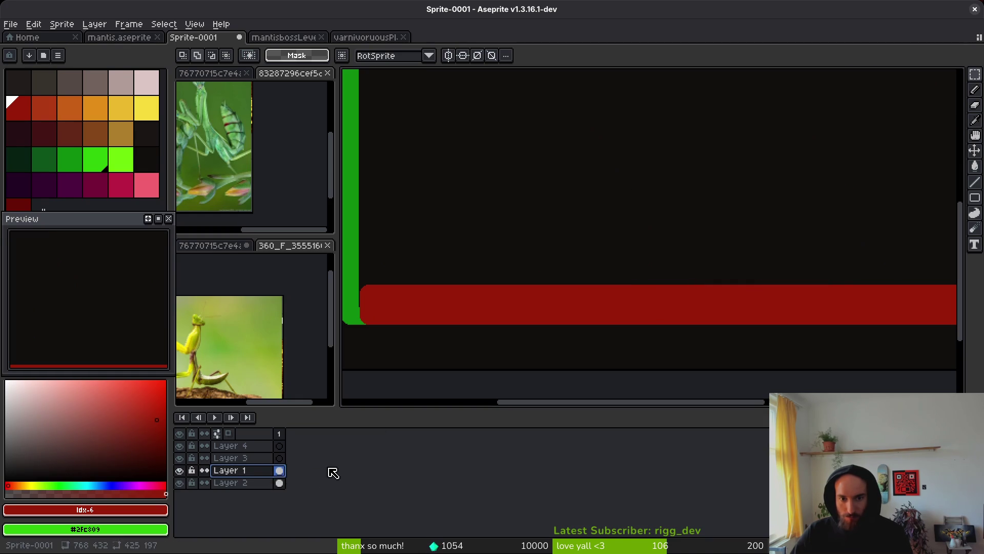
{"action": "left_click", "coordinate": [248, 484]}
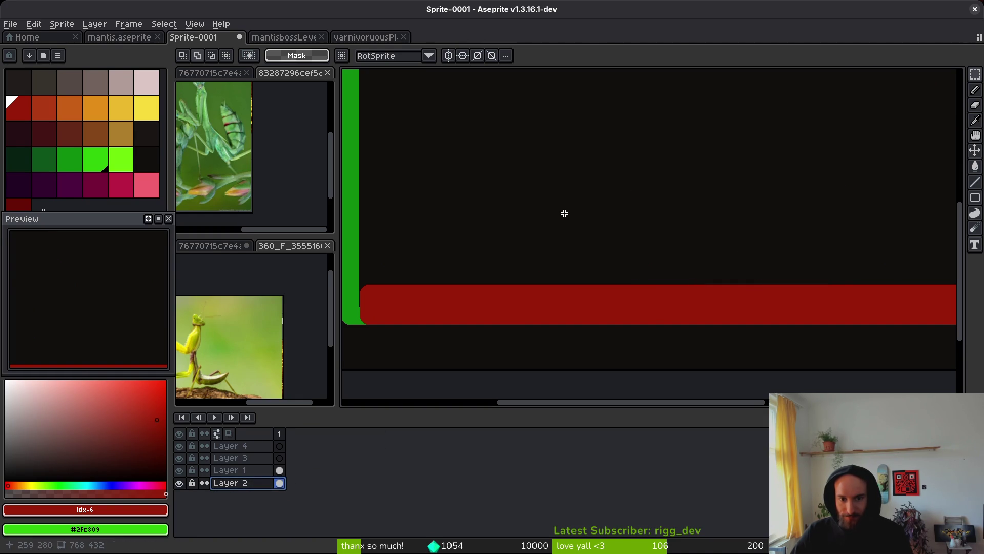
Make a colour selection, deselect, and clear Layer 1's black background so the plants show.
{"action": "key", "text": "w"}
{"action": "left_click", "coordinate": [564, 213]}
{"action": "key", "text": "ctrl+d"}
{"action": "left_click", "coordinate": [256, 470]}
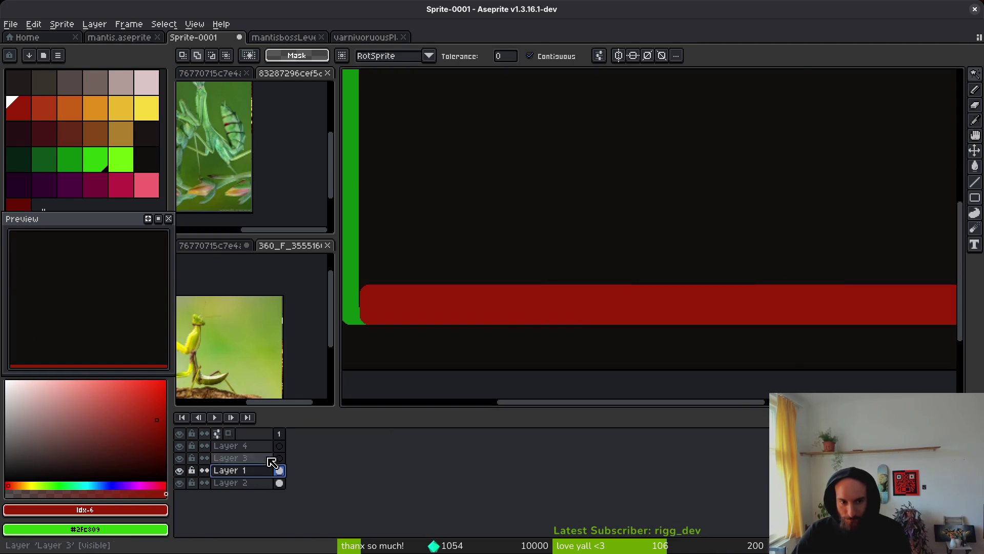
{"action": "key", "text": "ctrl+0"}
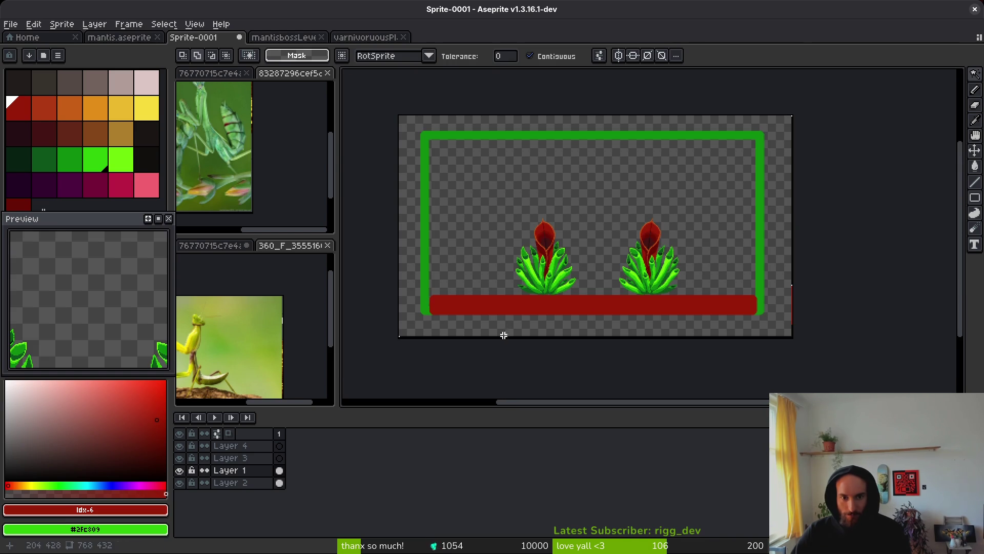
Add Layer 5 at the bottom of the stack and fill it with black behind everything.
{"action": "left_click", "coordinate": [267, 483]}
{"action": "key", "text": "shift+n"}
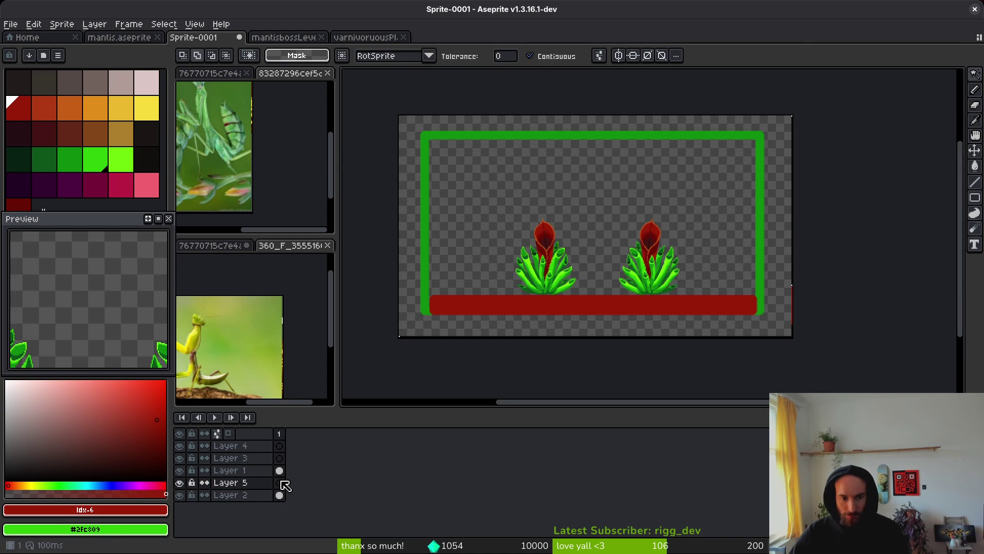
{"action": "left_click_drag", "start_coordinate": [259, 479], "coordinate": [254, 495]}
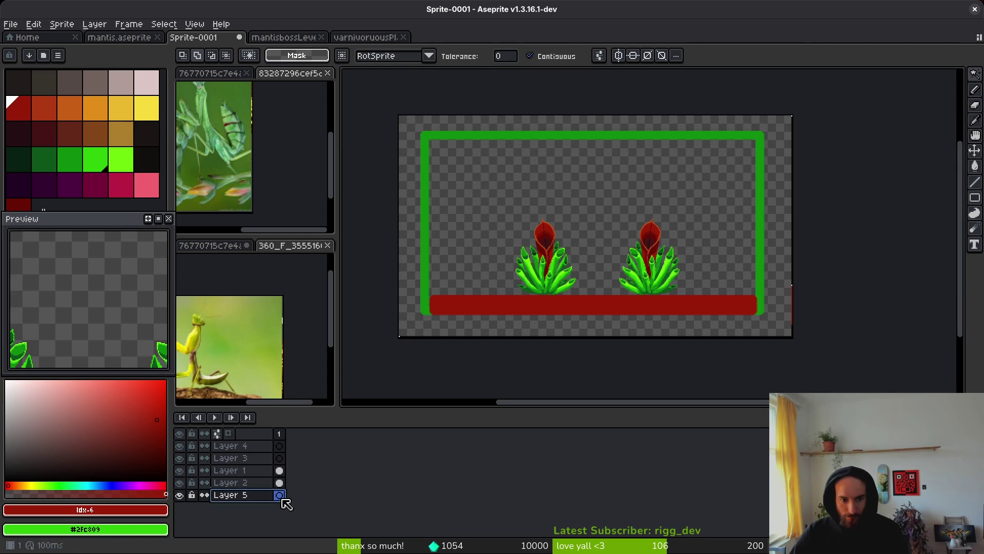
{"action": "key", "text": "ctrl+v"}
{"action": "key", "text": "ctrl+s"}
{"action": "key", "text": "Escape"}
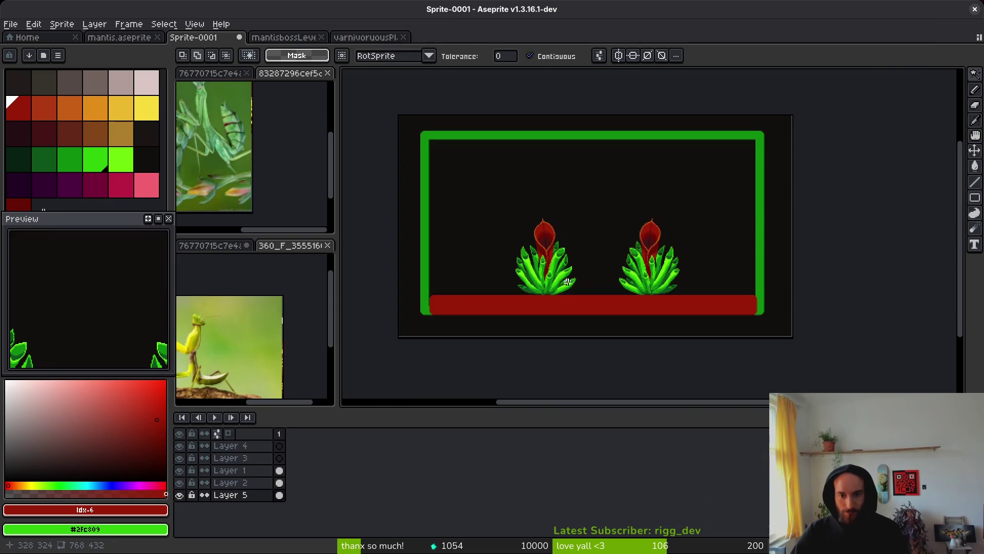
Select both plants on Layer 1 to transform them, then cancel and drop the selection.
{"action": "scroll", "coordinate": [568, 282], "scroll_direction": "up", "scroll_amount": 1}
{"action": "key", "text": "m"}
{"action": "left_click_drag", "start_coordinate": [403, 105], "coordinate": [875, 329]}
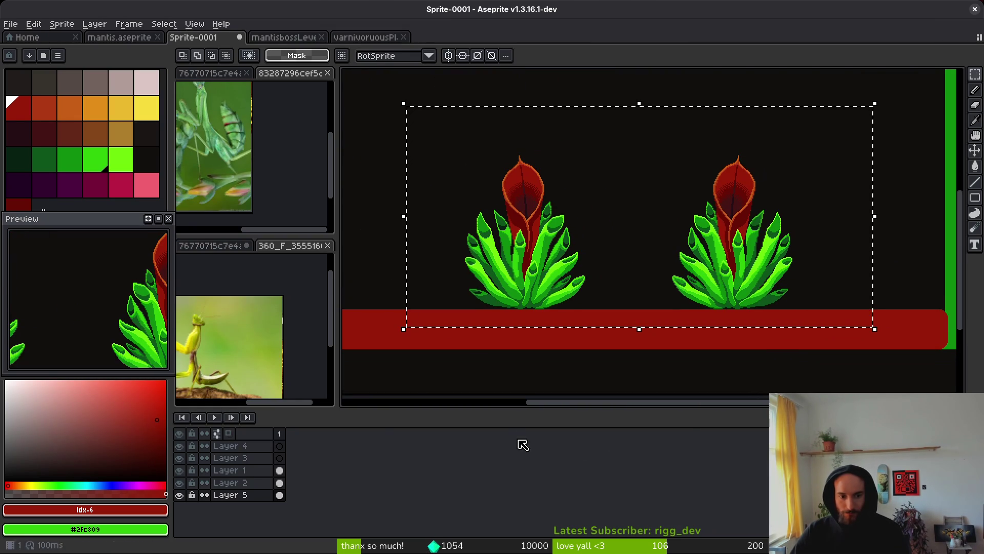
{"action": "left_click", "coordinate": [263, 471]}
{"action": "key", "text": "ctrl+t"}
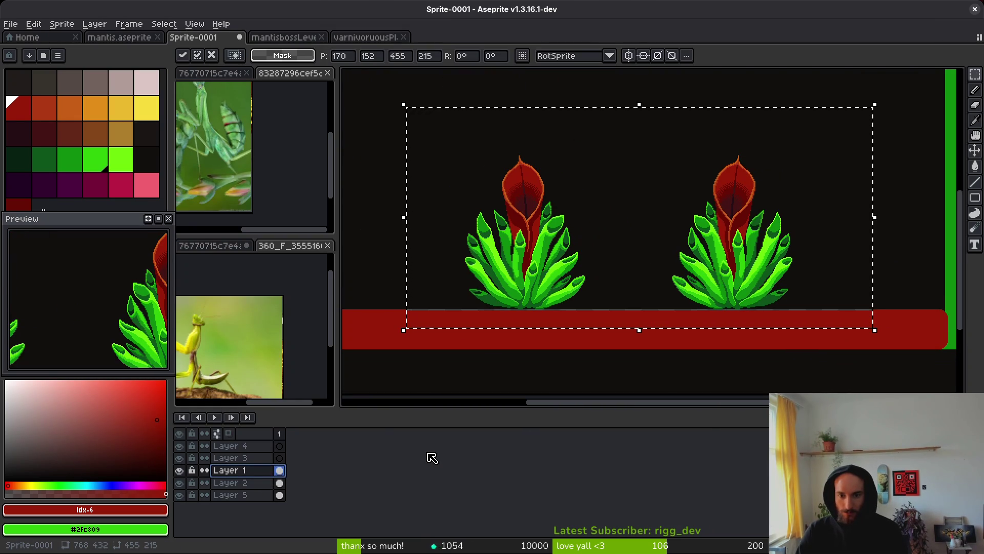
{"action": "key", "text": "ctrl+d"}
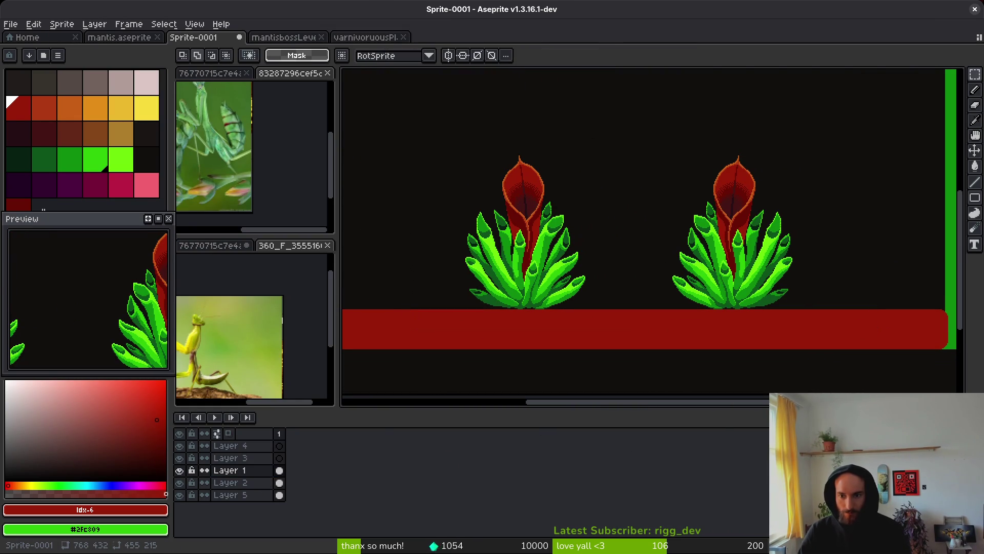
Try transforming both plants on Layer 2, cancel, and close the save dialog unsaved.
{"action": "left_click", "coordinate": [279, 482]}
{"action": "mouse_move", "coordinate": [440, 107]}
{"action": "left_mouse_down"}
{"action": "mouse_move", "coordinate": [808, 313]}
{"action": "mouse_move", "coordinate": [876, 371]}
{"action": "left_mouse_up"}
{"action": "key", "text": "ctrl+t"}
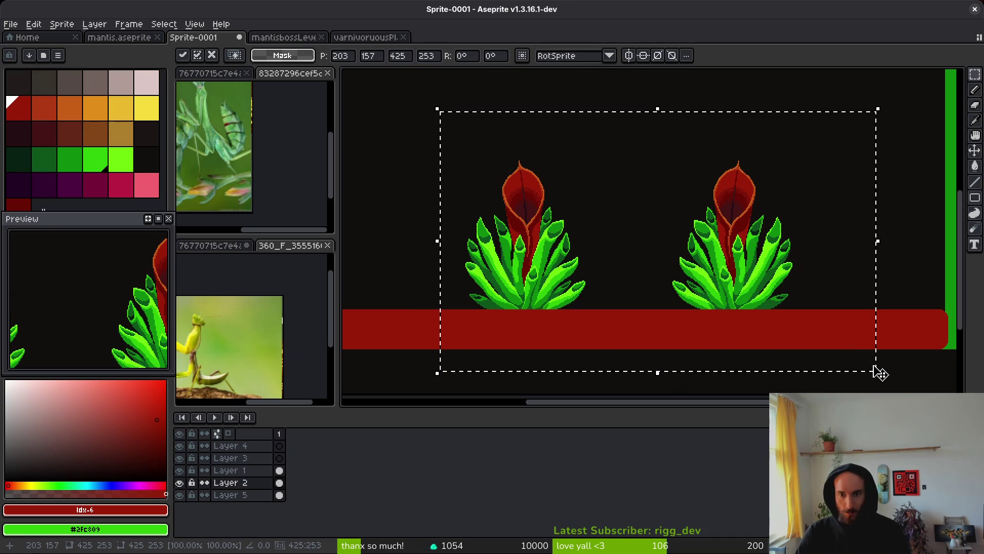
{"action": "key", "text": "ctrl+d"}
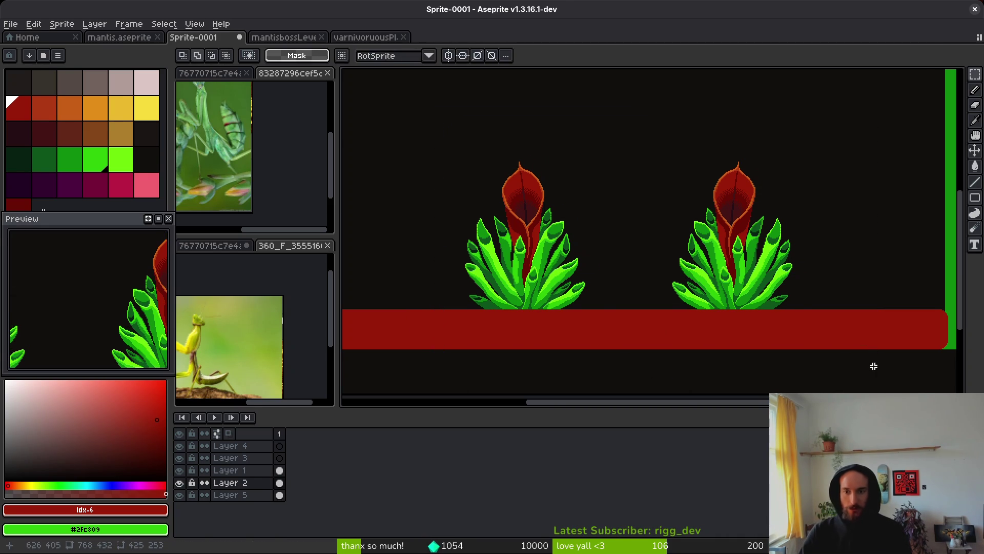
{"action": "key", "text": "ctrl+s"}
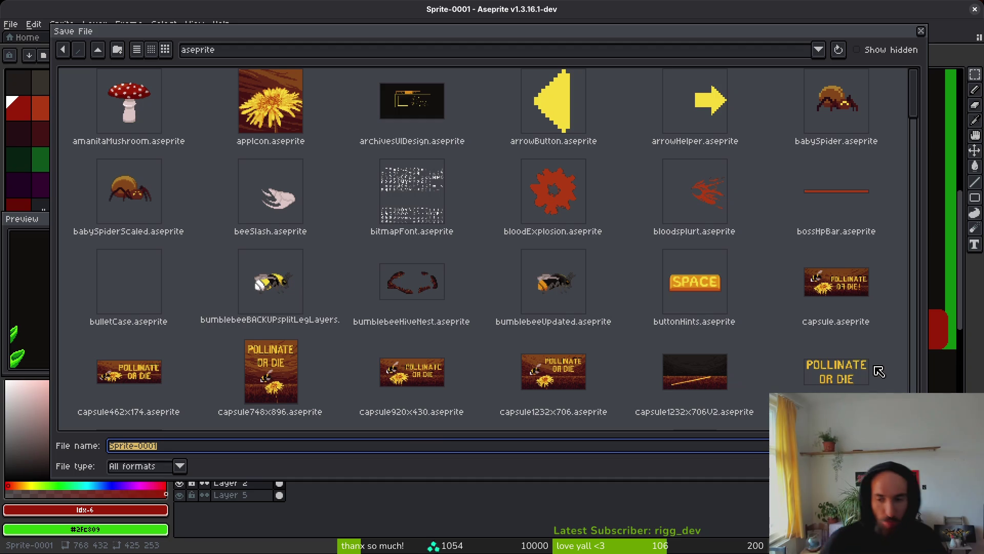
{"action": "left_click", "coordinate": [902, 466]}
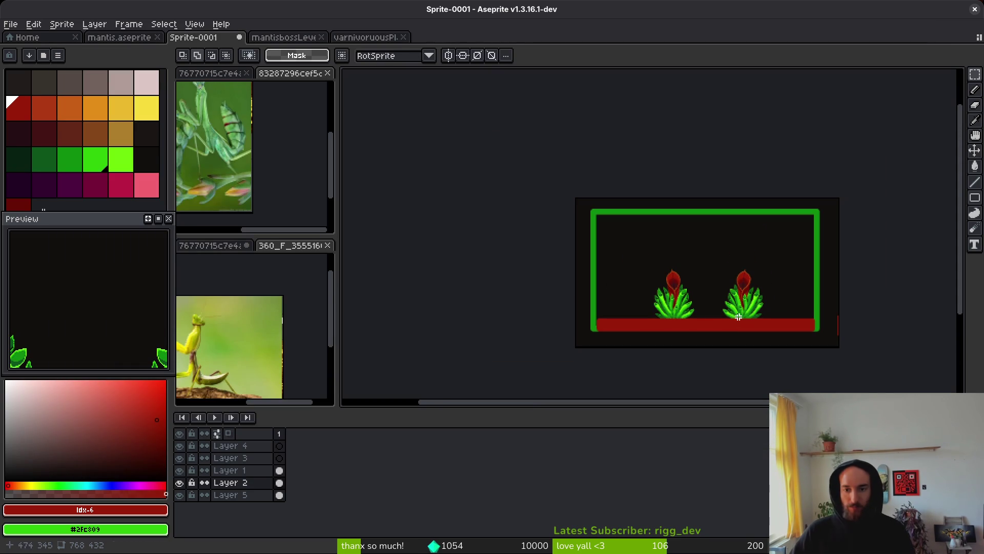
Eyedrop the arena frame's dark green #0e8b0e as the drawing colour.
{"action": "scroll", "coordinate": [707, 297], "scroll_direction": "up", "scroll_amount": 1}
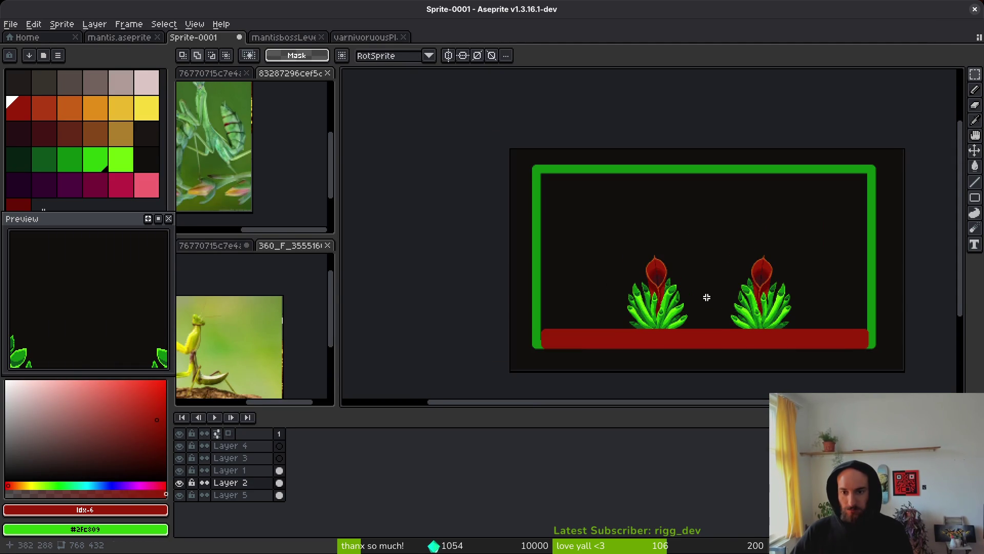
{"action": "scroll", "coordinate": [705, 295], "scroll_direction": "up", "scroll_amount": 1}
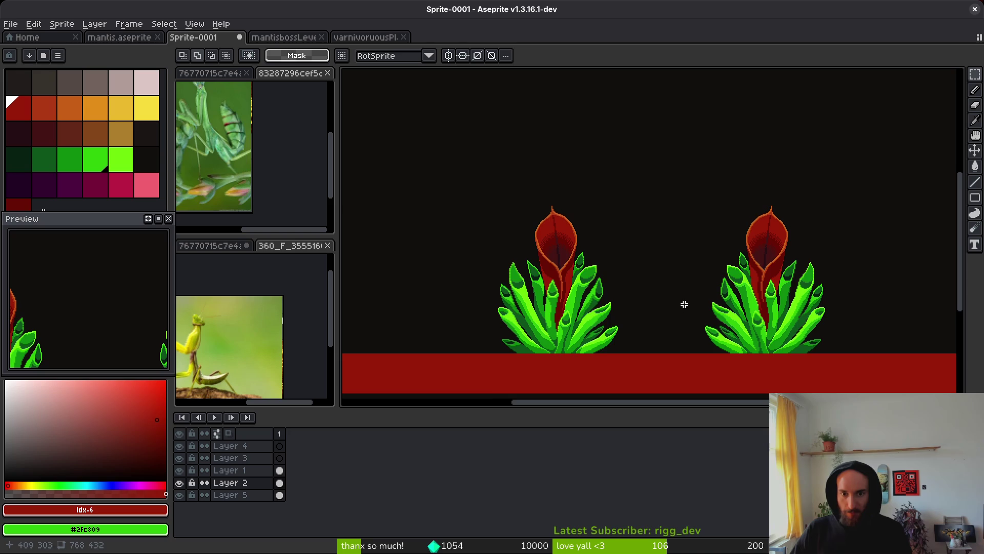
{"action": "scroll", "coordinate": [684, 304], "scroll_direction": "down", "scroll_amount": 2}
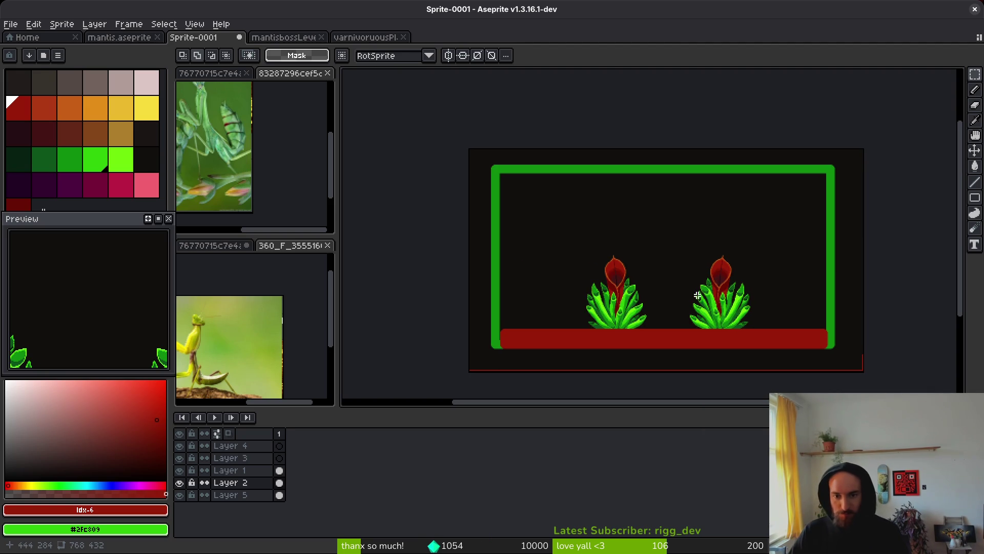
{"action": "scroll", "coordinate": [608, 143], "scroll_direction": "up", "scroll_amount": 3}
{"action": "scroll", "coordinate": [679, 250], "scroll_direction": "down", "scroll_amount": 1}
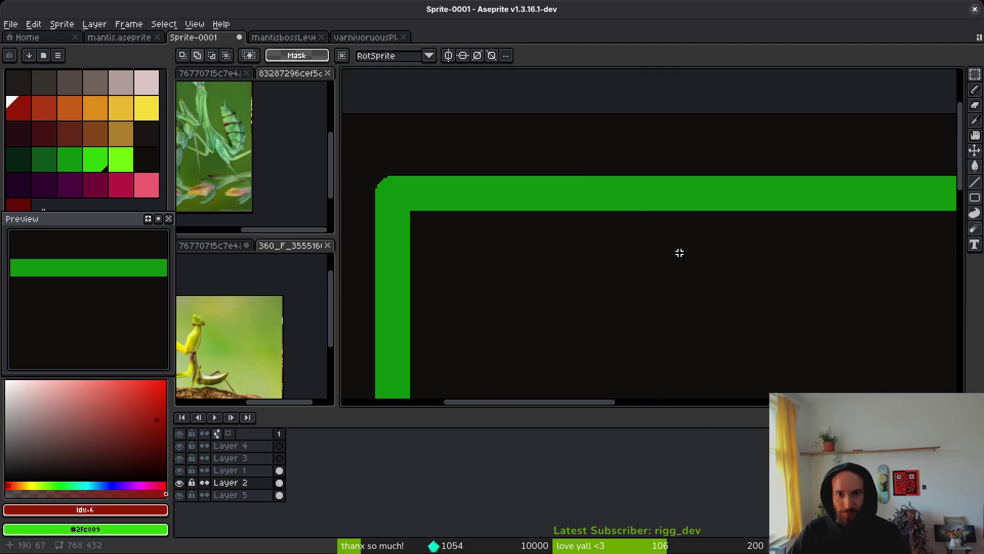
{"action": "left_click", "coordinate": [578, 188], "text": "alt"}
{"action": "scroll", "coordinate": [618, 211], "scroll_direction": "down", "scroll_amount": 1}
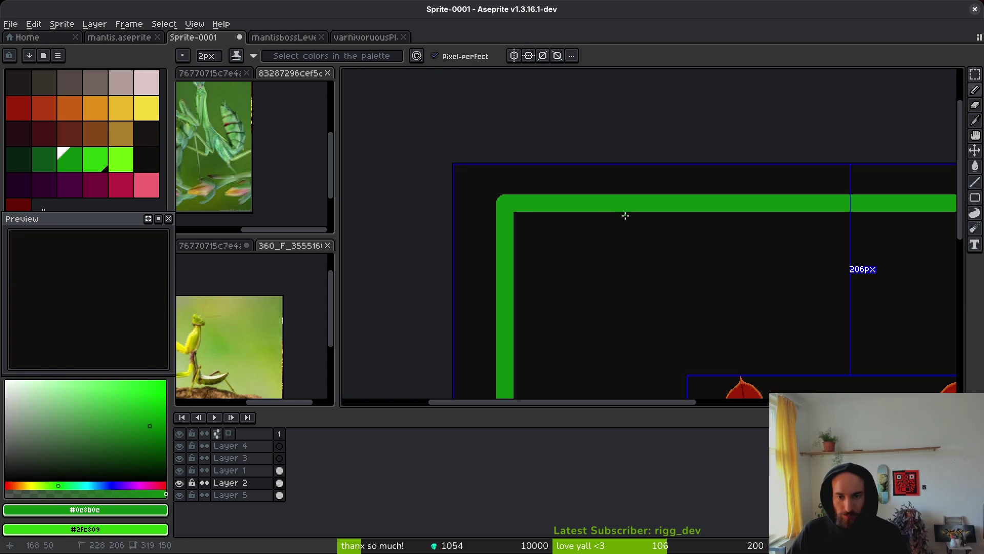
Give the canvas more vertical room near the frame's top-left corner and undo the first vine stroke.
{"action": "left_click_drag", "start_coordinate": [621, 209], "coordinate": [602, 138]}
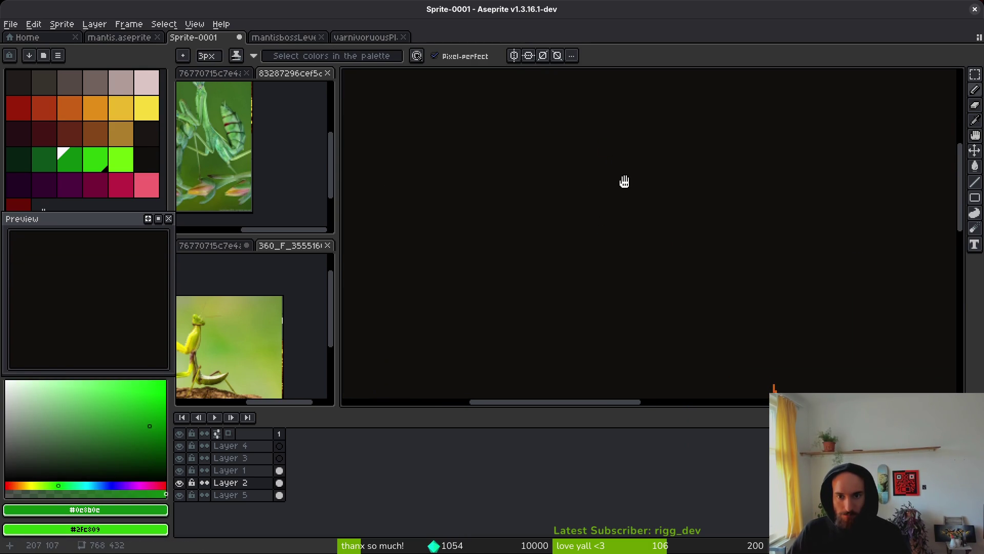
{"action": "left_click_drag", "start_coordinate": [576, 406], "coordinate": [567, 470]}
{"action": "scroll", "coordinate": [637, 294], "scroll_direction": "down", "scroll_amount": 2}
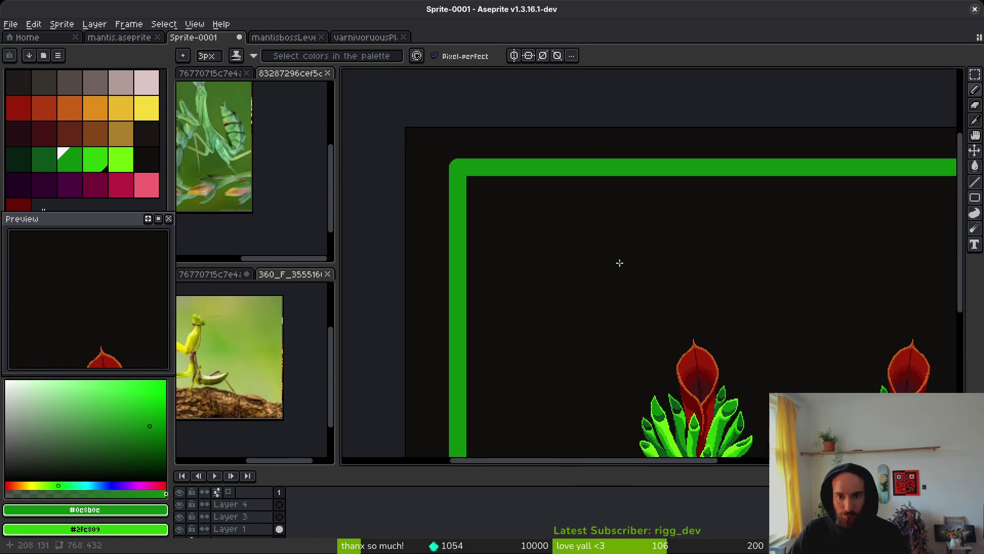
{"action": "scroll", "coordinate": [620, 263], "scroll_direction": "down", "scroll_amount": 2}
{"action": "scroll", "coordinate": [641, 256], "scroll_direction": "up", "scroll_amount": 2}
{"action": "mouse_move", "coordinate": [742, 239]}
{"action": "left_mouse_down"}
{"action": "mouse_move", "coordinate": [686, 187]}
{"action": "mouse_move", "coordinate": [666, 290]}
{"action": "mouse_move", "coordinate": [682, 237]}
{"action": "mouse_move", "coordinate": [682, 341]}
{"action": "mouse_move", "coordinate": [685, 294]}
{"action": "left_mouse_up"}
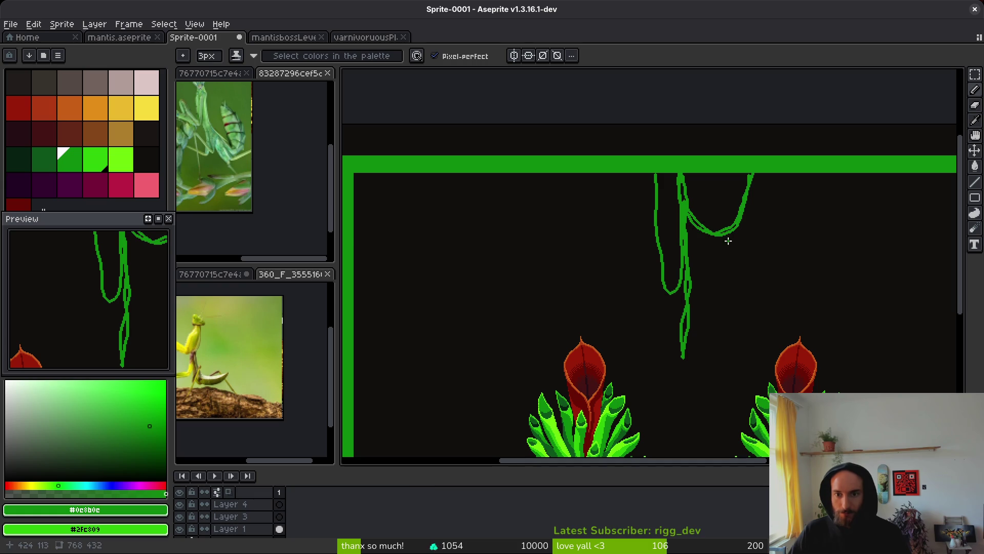
{"action": "scroll", "coordinate": [728, 240], "scroll_direction": "down", "scroll_amount": 5}
{"action": "scroll", "coordinate": [782, 248], "scroll_direction": "up", "scroll_amount": 5}
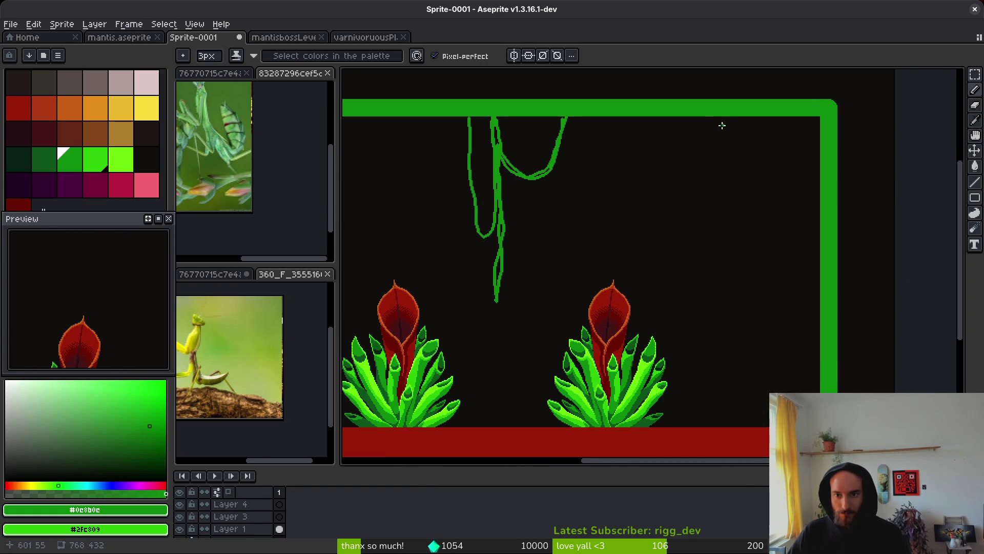
{"action": "key", "text": "ctrl+z"}
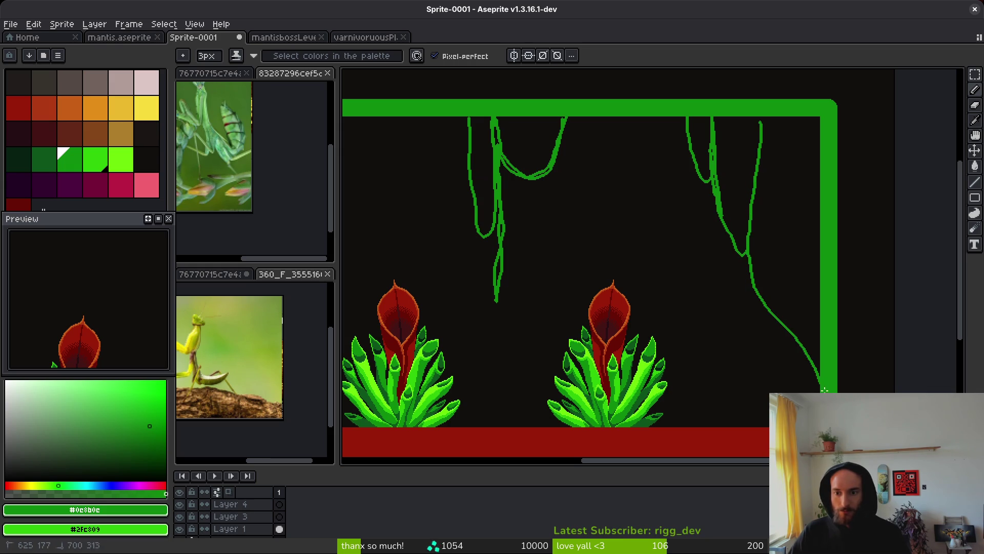
{"action": "scroll", "coordinate": [814, 333], "scroll_direction": "down", "scroll_amount": 4}
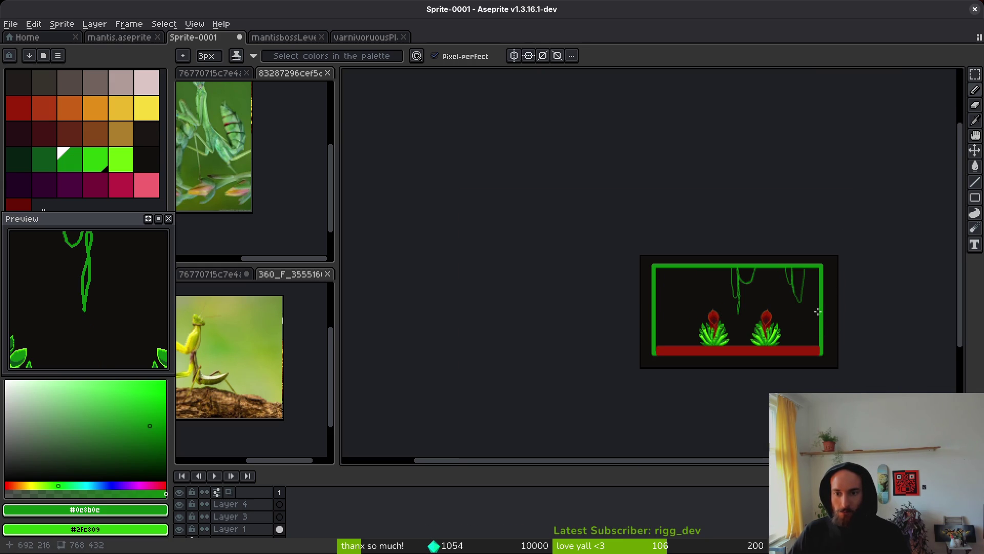
{"action": "scroll", "coordinate": [818, 312], "scroll_direction": "up", "scroll_amount": 4}
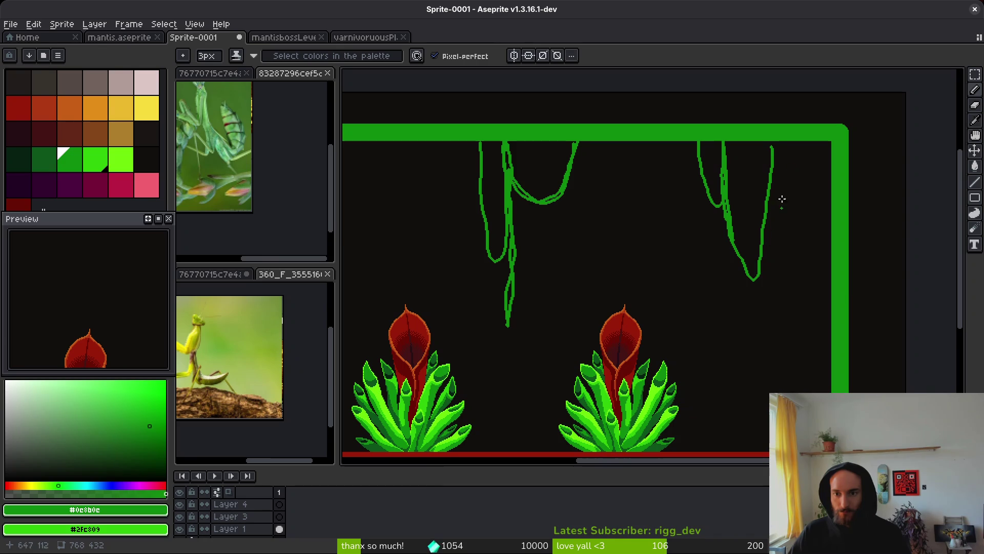
Redraw the right vine, extending its tail downward and thickening it with extra strands.
{"action": "left_click_drag", "start_coordinate": [778, 140], "coordinate": [771, 269]}
{"action": "key", "text": "ctrl+z"}
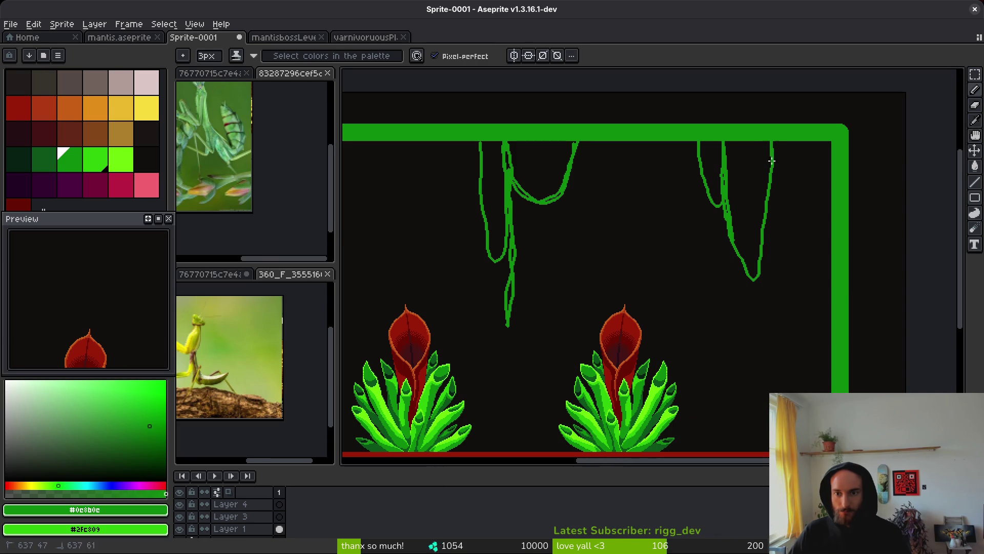
{"action": "key", "text": "ctrl+z"}
{"action": "left_click_drag", "start_coordinate": [723, 139], "coordinate": [717, 211]}
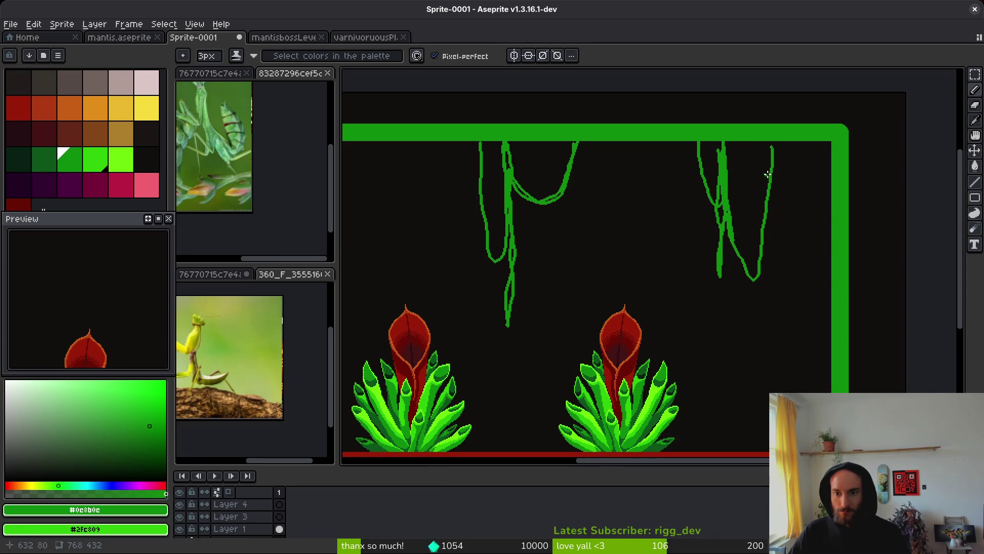
{"action": "left_click_drag", "start_coordinate": [767, 174], "coordinate": [767, 221]}
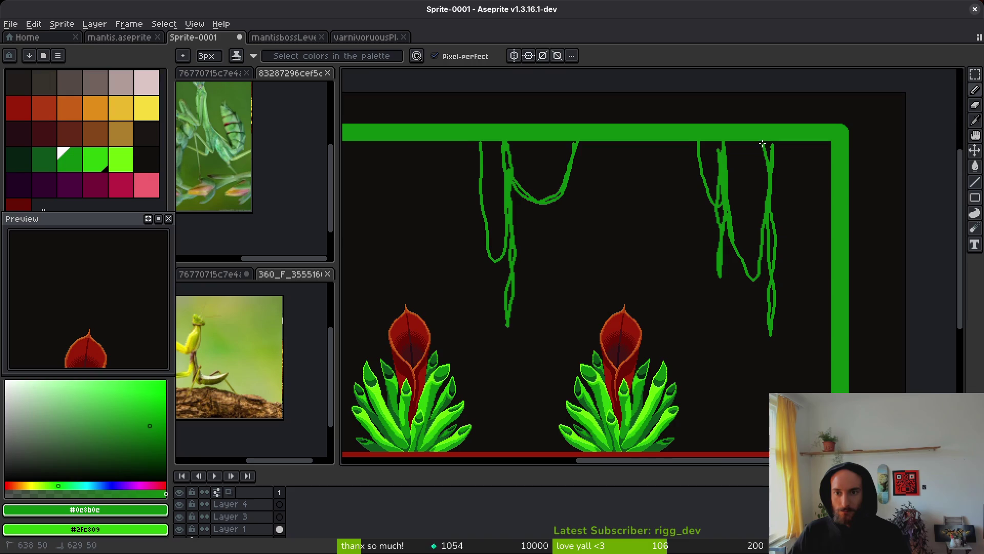
{"action": "scroll", "coordinate": [762, 144], "scroll_direction": "up", "scroll_amount": 3}
{"action": "mouse_move", "coordinate": [774, 139]}
{"action": "left_mouse_down"}
{"action": "mouse_move", "coordinate": [766, 256]}
{"action": "mouse_move", "coordinate": [779, 388]}
{"action": "left_mouse_up"}
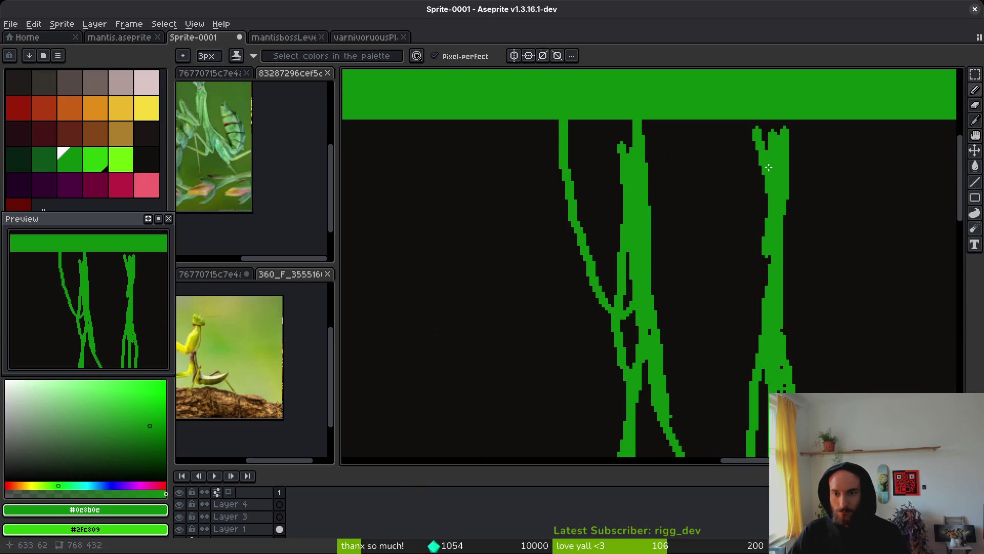
Add short strokes along the middle vine.
{"action": "left_click_drag", "start_coordinate": [659, 119], "coordinate": [641, 172]}
{"action": "left_click_drag", "start_coordinate": [633, 324], "coordinate": [632, 373]}
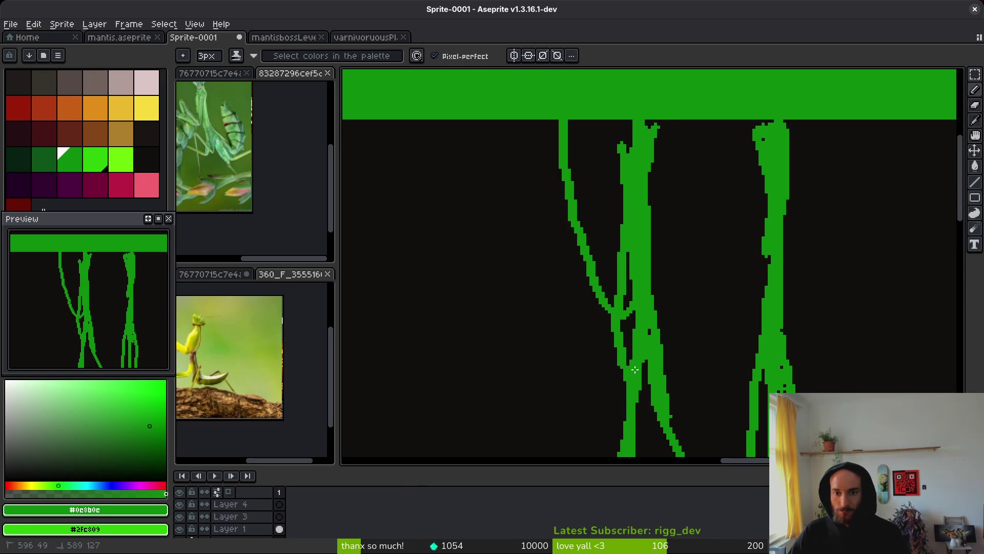
{"action": "left_click_drag", "start_coordinate": [631, 250], "coordinate": [630, 366]}
{"action": "scroll", "coordinate": [628, 308], "scroll_direction": "down", "scroll_amount": 5}
{"action": "left_click_drag", "start_coordinate": [618, 288], "coordinate": [619, 222]}
Add more hanging strands to the right vine.
{"action": "left_click_drag", "start_coordinate": [785, 221], "coordinate": [783, 307]}
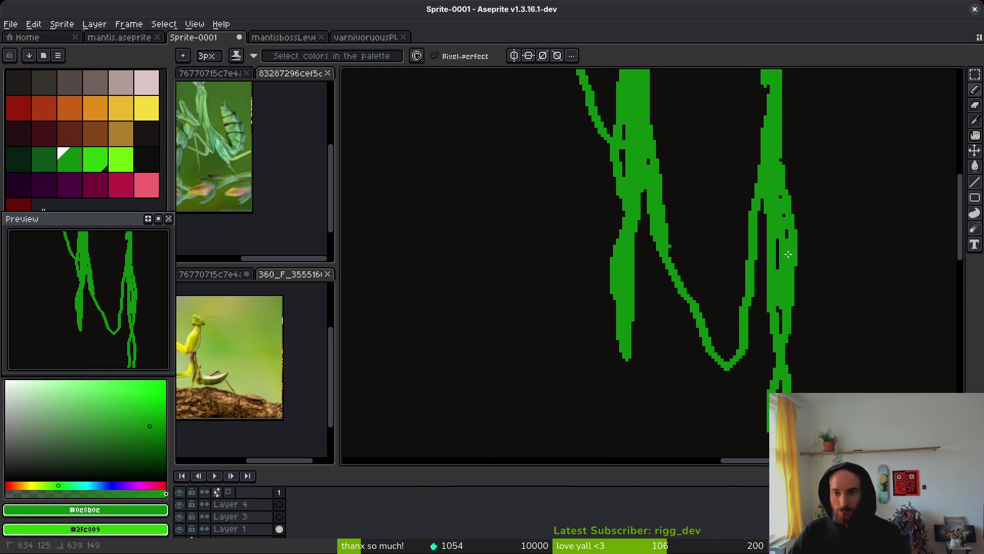
{"action": "scroll", "coordinate": [786, 198], "scroll_direction": "down", "scroll_amount": 4}
{"action": "left_click_drag", "start_coordinate": [775, 254], "coordinate": [774, 301]}
{"action": "left_click_drag", "start_coordinate": [787, 184], "coordinate": [786, 246]}
{"action": "left_click_drag", "start_coordinate": [774, 305], "coordinate": [777, 384]}
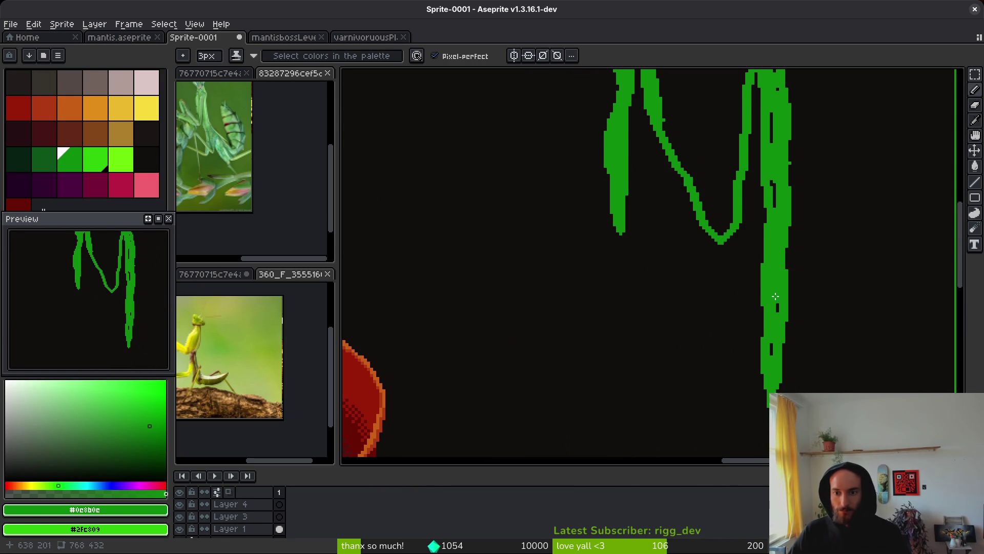
{"action": "scroll", "coordinate": [774, 308], "scroll_direction": "down", "scroll_amount": 5}
{"action": "scroll", "coordinate": [739, 240], "scroll_direction": "up", "scroll_amount": 5}
{"action": "scroll", "coordinate": [740, 240], "scroll_direction": "down", "scroll_amount": 5}
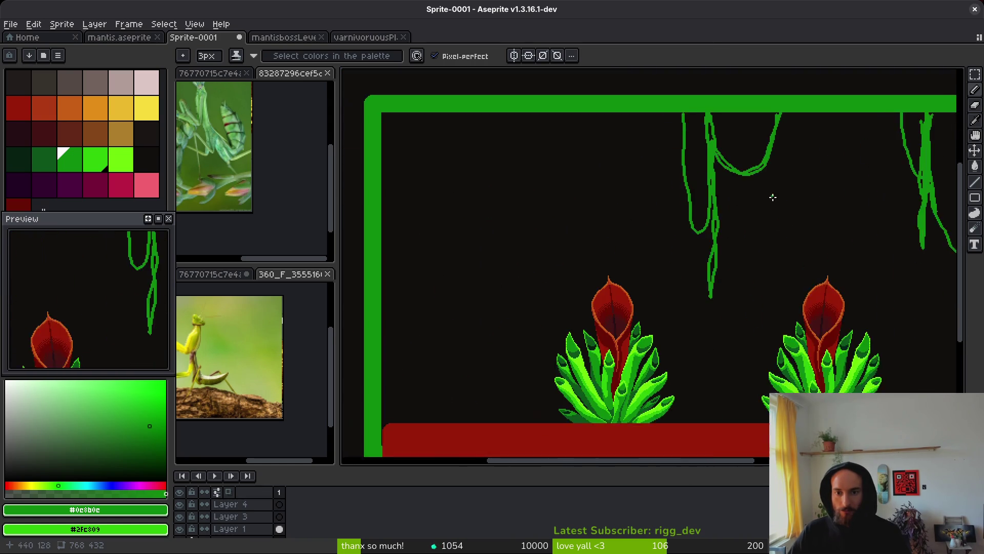
{"action": "scroll", "coordinate": [631, 136], "scroll_direction": "up", "scroll_amount": 5}
Draw a V-shaped vine below the top-left border, a long hanging vine, and a short strand beside it.
{"action": "mouse_move", "coordinate": [632, 167]}
{"action": "left_mouse_down"}
{"action": "mouse_move", "coordinate": [589, 110]}
{"action": "mouse_move", "coordinate": [538, 123]}
{"action": "mouse_move", "coordinate": [588, 199]}
{"action": "mouse_move", "coordinate": [539, 197]}
{"action": "mouse_move", "coordinate": [536, 189]}
{"action": "mouse_move", "coordinate": [536, 247]}
{"action": "mouse_move", "coordinate": [493, 304]}
{"action": "left_mouse_up"}
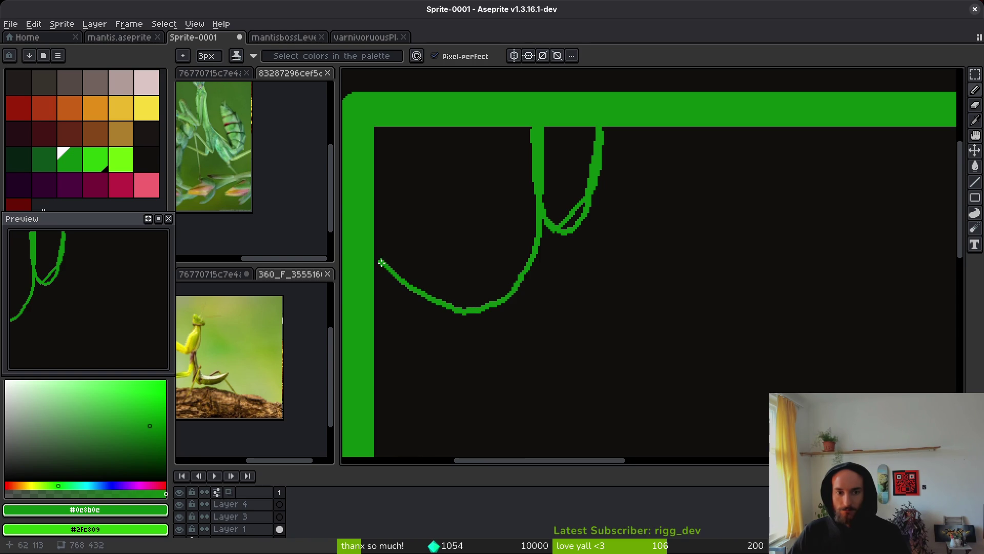
{"action": "mouse_move", "coordinate": [378, 265]}
{"action": "left_mouse_down"}
{"action": "mouse_move", "coordinate": [504, 295]}
{"action": "mouse_move", "coordinate": [534, 154]}
{"action": "left_mouse_up"}
{"action": "scroll", "coordinate": [567, 172], "scroll_direction": "down", "scroll_amount": 2}
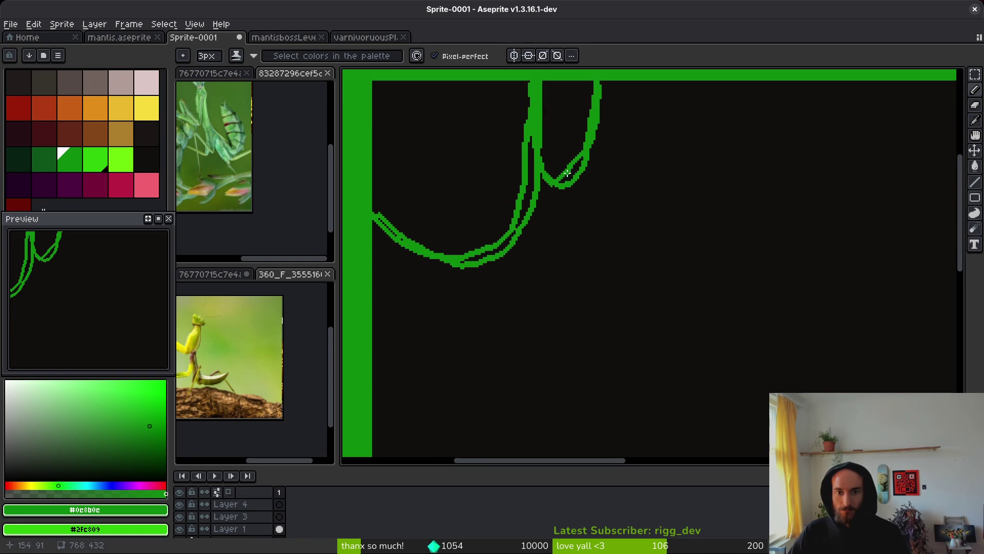
{"action": "mouse_move", "coordinate": [549, 81]}
{"action": "left_mouse_down"}
{"action": "mouse_move", "coordinate": [548, 359]}
{"action": "mouse_move", "coordinate": [543, 177]}
{"action": "left_mouse_up"}
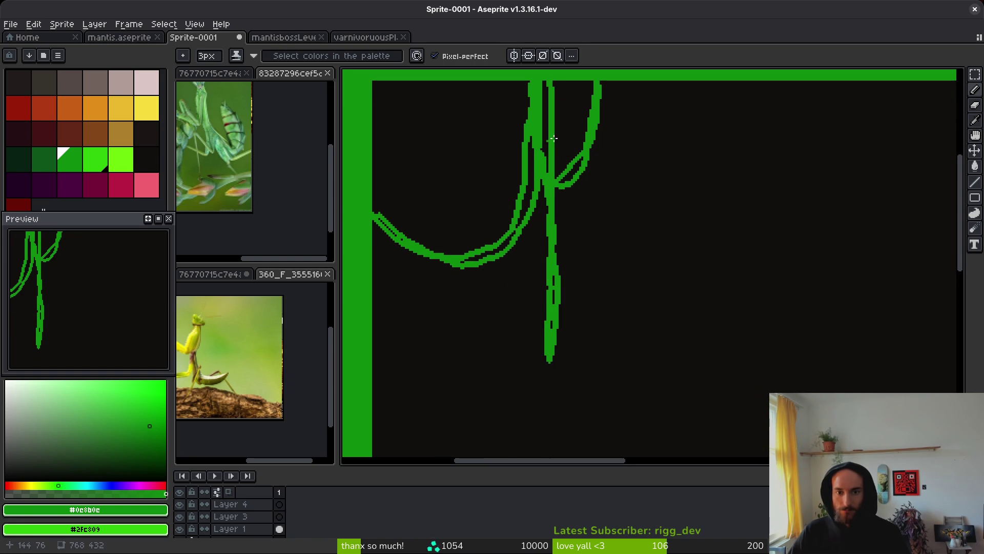
{"action": "mouse_move", "coordinate": [605, 85]}
{"action": "left_mouse_down"}
{"action": "mouse_move", "coordinate": [612, 403]}
{"action": "mouse_move", "coordinate": [601, 205]}
{"action": "mouse_move", "coordinate": [609, 83]}
{"action": "left_mouse_up"}
{"action": "scroll", "coordinate": [626, 264], "scroll_direction": "down", "scroll_amount": 3}
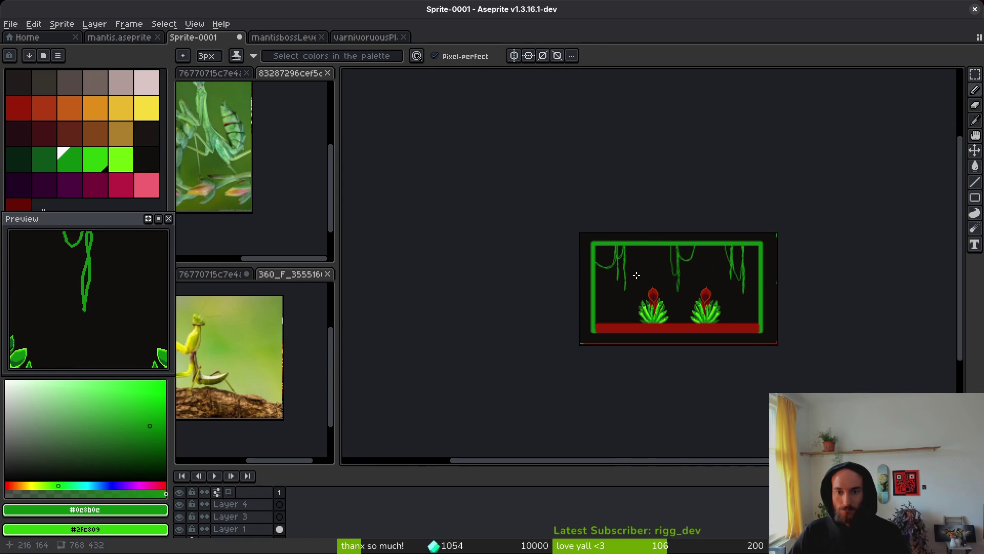
{"action": "scroll", "coordinate": [634, 261], "scroll_direction": "up", "scroll_amount": 3}
{"action": "scroll", "coordinate": [634, 261], "scroll_direction": "up", "scroll_amount": 3}
Add a vine curving down-left from the top bar and thicken the vertical vine.
{"action": "mouse_move", "coordinate": [629, 165]}
{"action": "left_mouse_down"}
{"action": "mouse_move", "coordinate": [589, 234]}
{"action": "mouse_move", "coordinate": [548, 228]}
{"action": "mouse_move", "coordinate": [634, 162]}
{"action": "left_mouse_up"}
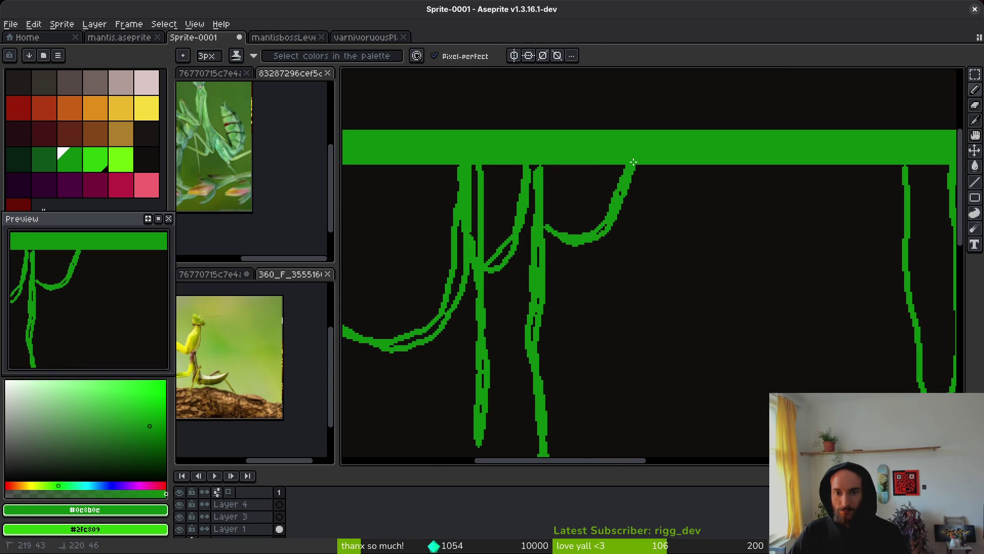
{"action": "mouse_move", "coordinate": [543, 174]}
{"action": "left_mouse_down"}
{"action": "mouse_move", "coordinate": [539, 225]}
{"action": "mouse_move", "coordinate": [535, 161]}
{"action": "left_mouse_up"}
{"action": "scroll", "coordinate": [619, 242], "scroll_direction": "down", "scroll_amount": 5}
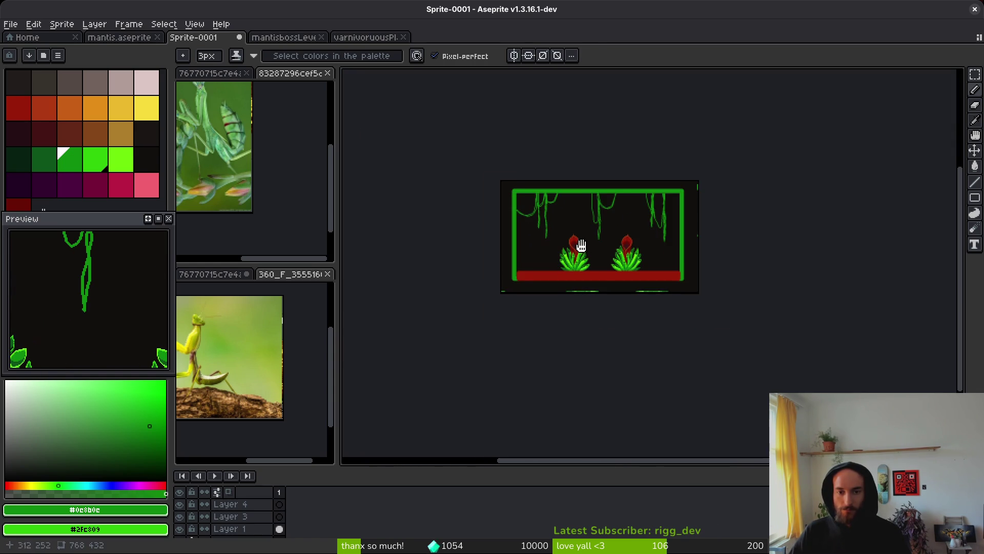
{"action": "scroll", "coordinate": [616, 221], "scroll_direction": "up", "scroll_amount": 2}
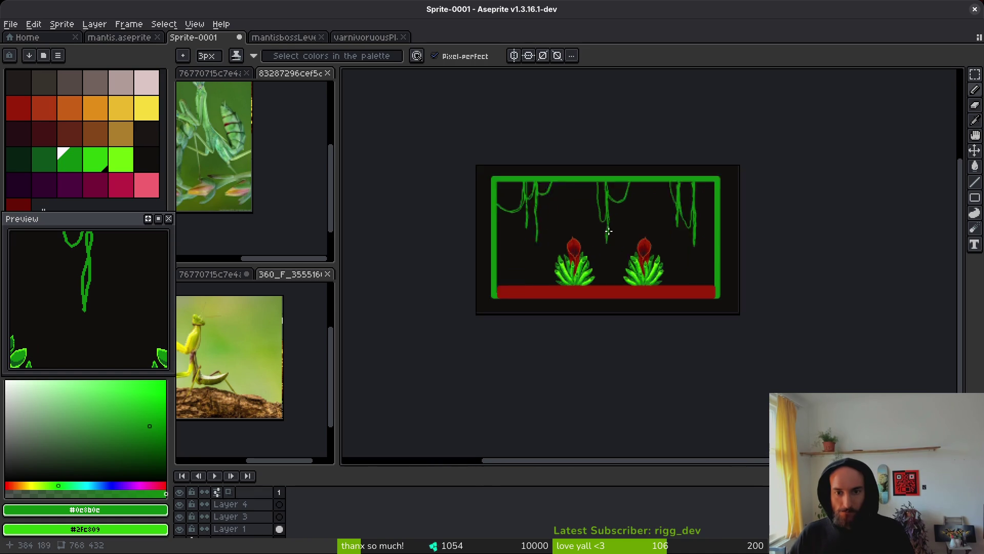
{"action": "scroll", "coordinate": [654, 233], "scroll_direction": "up", "scroll_amount": 2}
{"action": "scroll", "coordinate": [654, 232], "scroll_direction": "down", "scroll_amount": 3}
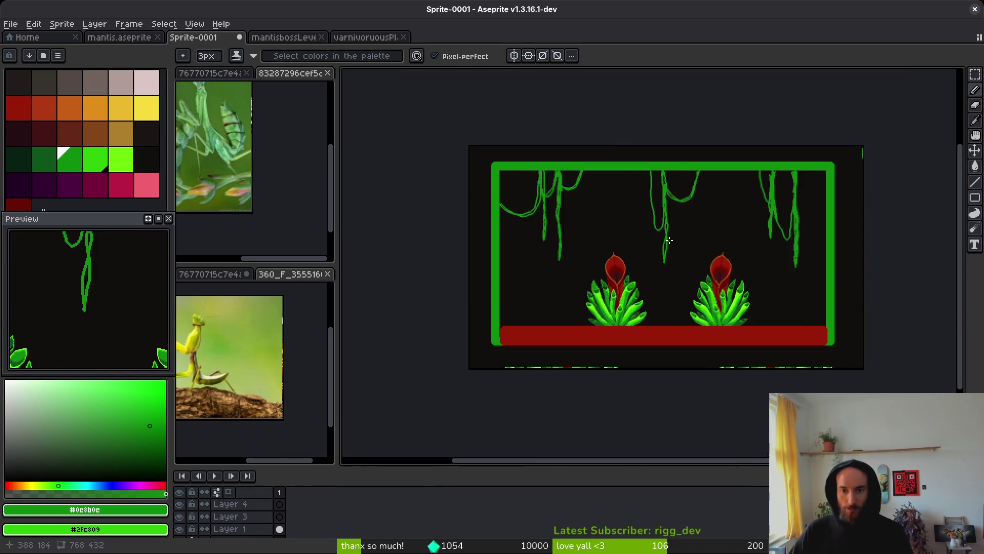
{"action": "key", "text": "ctrl+s"}
Enlarge the timeline, add frames from the first frame, then undo the unwanted added layers.
{"action": "key", "text": "Escape"}
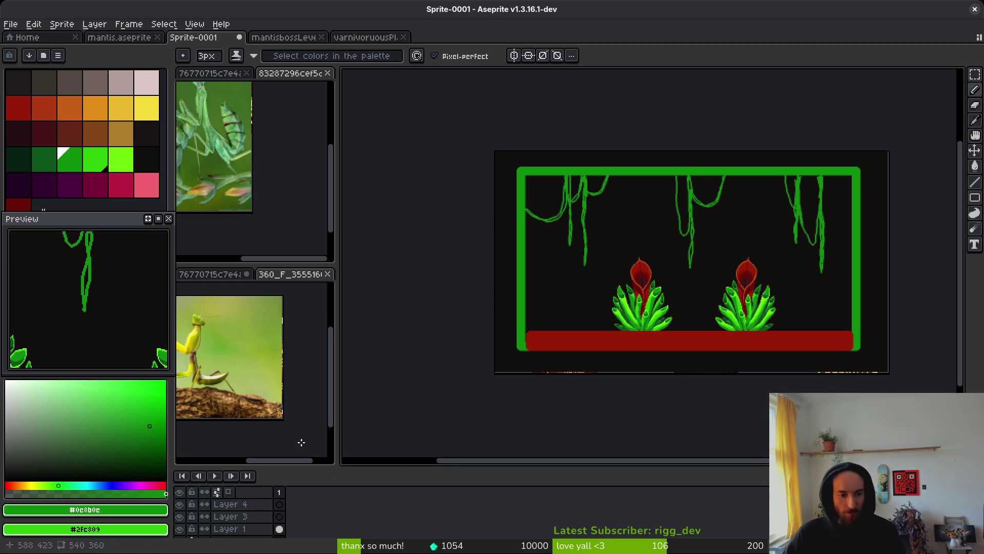
{"action": "mouse_move", "coordinate": [454, 466]}
{"action": "left_mouse_down"}
{"action": "mouse_move", "coordinate": [466, 378]}
{"action": "mouse_move", "coordinate": [451, 399]}
{"action": "left_mouse_up"}
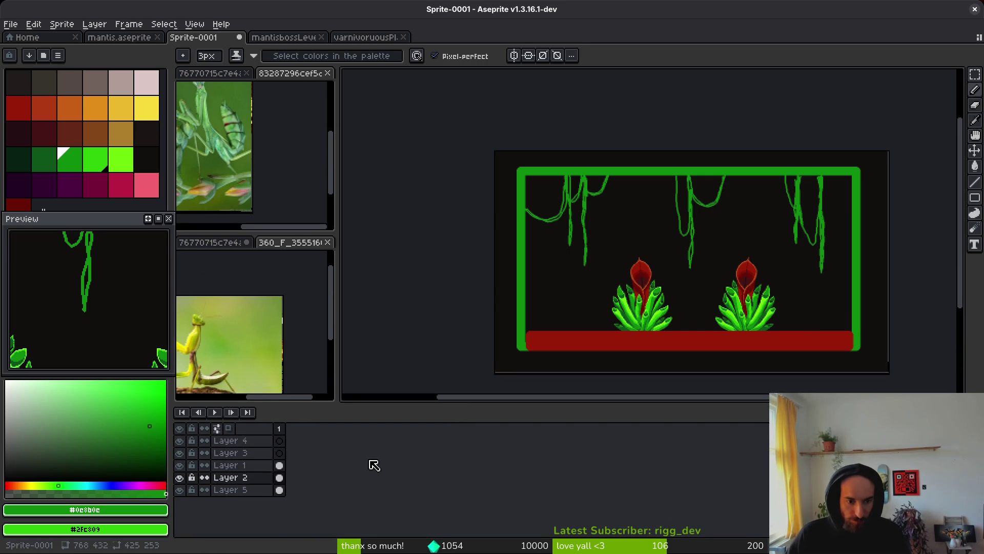
{"action": "left_click", "coordinate": [283, 429]}
{"action": "key", "text": "alt+shift+n"}
{"action": "key", "text": "alt+shift+n"}
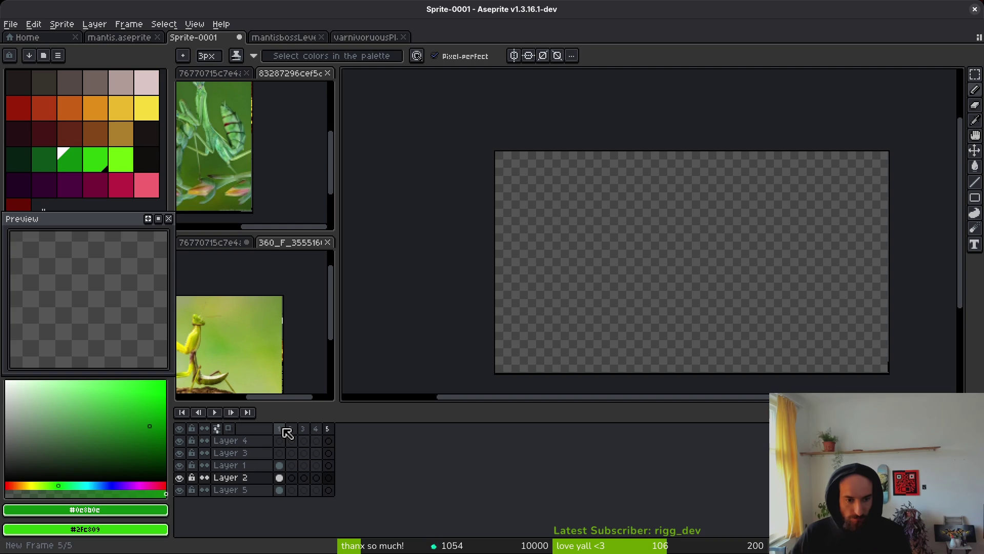
{"action": "key", "text": "ctrl+z"}
{"action": "key", "text": "ctrl+z"}
{"action": "key", "text": "ctrl+z"}
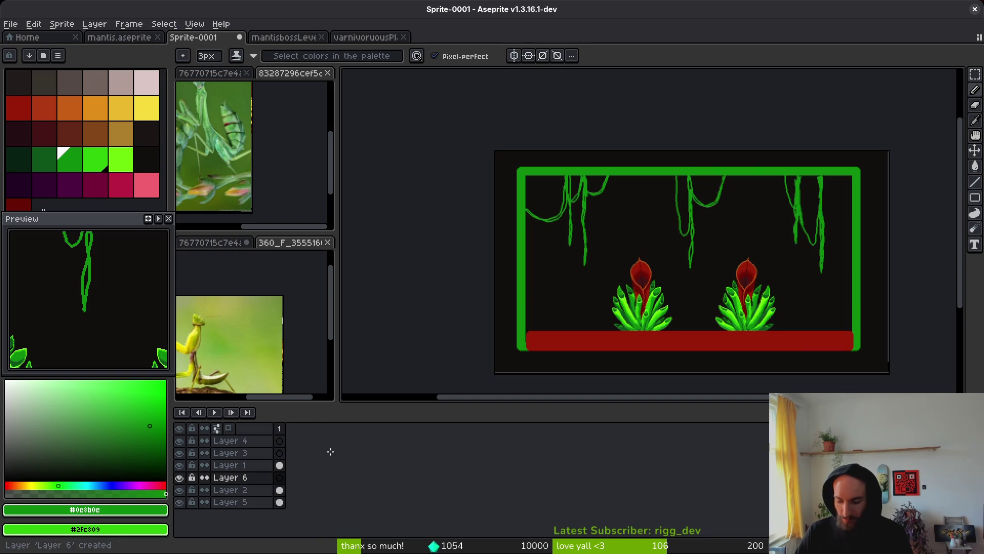
{"action": "key", "text": "ctrl+z"}
{"action": "key", "text": "ctrl+z"}
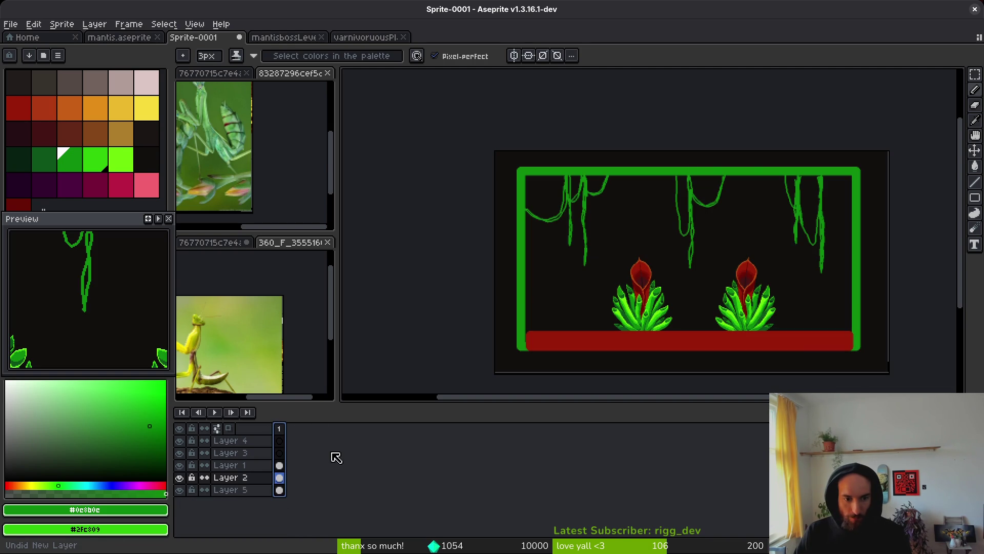
Extend the animation to nine frames and delete the extra empty layer.
{"action": "key", "text": "shift+n"}
{"action": "key", "text": "alt+n"}
{"action": "key", "text": "alt+n"}
{"action": "key", "text": "alt+n"}
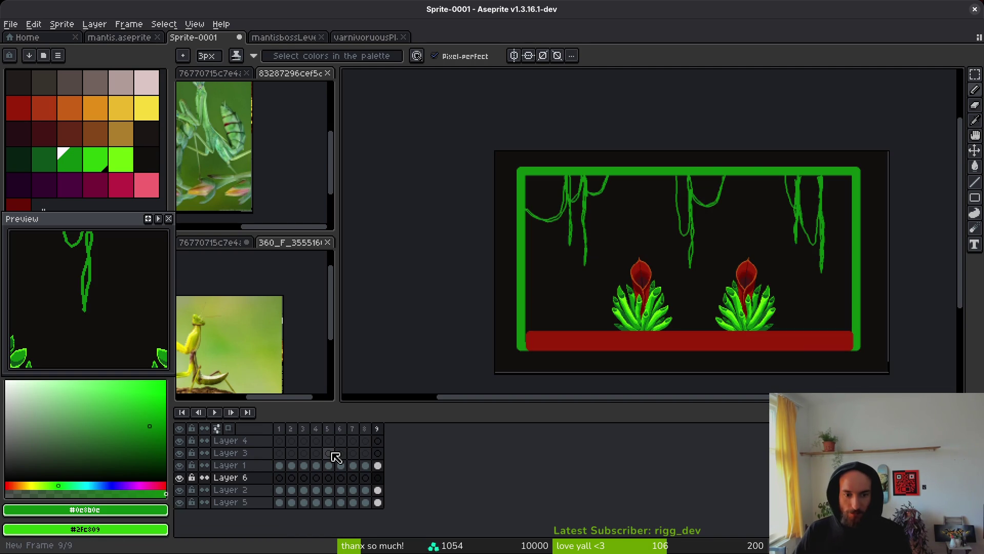
{"action": "left_click", "coordinate": [229, 477]}
{"action": "key", "text": "Delete"}
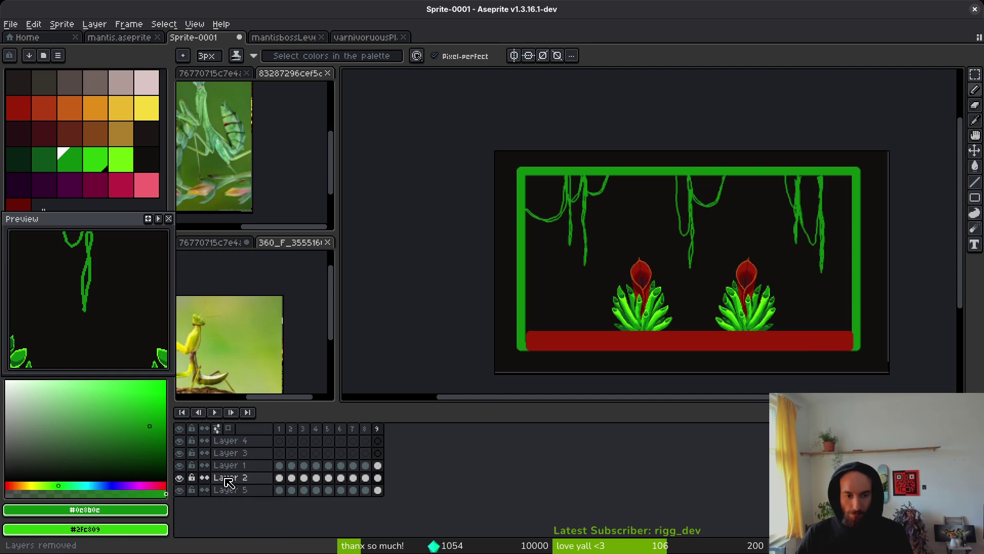
Link the cels of Layers 1, 2 and 5 across all frames.
{"action": "left_click_drag", "start_coordinate": [279, 465], "coordinate": [304, 477]}
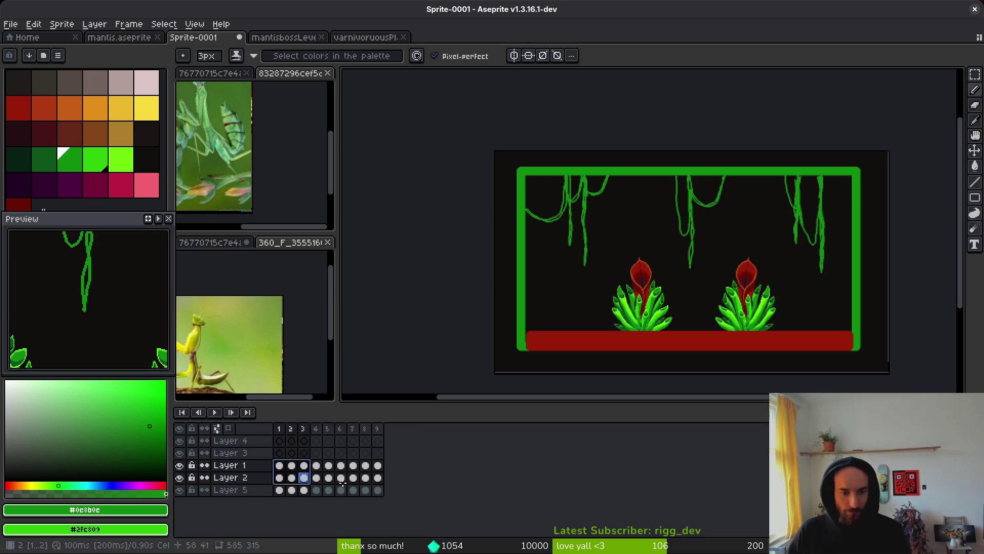
{"action": "left_click_drag", "start_coordinate": [377, 489], "coordinate": [281, 466]}
{"action": "right_click", "coordinate": [281, 465]}
{"action": "left_click", "coordinate": [356, 507]}
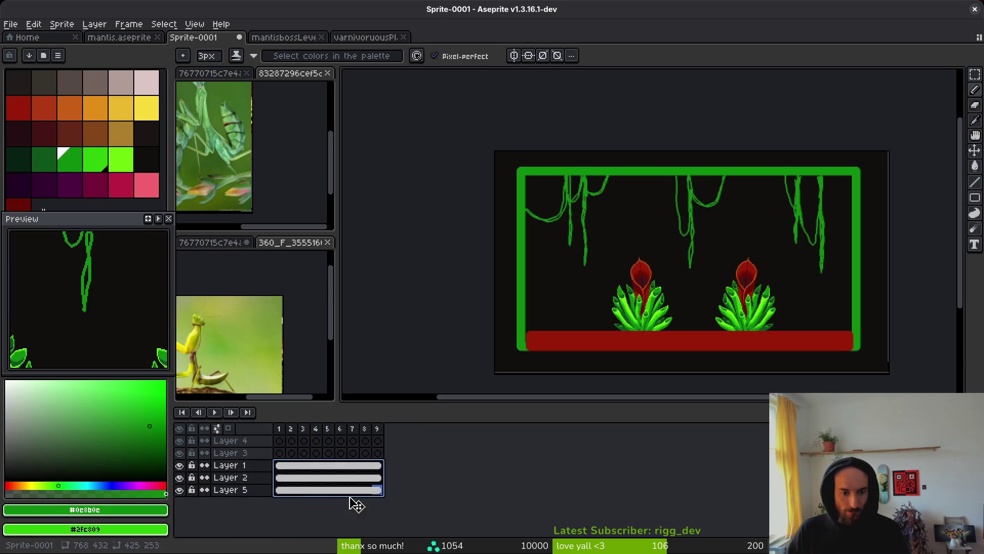
Rename Layer 3 to attacks.
{"action": "left_click", "coordinate": [234, 455]}
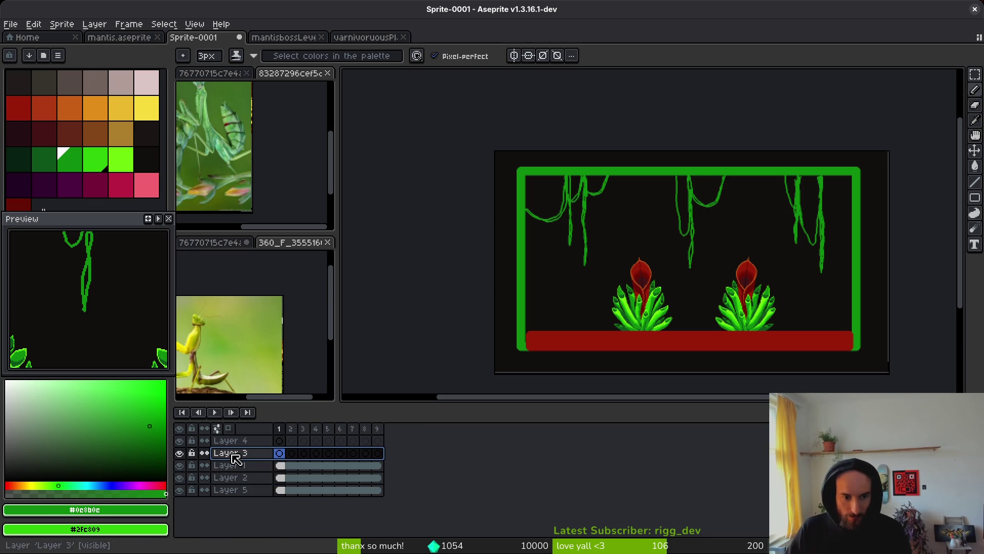
{"action": "double_click", "coordinate": [233, 454]}
{"action": "type", "text": "attacks"}
{"action": "key", "text": "Return"}
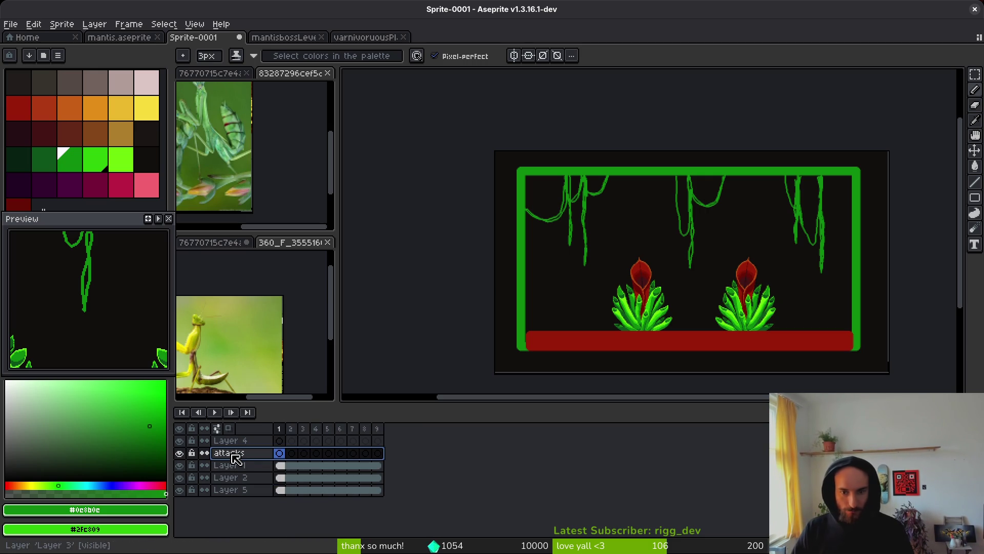
Toggle the visibility of Layers 1, 2 and 5 to check what each one holds.
{"action": "left_click", "coordinate": [231, 472]}
{"action": "double_click", "coordinate": [229, 469]}
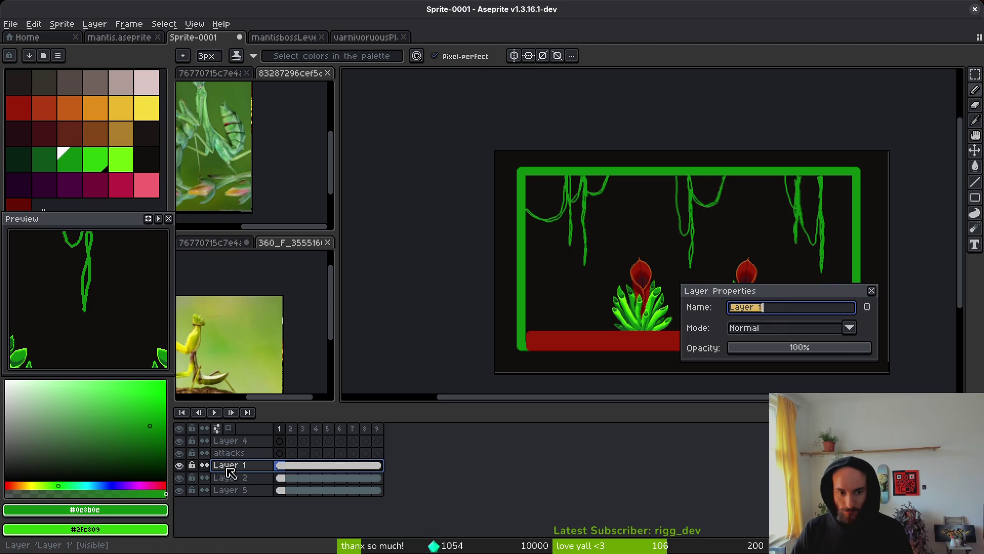
{"action": "key", "text": "Escape"}
{"action": "left_click", "coordinate": [179, 465]}
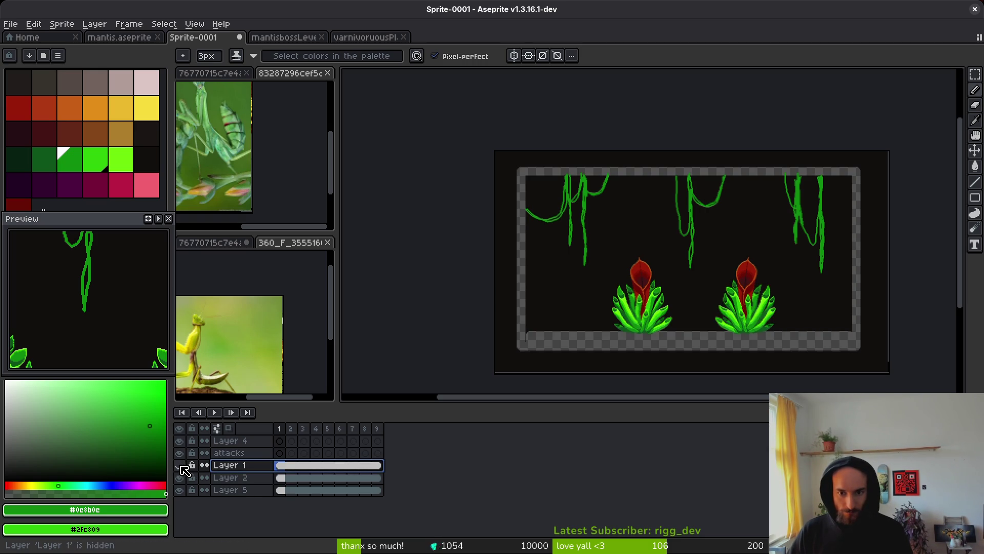
{"action": "left_click", "coordinate": [180, 465]}
{"action": "left_click", "coordinate": [179, 477]}
{"action": "left_click", "coordinate": [180, 490]}
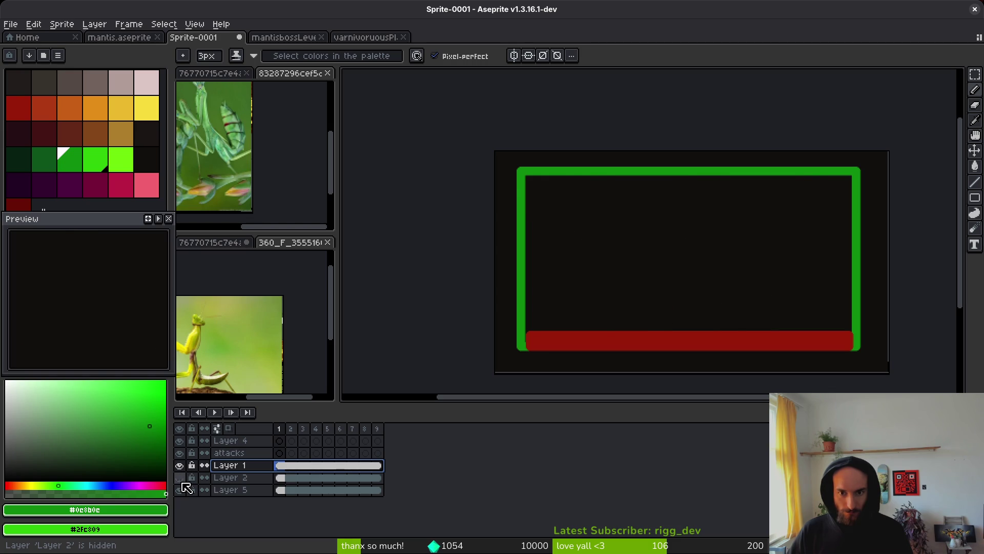
{"action": "left_click", "coordinate": [182, 488]}
{"action": "left_click", "coordinate": [182, 488]}
{"action": "left_click", "coordinate": [181, 488]}
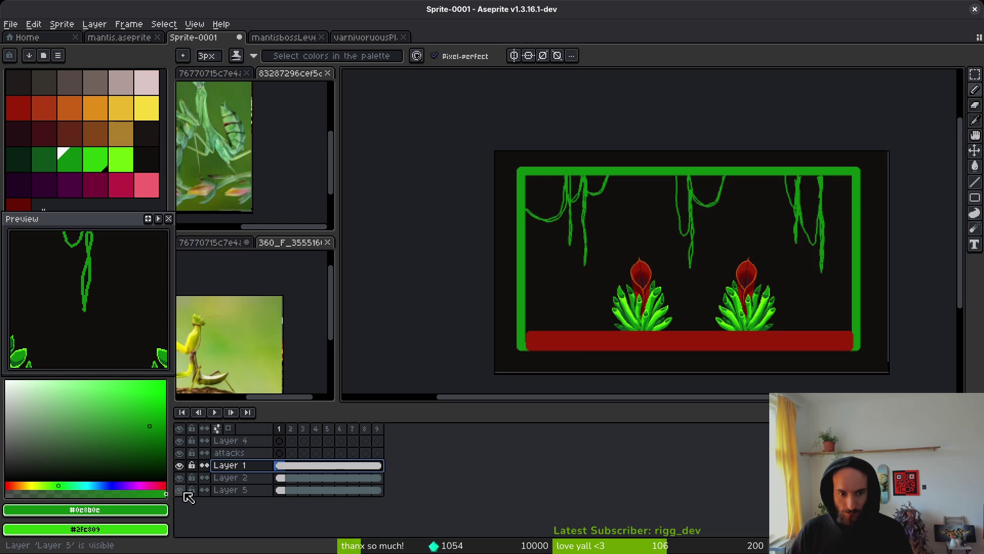
{"action": "left_click", "coordinate": [180, 465]}
{"action": "left_click", "coordinate": [180, 465]}
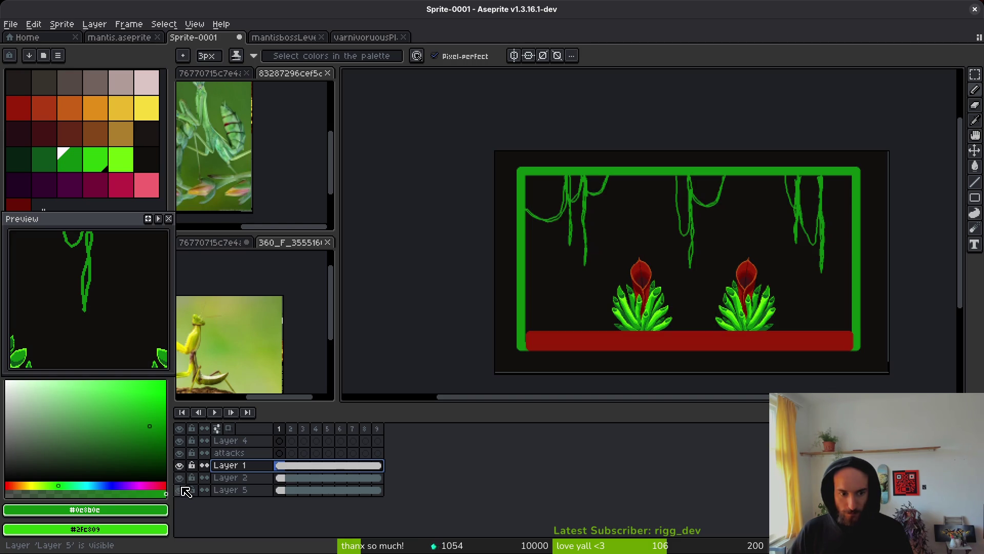
Rename Layer 2 to plants.
{"action": "left_click", "coordinate": [230, 478]}
{"action": "double_click", "coordinate": [226, 478]}
{"action": "type", "text": "plants"}
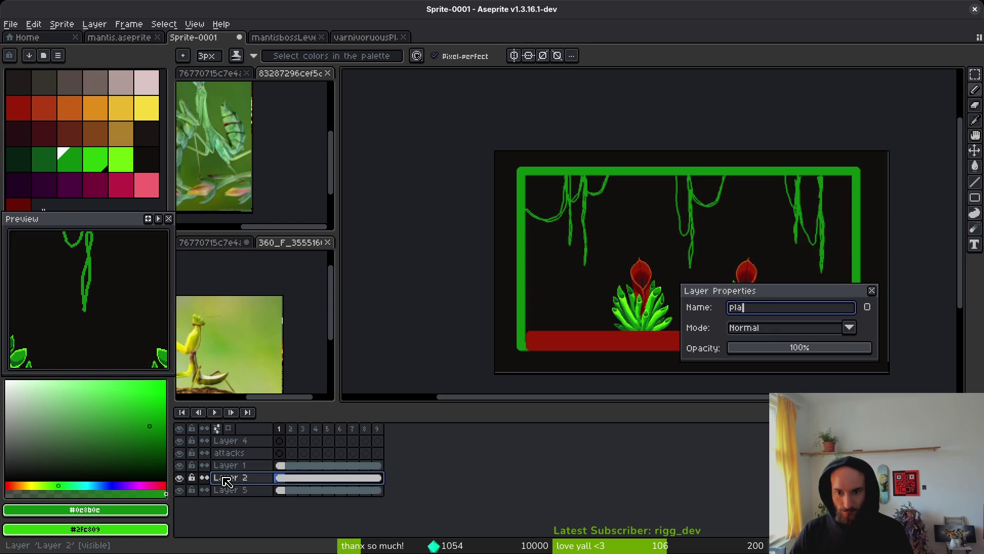
{"action": "key", "text": "Return"}
Rename Layer 1 to walls and Layer 5 to background.
{"action": "left_click", "coordinate": [179, 465]}
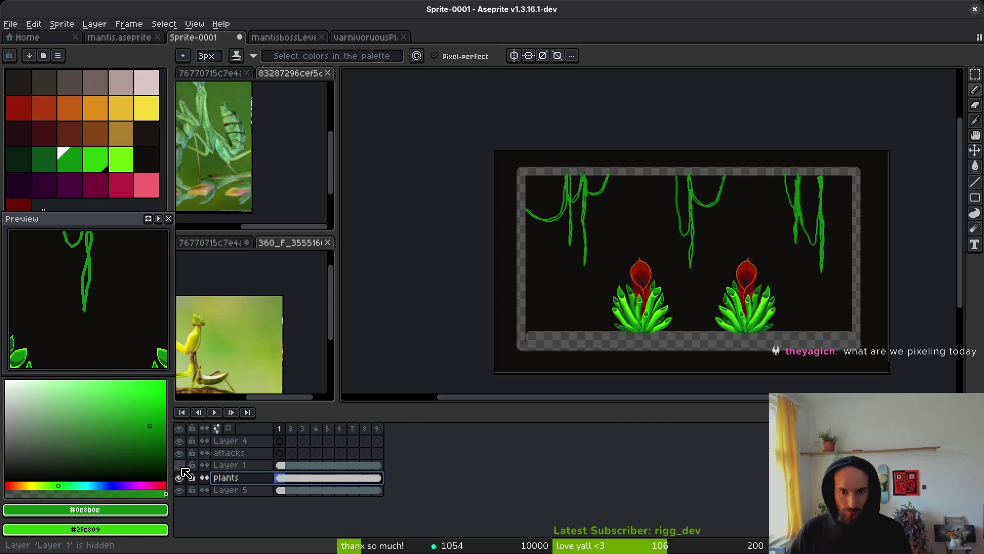
{"action": "left_click", "coordinate": [179, 465]}
{"action": "left_click", "coordinate": [233, 467]}
{"action": "double_click", "coordinate": [231, 468]}
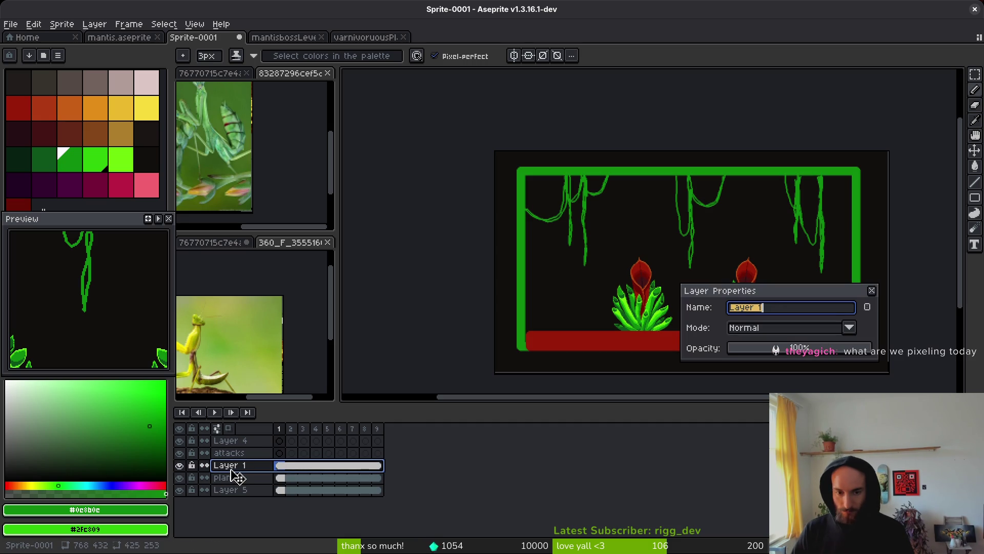
{"action": "type", "text": "ls"}
{"action": "key", "text": "Return"}
{"action": "left_click", "coordinate": [241, 490]}
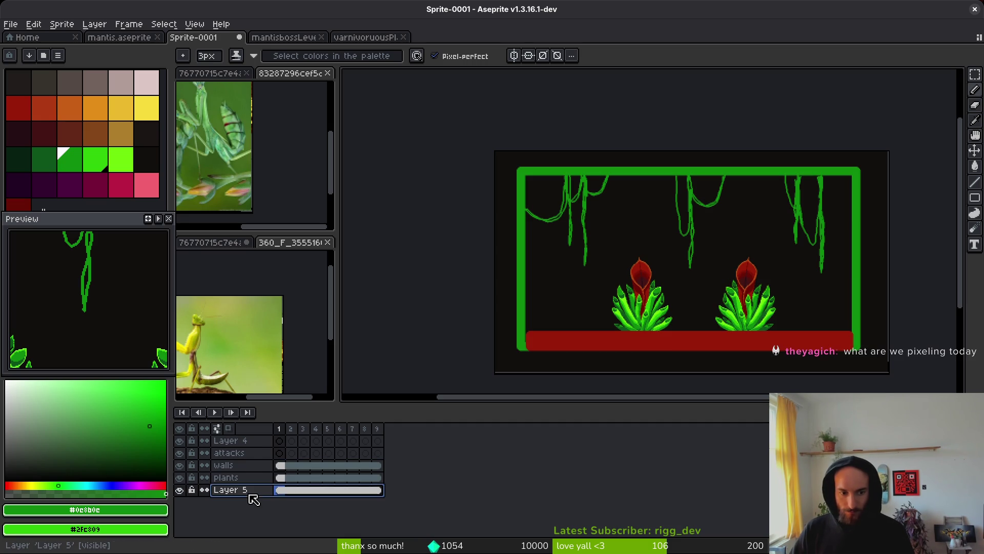
{"action": "double_click", "coordinate": [250, 492]}
{"action": "type", "text": "background"}
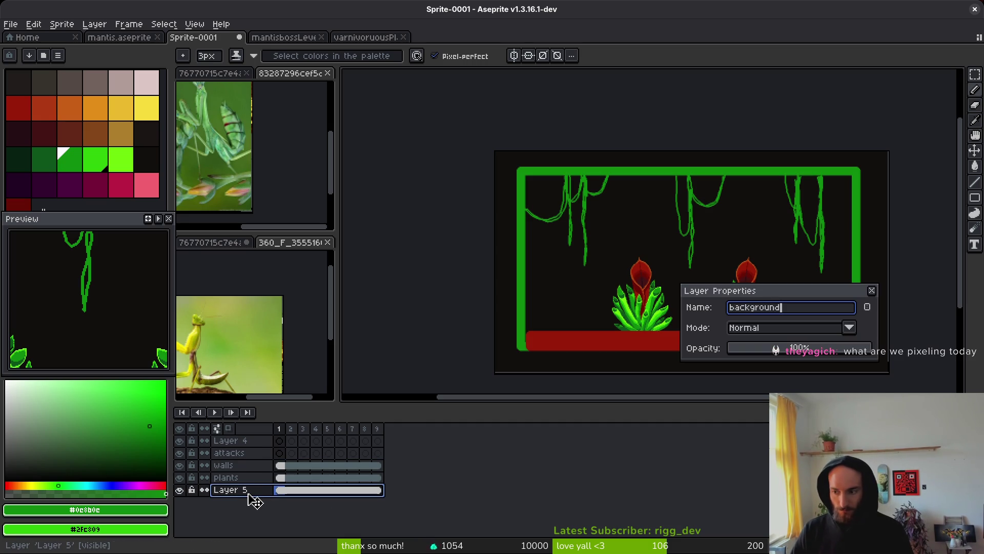
{"action": "key", "text": "Return"}
Cancel the save and switch over to the mantis sprite document.
{"action": "key", "text": "ctrl+s"}
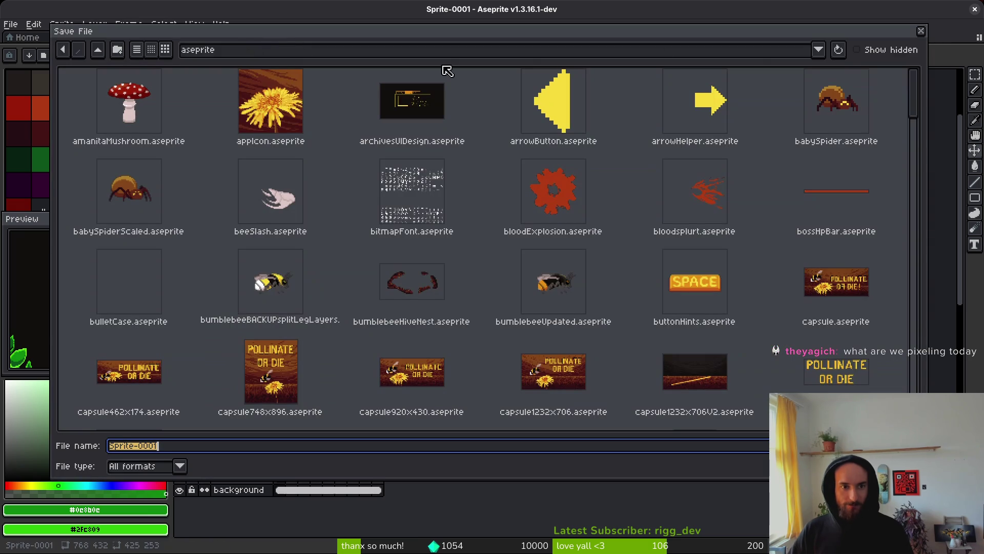
{"action": "key", "text": "Escape"}
{"action": "left_click", "coordinate": [287, 37]}
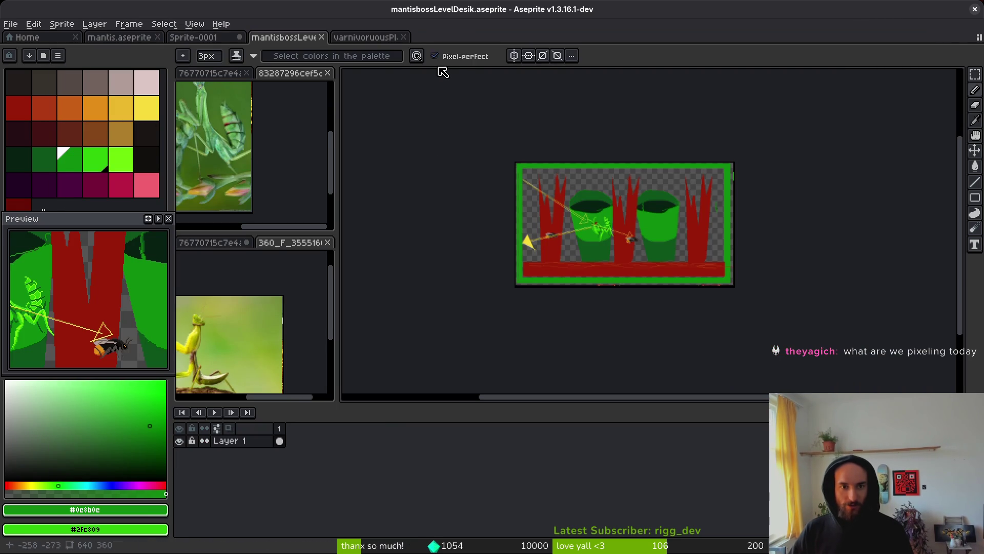
{"action": "left_click", "coordinate": [123, 37]}
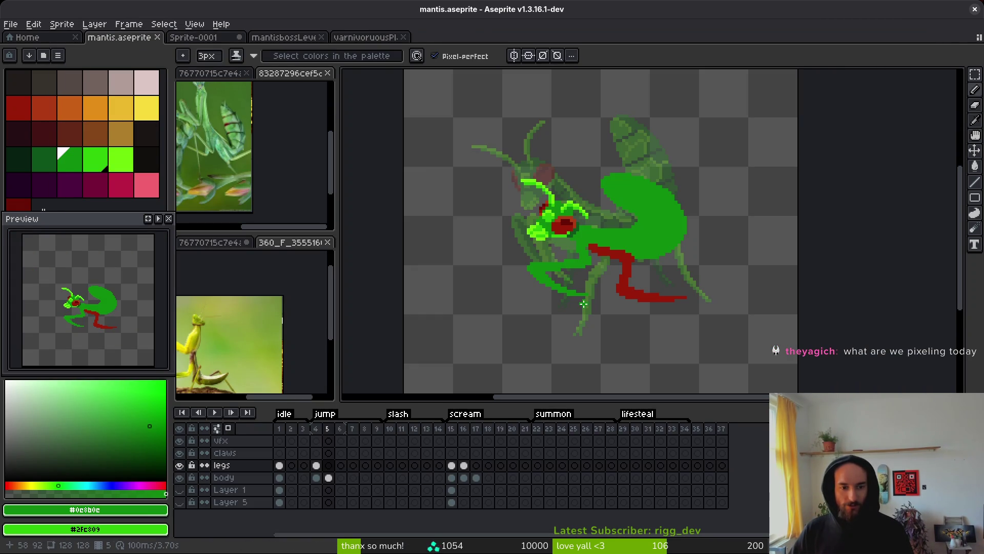
Step through the mantis animation, comparing frames 4, 16 and 17 on the claws layer.
{"action": "left_click", "coordinate": [316, 465]}
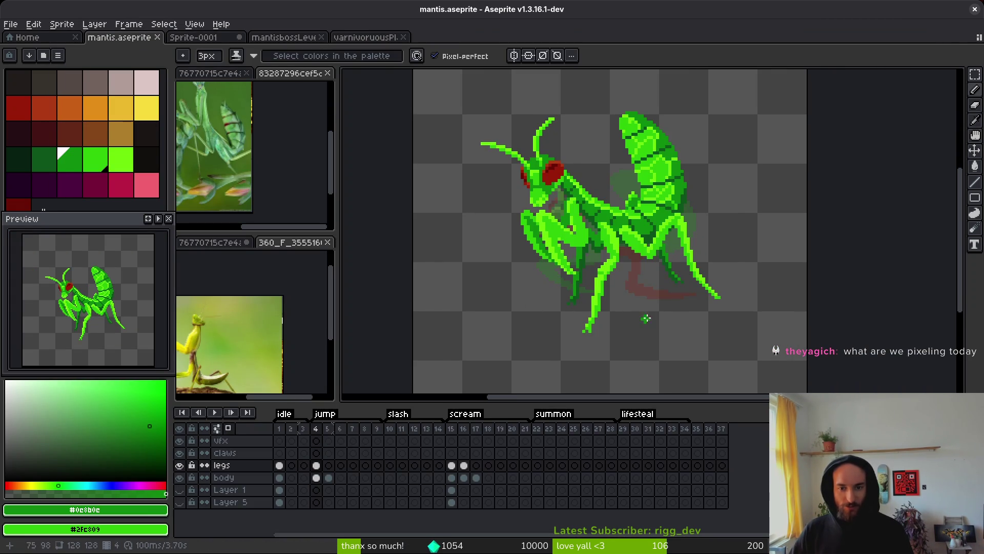
{"action": "scroll", "coordinate": [646, 319], "scroll_direction": "down", "scroll_amount": 2}
{"action": "scroll", "coordinate": [667, 303], "scroll_direction": "up", "scroll_amount": 2}
{"action": "key", "text": "Right"}
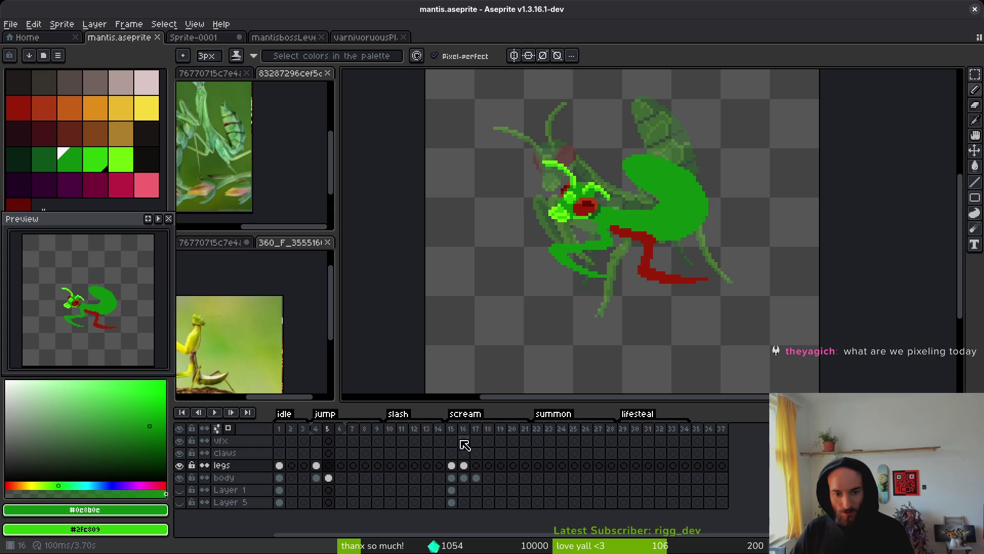
{"action": "left_click", "coordinate": [464, 453]}
{"action": "scroll", "coordinate": [691, 244], "scroll_direction": "down", "scroll_amount": 2}
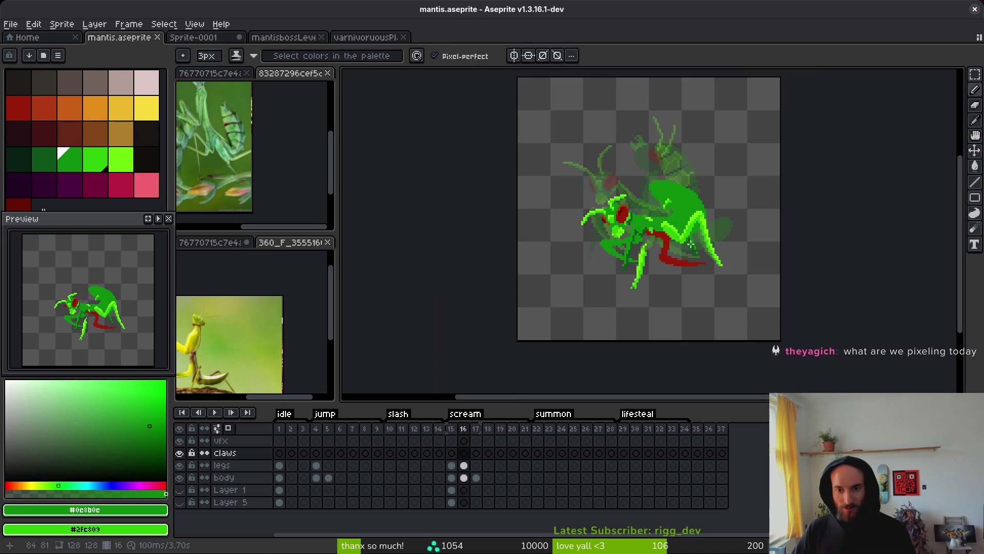
{"action": "key", "text": "Right"}
{"action": "key", "text": "alt"}
{"action": "key", "text": "Left"}
{"action": "key", "text": "Right"}
{"action": "key", "text": "Left"}
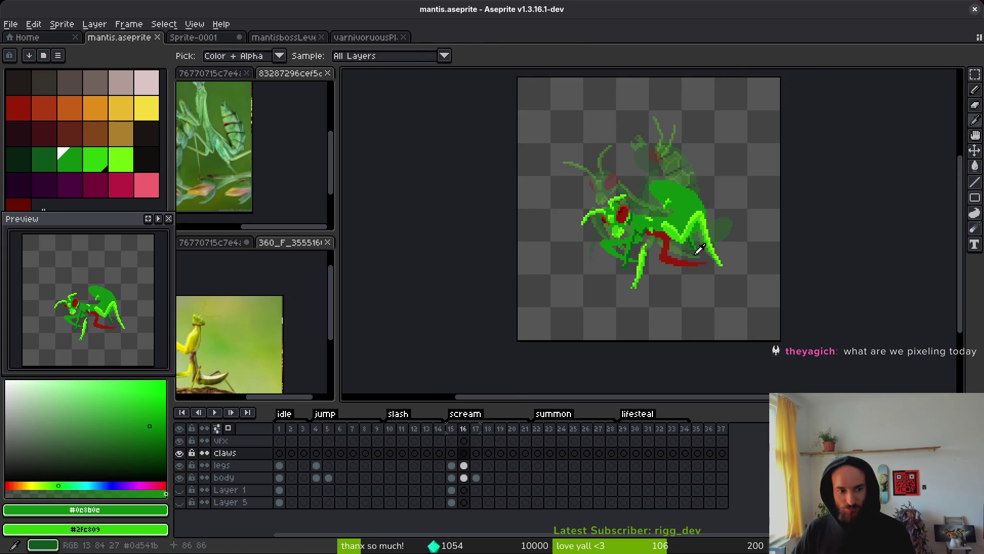
{"action": "scroll", "coordinate": [662, 233], "scroll_direction": "up", "scroll_amount": 2}
{"action": "scroll", "coordinate": [661, 233], "scroll_direction": "up", "scroll_amount": 2}
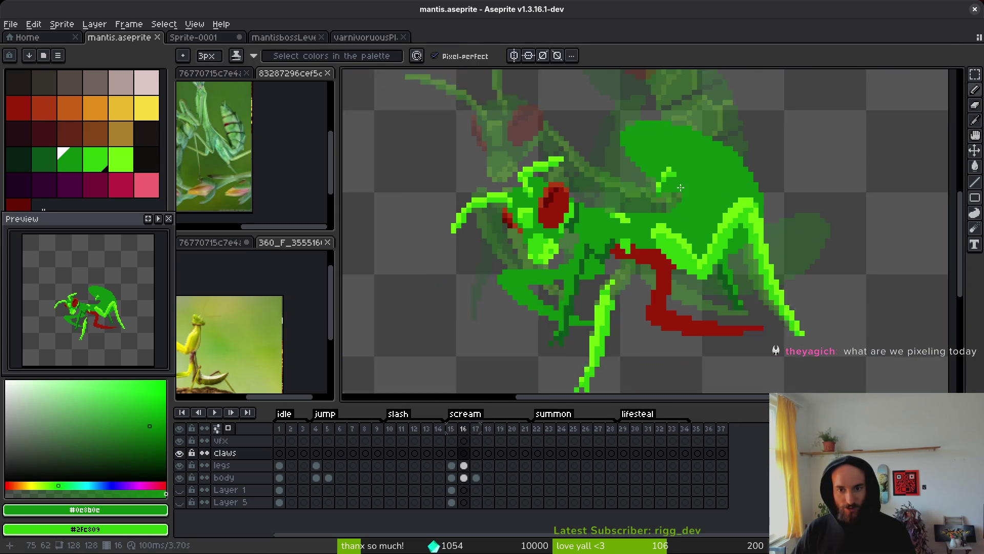
{"action": "scroll", "coordinate": [677, 195], "scroll_direction": "down", "scroll_amount": 2}
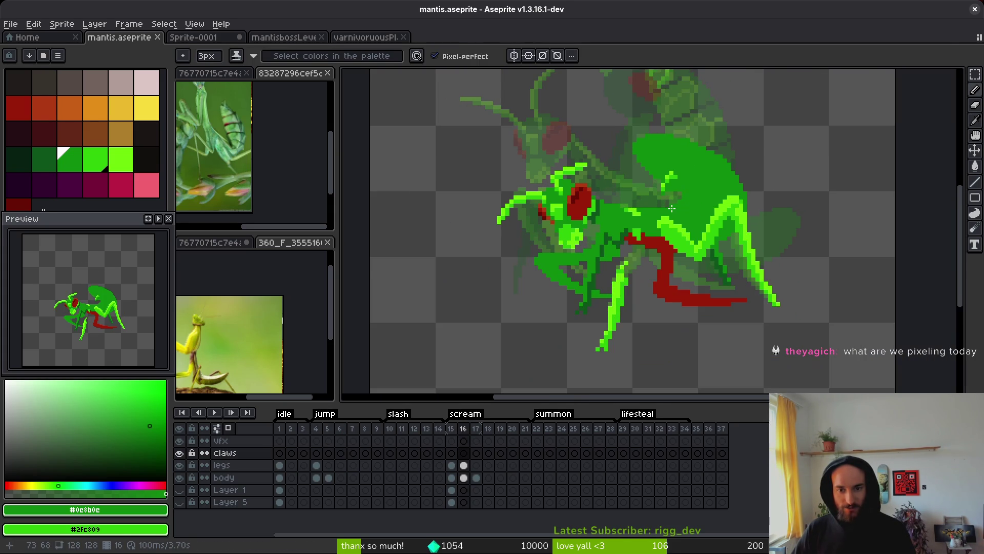
Unlock the legs layer, review frames 15–16, then return to the level mockup document.
{"action": "left_click", "coordinate": [466, 466]}
{"action": "key", "text": "Left"}
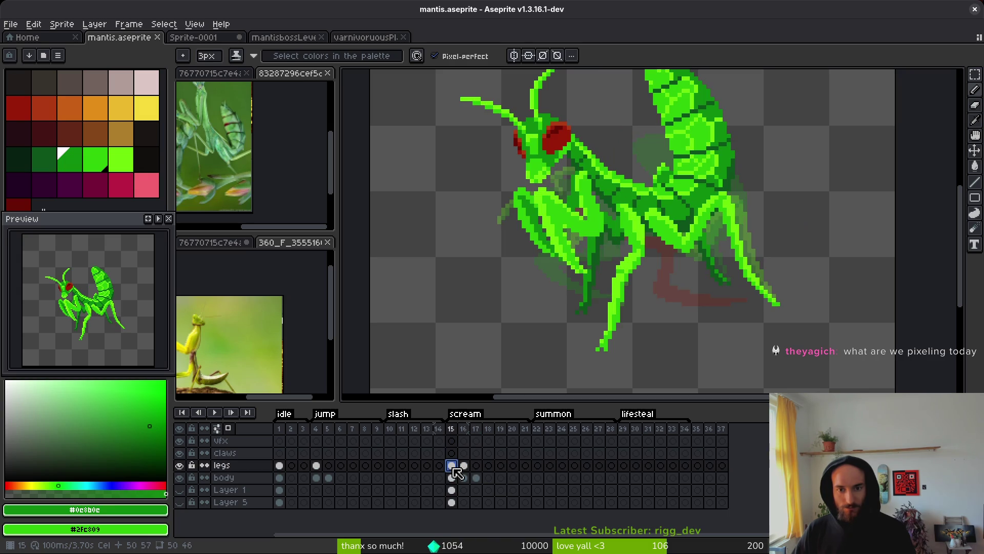
{"action": "key", "text": "Right"}
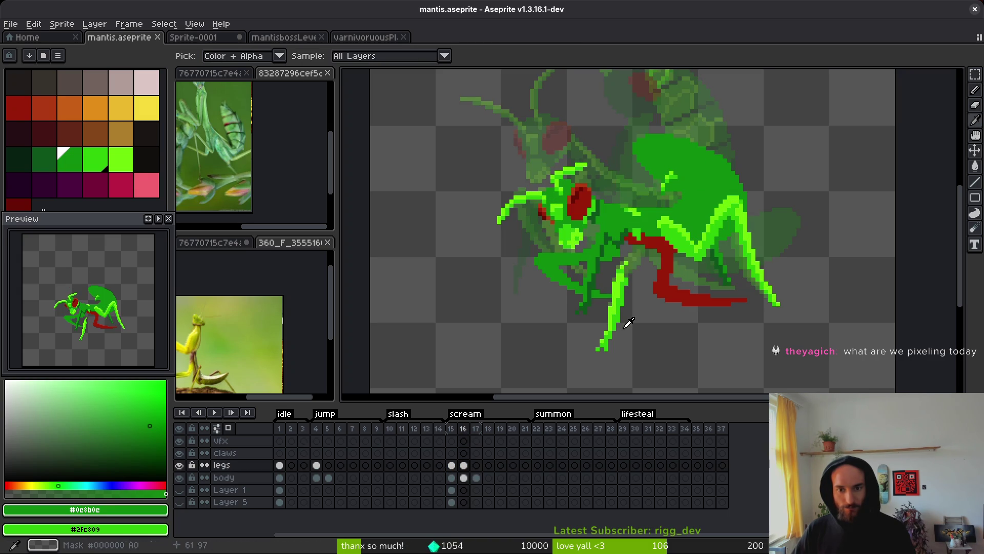
{"action": "left_click", "coordinate": [179, 465]}
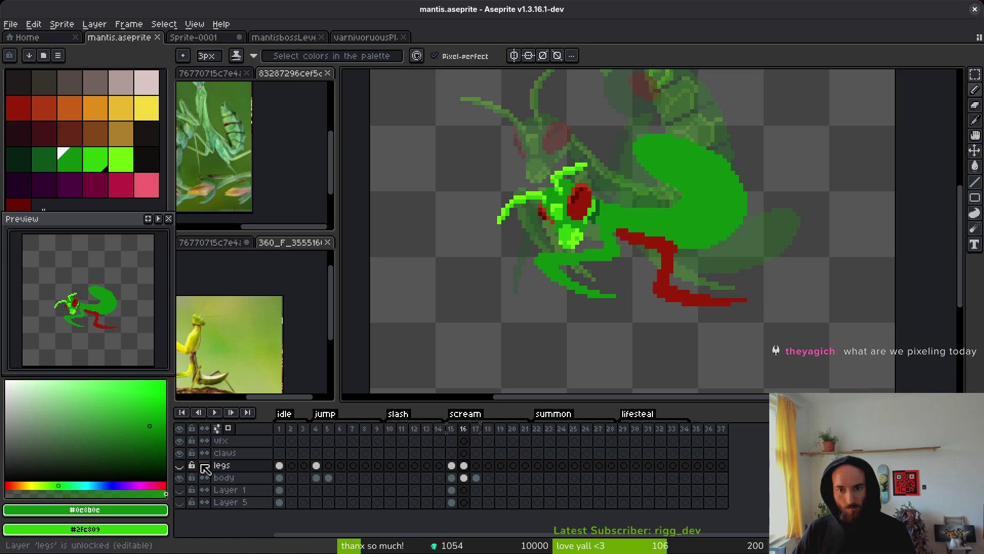
{"action": "scroll", "coordinate": [651, 246], "scroll_direction": "down", "scroll_amount": 1}
{"action": "key", "text": "Left"}
{"action": "key", "text": "alt"}
{"action": "key", "text": "Left"}
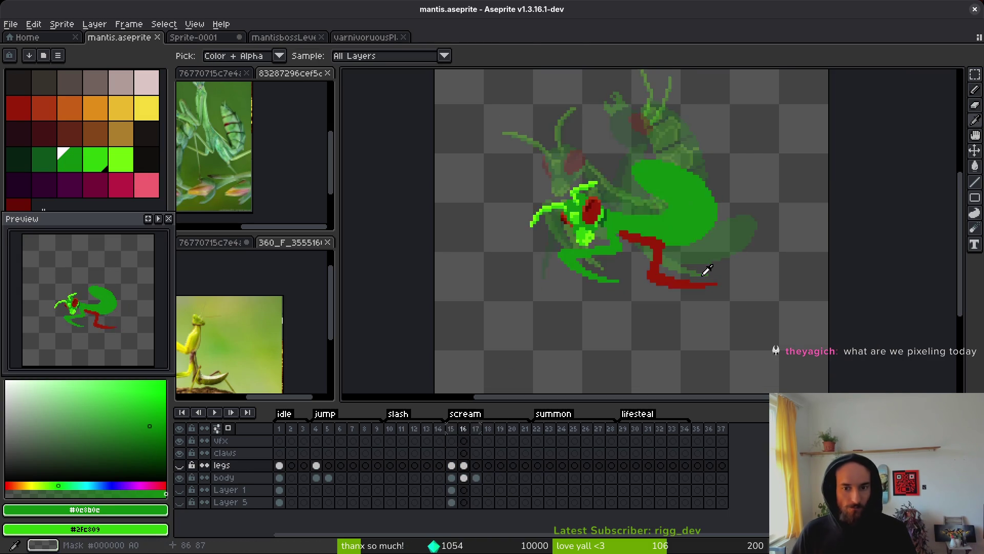
{"action": "key", "text": "Left"}
{"action": "key", "text": "Right"}
{"action": "key", "text": "Right"}
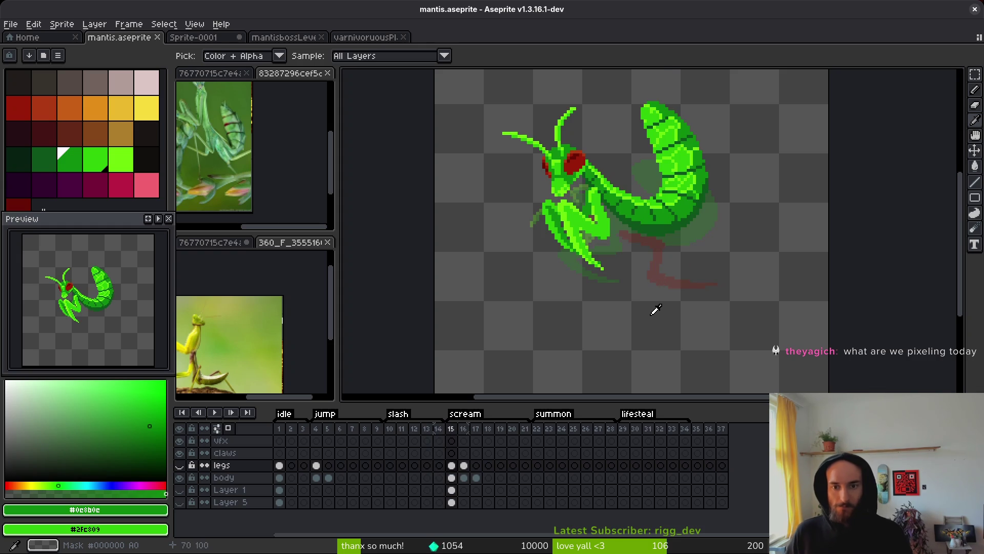
{"action": "scroll", "coordinate": [676, 246], "scroll_direction": "up", "scroll_amount": 4}
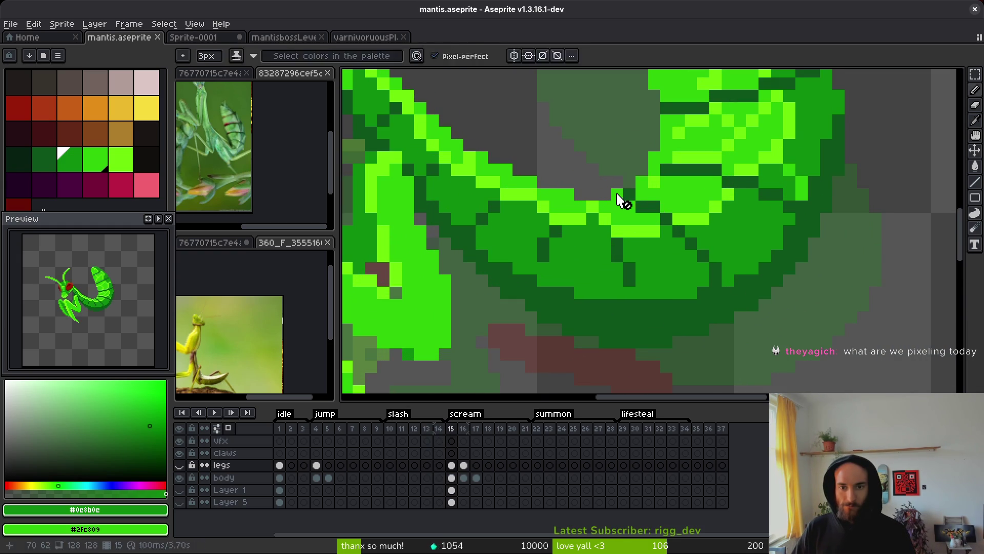
{"action": "scroll", "coordinate": [622, 199], "scroll_direction": "down", "scroll_amount": 4}
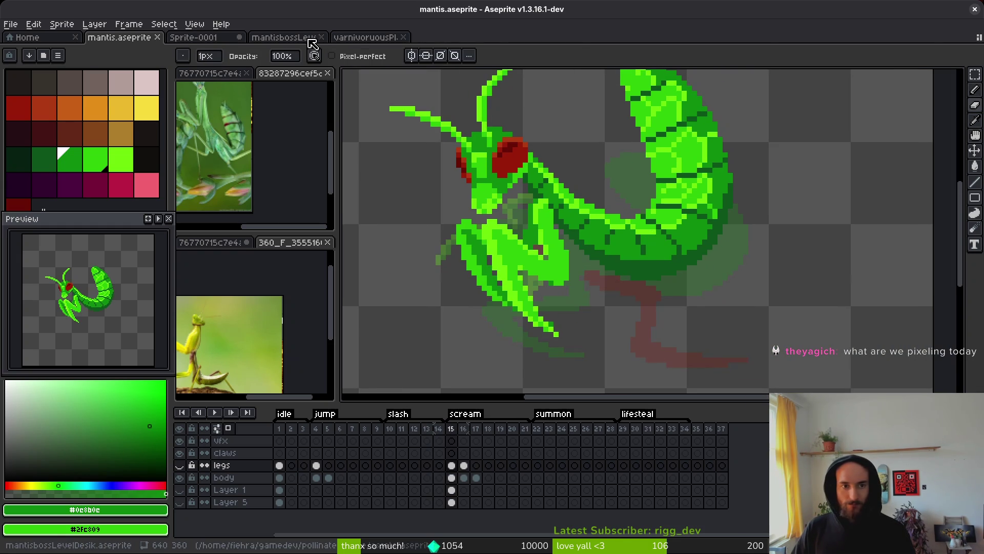
{"action": "key", "text": "ctrl+Tab"}
{"action": "scroll", "coordinate": [611, 240], "scroll_direction": "down", "scroll_amount": 1}
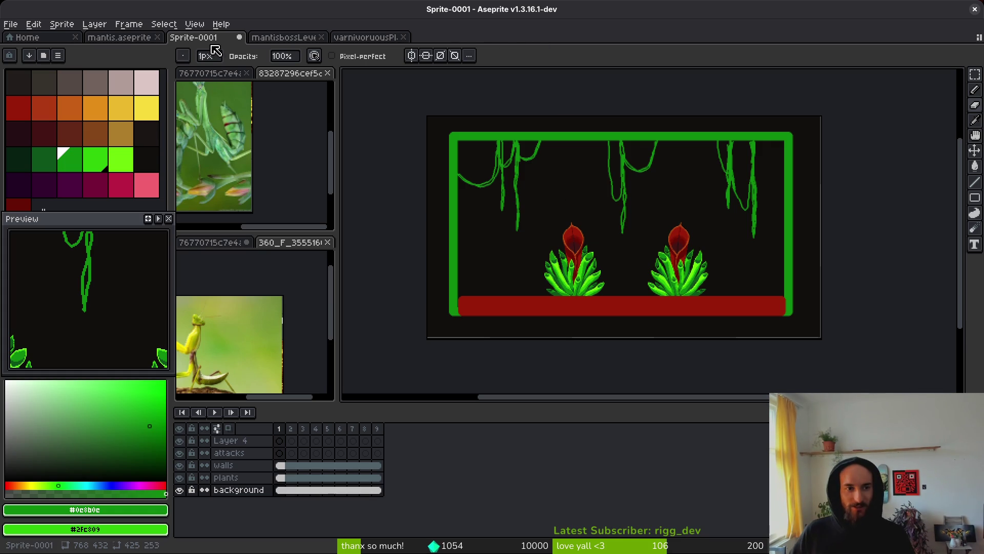
Save the level mockup over the existing mantisbossLevelDesik.aseprite, confirming the overwrite.
{"action": "key", "text": "ctrl+s"}
{"action": "scroll", "coordinate": [789, 251], "scroll_direction": "down", "scroll_amount": 5}
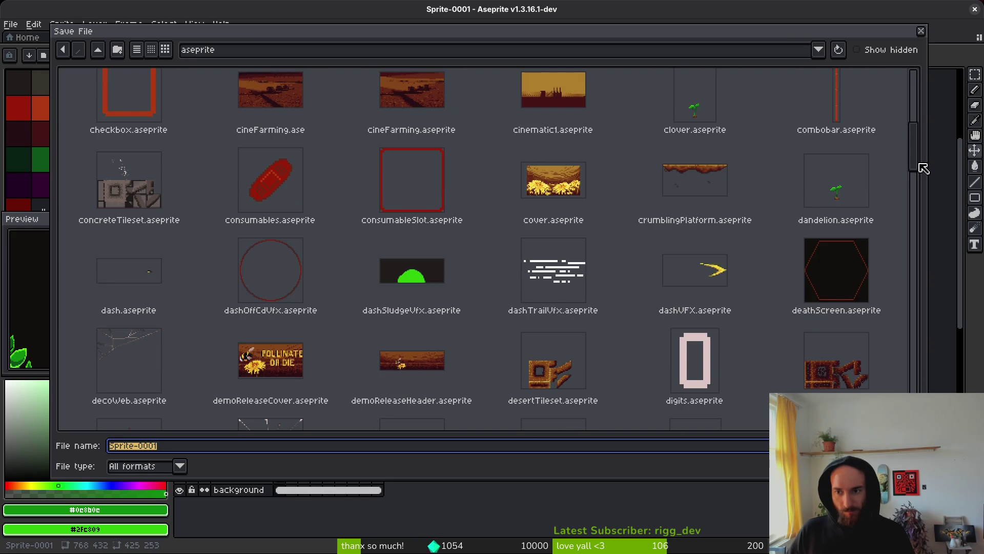
{"action": "left_click_drag", "start_coordinate": [923, 169], "coordinate": [920, 405]}
{"action": "scroll", "coordinate": [444, 389], "scroll_direction": "up", "scroll_amount": 10}
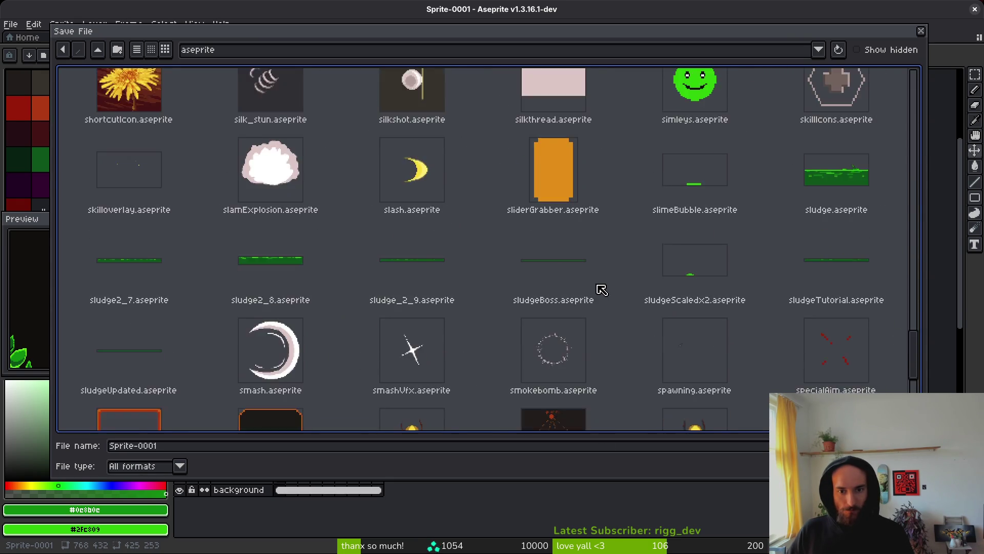
{"action": "scroll", "coordinate": [624, 327], "scroll_direction": "down", "scroll_amount": 2}
{"action": "scroll", "coordinate": [556, 296], "scroll_direction": "up", "scroll_amount": 3}
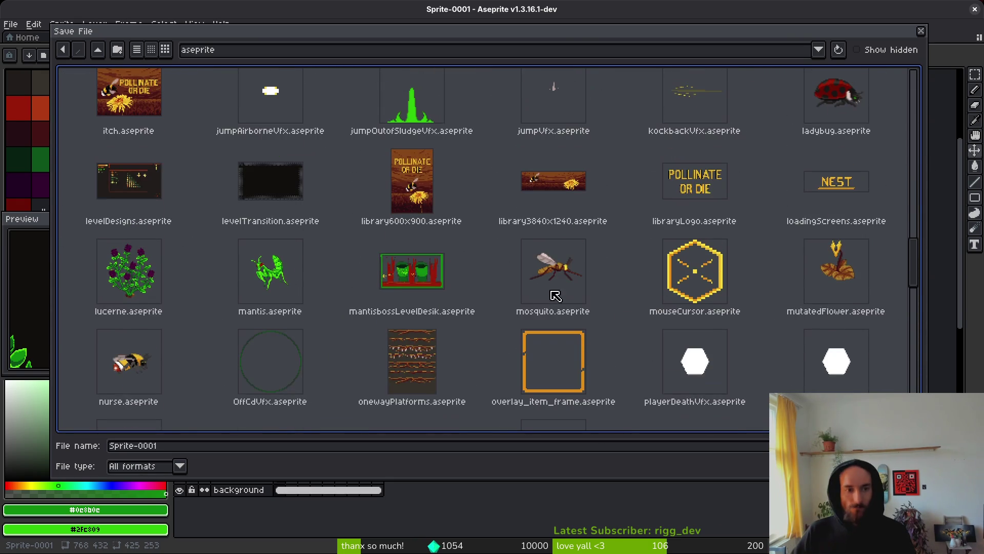
{"action": "left_click", "coordinate": [418, 272]}
{"action": "key", "text": "Return"}
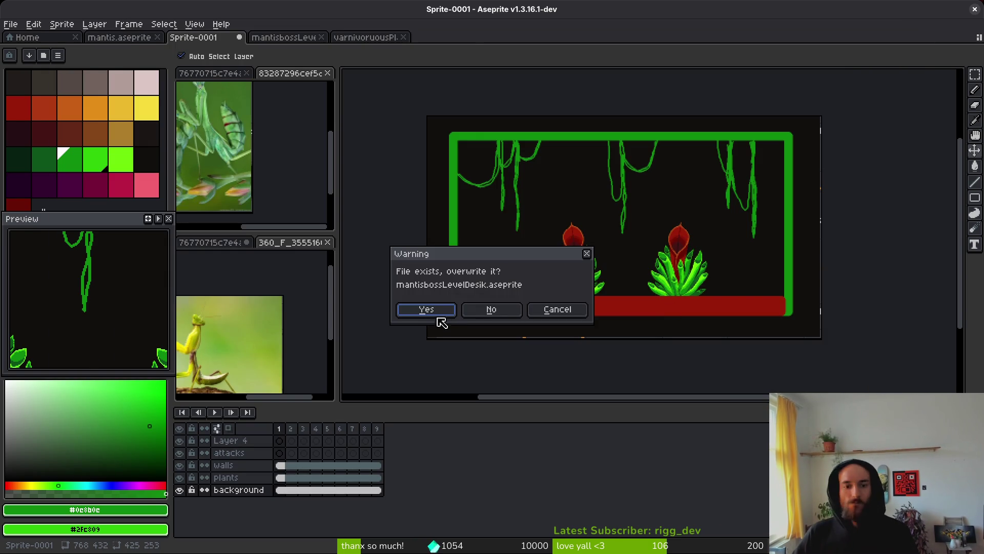
{"action": "left_click", "coordinate": [428, 309]}
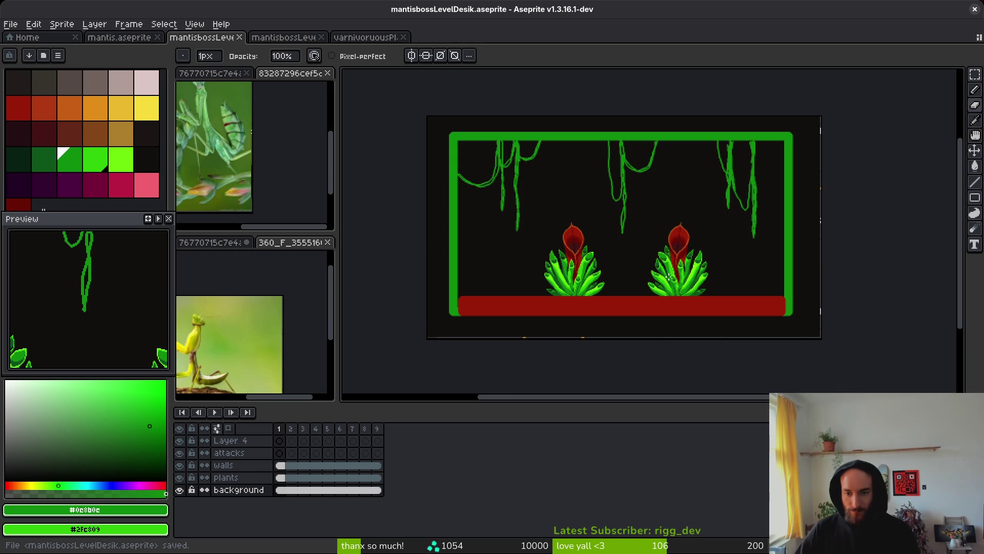
Pick the floor's dark red and try a zigzag flame sketch, then undo it.
{"action": "left_click", "coordinate": [478, 293], "text": "alt"}
{"action": "scroll", "coordinate": [506, 292], "scroll_direction": "up", "scroll_amount": 3}
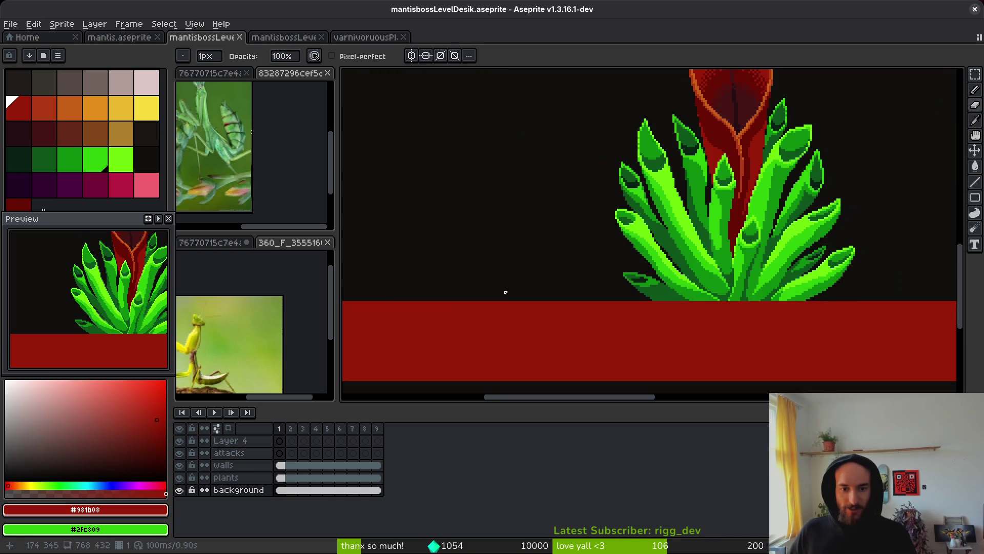
{"action": "scroll", "coordinate": [618, 307], "scroll_direction": "up", "scroll_amount": 1}
{"action": "scroll", "coordinate": [595, 303], "scroll_direction": "down", "scroll_amount": 4}
{"action": "scroll", "coordinate": [585, 308], "scroll_direction": "up", "scroll_amount": 2}
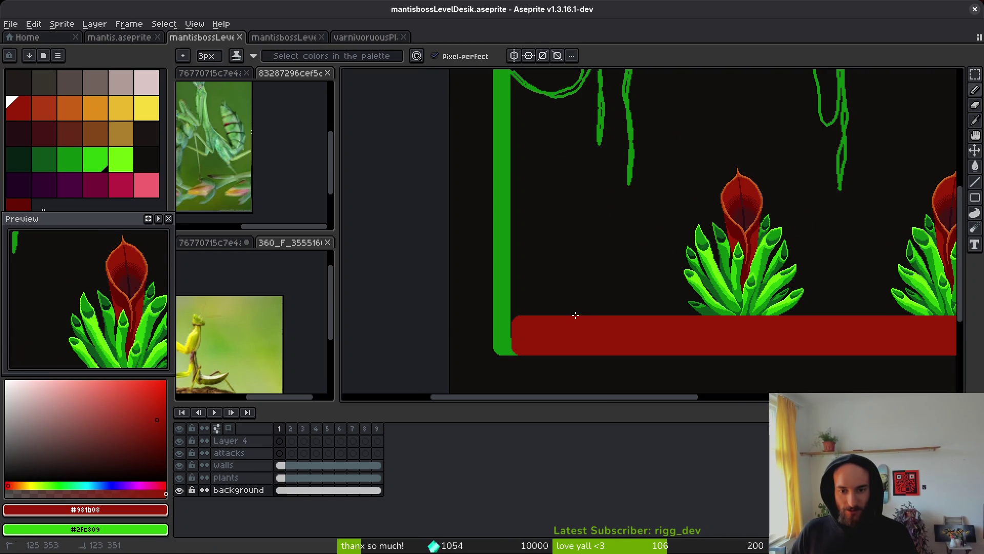
{"action": "mouse_move", "coordinate": [569, 232]}
{"action": "left_mouse_down"}
{"action": "mouse_move", "coordinate": [594, 246]}
{"action": "mouse_move", "coordinate": [603, 147]}
{"action": "mouse_move", "coordinate": [646, 241]}
{"action": "mouse_move", "coordinate": [640, 319]}
{"action": "left_mouse_up"}
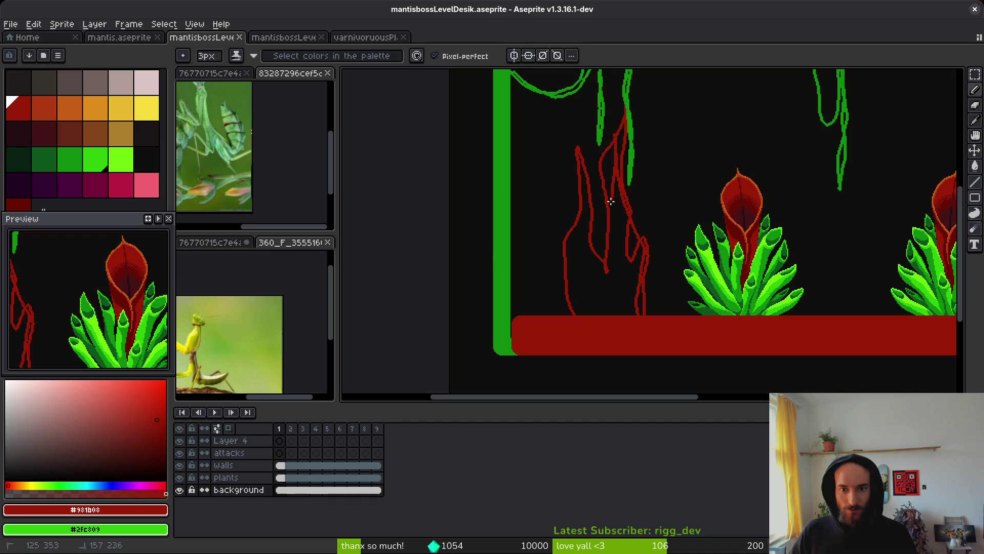
{"action": "key", "text": "ctrl+z"}
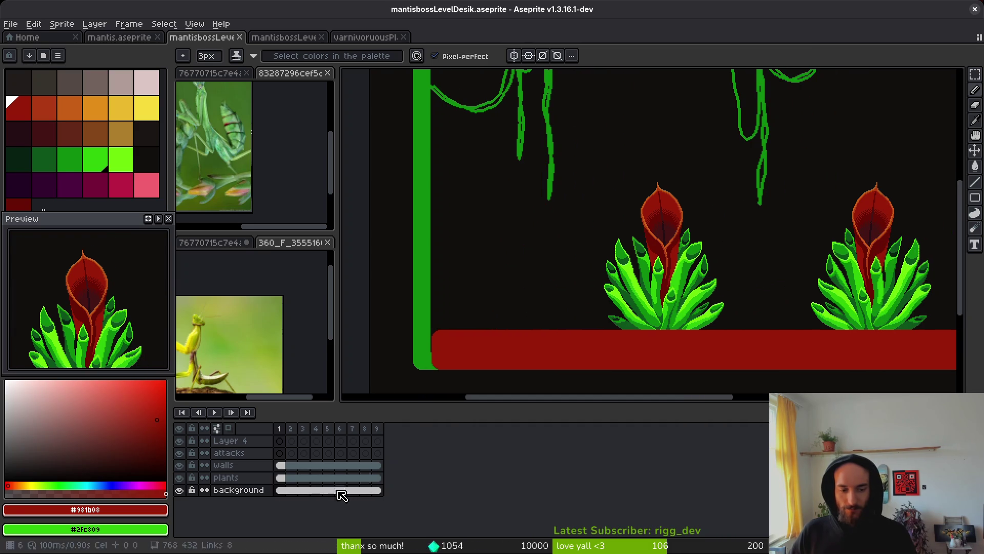
On the attacks layer with a 15px brush, paint two thick dark-red beams rising from the floor.
{"action": "left_click", "coordinate": [241, 453]}
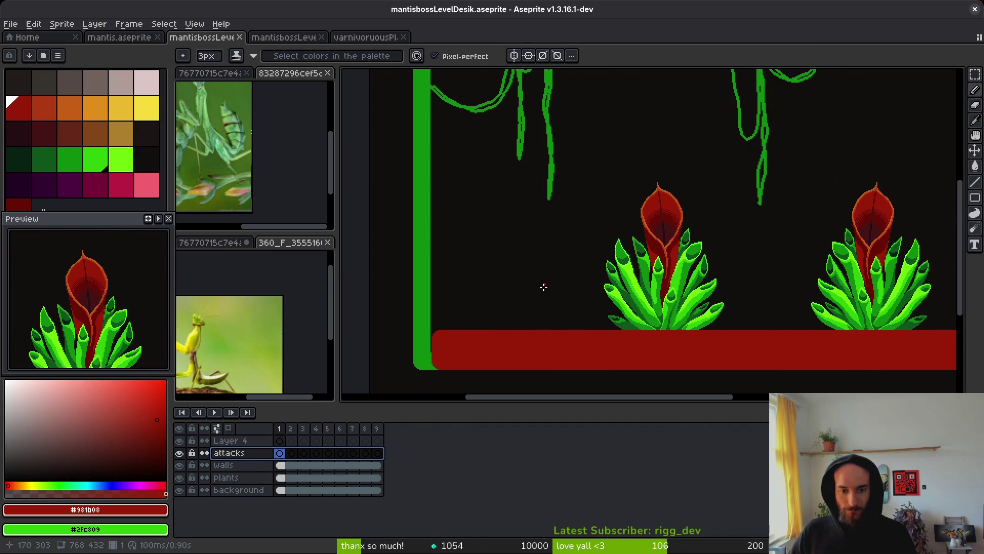
{"action": "scroll", "coordinate": [519, 355], "scroll_direction": "up", "scroll_amount": 1}
{"action": "key", "text": "plus"}
{"action": "key", "text": "plus"}
{"action": "key", "text": "plus"}
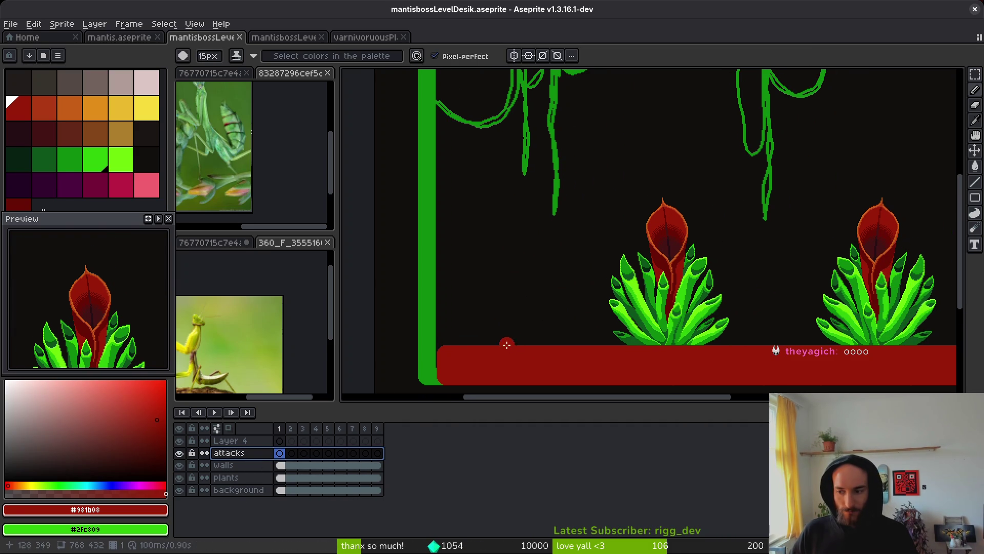
{"action": "mouse_move", "coordinate": [506, 344]}
{"action": "left_mouse_down"}
{"action": "mouse_move", "coordinate": [477, 277]}
{"action": "mouse_move", "coordinate": [530, 269]}
{"action": "mouse_move", "coordinate": [577, 177]}
{"action": "mouse_move", "coordinate": [563, 224]}
{"action": "mouse_move", "coordinate": [574, 323]}
{"action": "mouse_move", "coordinate": [569, 296]}
{"action": "mouse_move", "coordinate": [522, 333]}
{"action": "mouse_move", "coordinate": [546, 287]}
{"action": "left_mouse_up"}
{"action": "left_click_drag", "start_coordinate": [554, 342], "coordinate": [555, 341]}
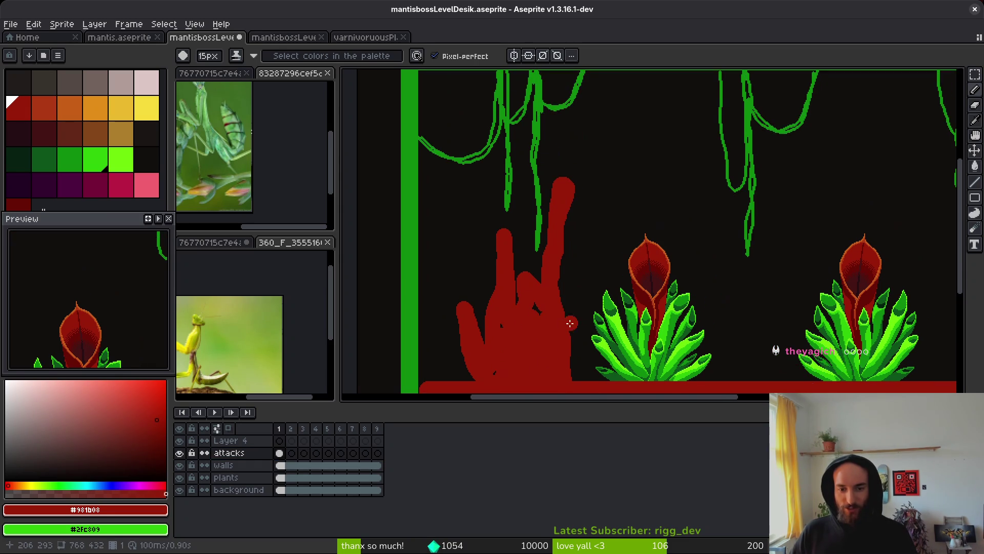
{"action": "scroll", "coordinate": [567, 325], "scroll_direction": "right", "scroll_amount": 2}
{"action": "mouse_move", "coordinate": [718, 340]}
{"action": "left_mouse_down"}
{"action": "mouse_move", "coordinate": [703, 163]}
{"action": "mouse_move", "coordinate": [741, 338]}
{"action": "mouse_move", "coordinate": [779, 177]}
{"action": "mouse_move", "coordinate": [769, 277]}
{"action": "mouse_move", "coordinate": [748, 295]}
{"action": "left_mouse_up"}
{"action": "mouse_move", "coordinate": [739, 331]}
{"action": "left_mouse_down"}
{"action": "mouse_move", "coordinate": [703, 231]}
{"action": "mouse_move", "coordinate": [738, 293]}
{"action": "mouse_move", "coordinate": [734, 221]}
{"action": "mouse_move", "coordinate": [725, 292]}
{"action": "mouse_move", "coordinate": [769, 258]}
{"action": "mouse_move", "coordinate": [758, 330]}
{"action": "mouse_move", "coordinate": [773, 241]}
{"action": "mouse_move", "coordinate": [764, 220]}
{"action": "mouse_move", "coordinate": [769, 336]}
{"action": "left_mouse_up"}
Move to frame 2 of the attacks layer.
{"action": "scroll", "coordinate": [738, 331], "scroll_direction": "right", "scroll_amount": 3}
{"action": "scroll", "coordinate": [739, 331], "scroll_direction": "right", "scroll_amount": 3}
{"action": "scroll", "coordinate": [749, 332], "scroll_direction": "down", "scroll_amount": 3}
{"action": "scroll", "coordinate": [702, 290], "scroll_direction": "up", "scroll_amount": 3}
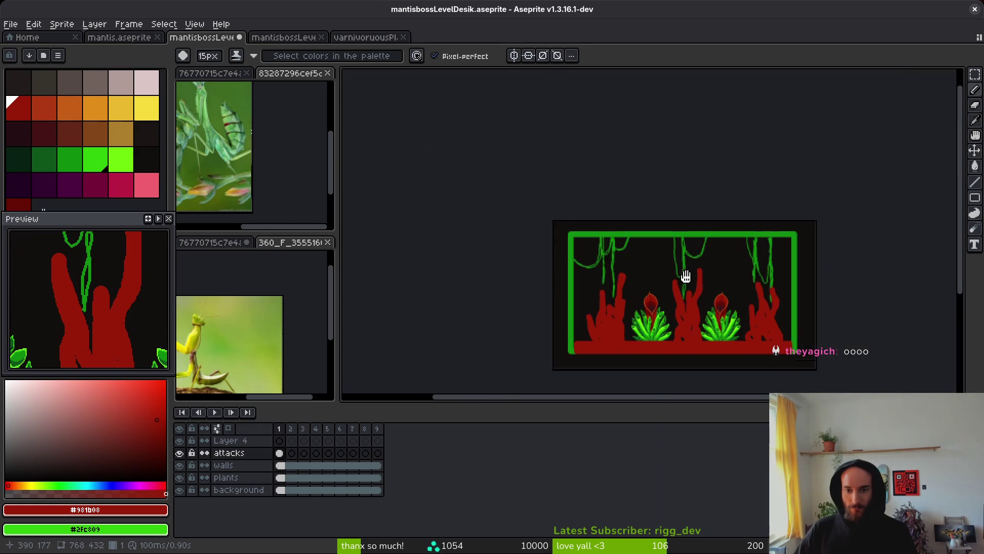
{"action": "scroll", "coordinate": [749, 192], "scroll_direction": "down", "scroll_amount": 1}
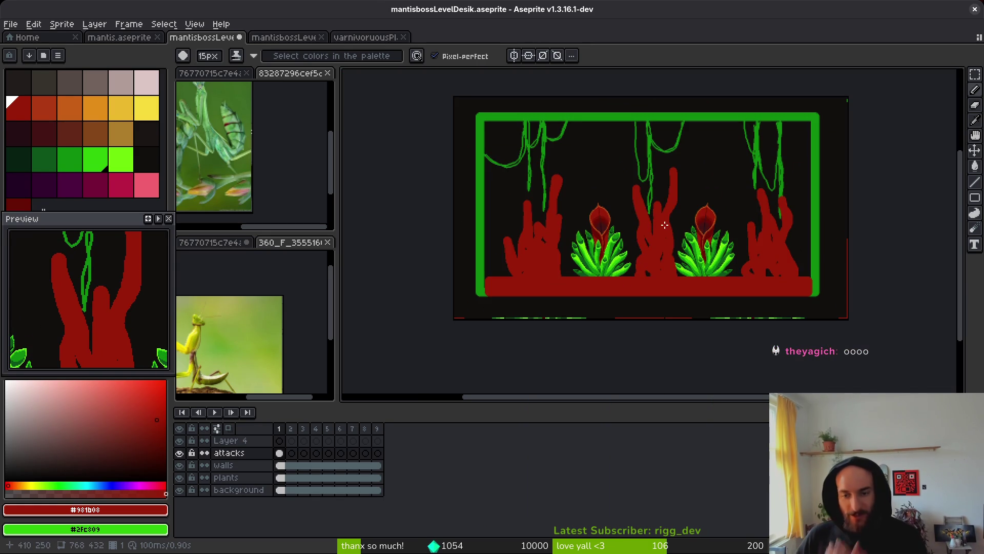
{"action": "left_click", "coordinate": [291, 452]}
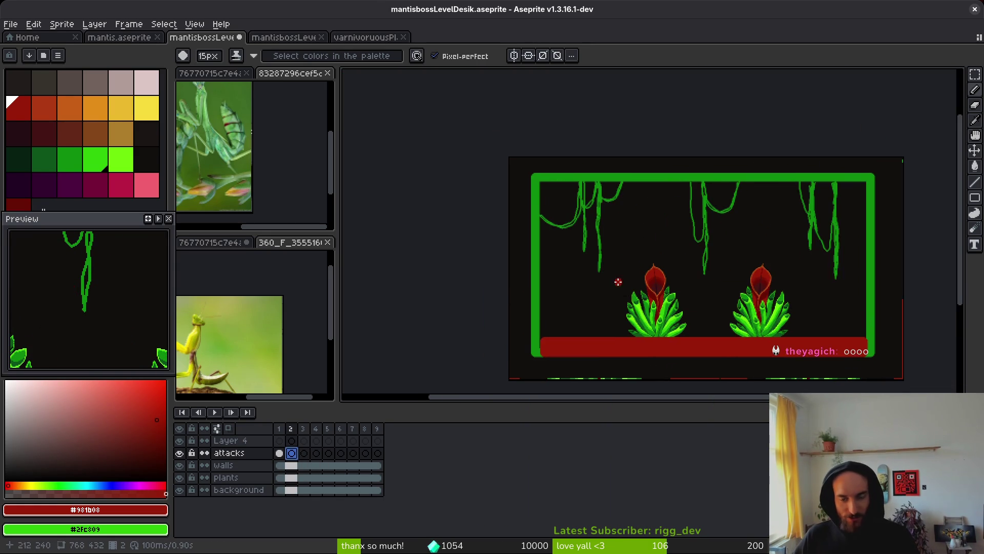
Switch to palette yellow and the Line tool with a thicker line width.
{"action": "key", "text": "]"}
{"action": "key", "text": "l"}
{"action": "key", "text": "ctrl+z"}
{"action": "scroll", "coordinate": [620, 230], "scroll_direction": "up", "scroll_amount": 2}
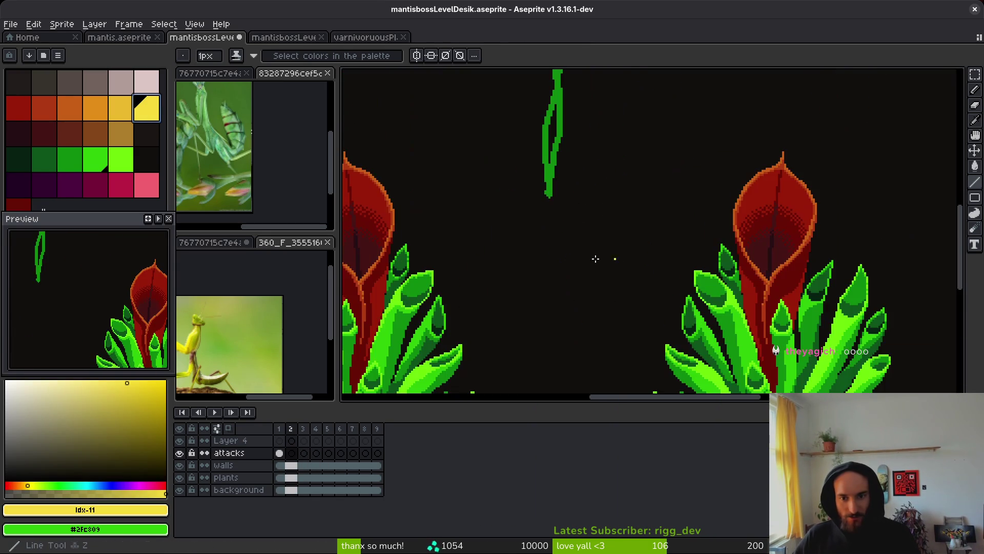
{"action": "scroll", "coordinate": [618, 229], "scroll_direction": "down", "scroll_amount": 2}
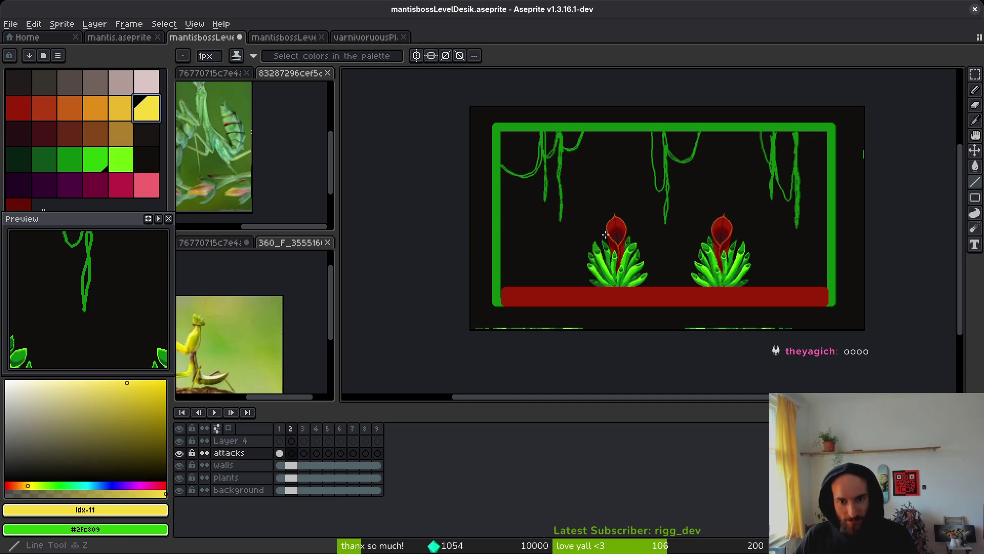
{"action": "key", "text": "b"}
{"action": "scroll", "coordinate": [604, 226], "scroll_direction": "up", "scroll_amount": 2}
{"action": "scroll", "coordinate": [605, 215], "scroll_direction": "down", "scroll_amount": 3}
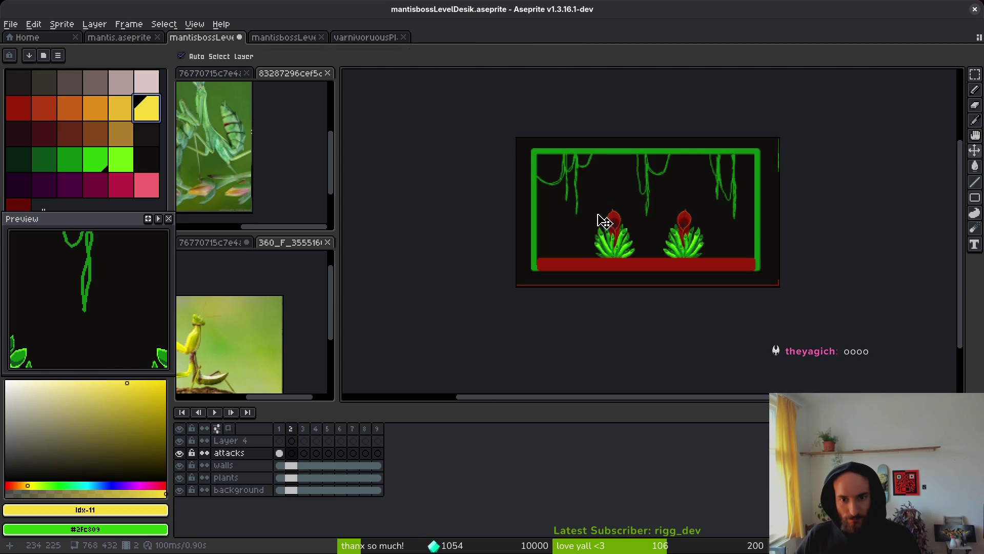
{"action": "scroll", "coordinate": [605, 215], "scroll_direction": "down", "scroll_amount": 5, "text": "ctrl"}
{"action": "scroll", "coordinate": [607, 218], "scroll_direction": "up", "scroll_amount": 3}
{"action": "scroll", "coordinate": [616, 249], "scroll_direction": "down", "scroll_amount": 1}
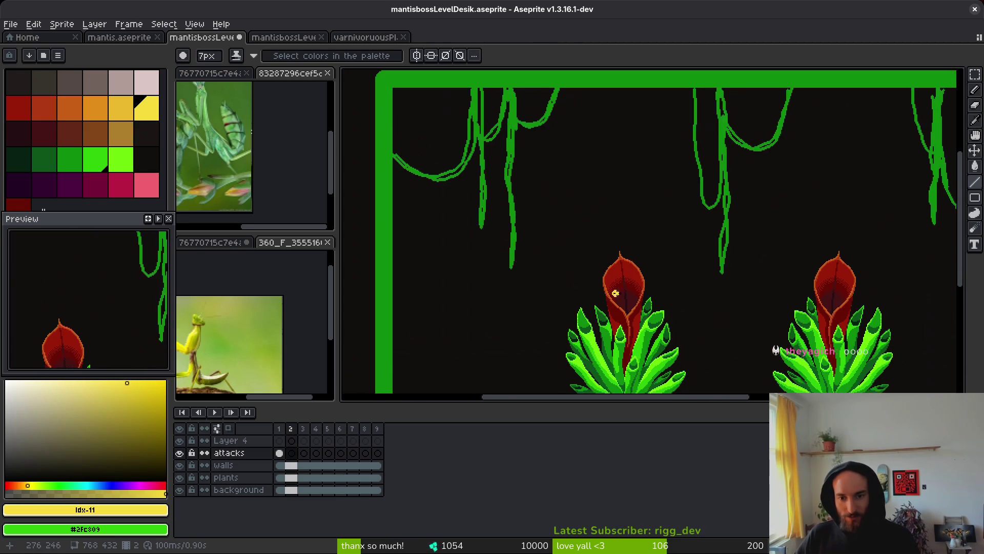
{"action": "scroll", "coordinate": [572, 282], "scroll_direction": "up", "scroll_amount": 1}
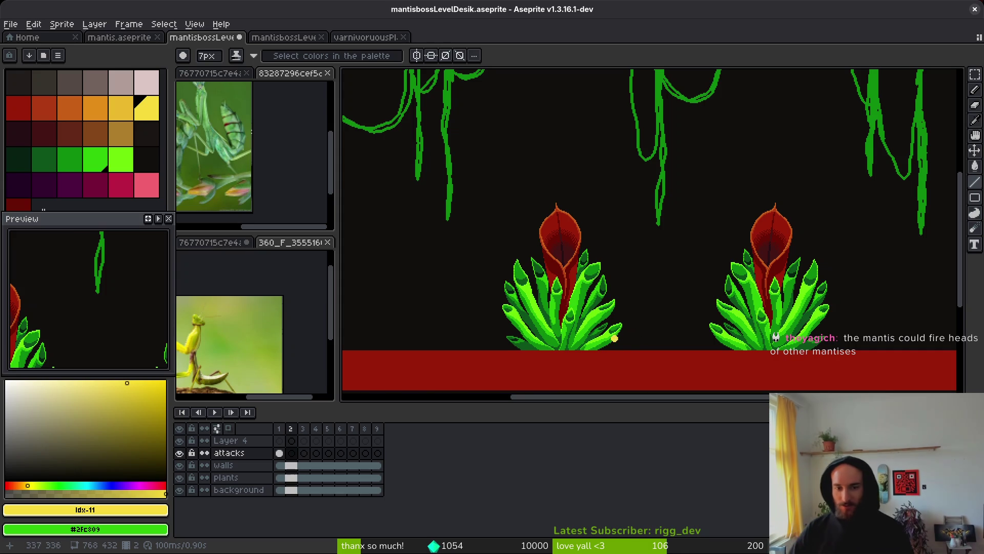
{"action": "scroll", "coordinate": [615, 338], "scroll_direction": "down", "scroll_amount": 2}
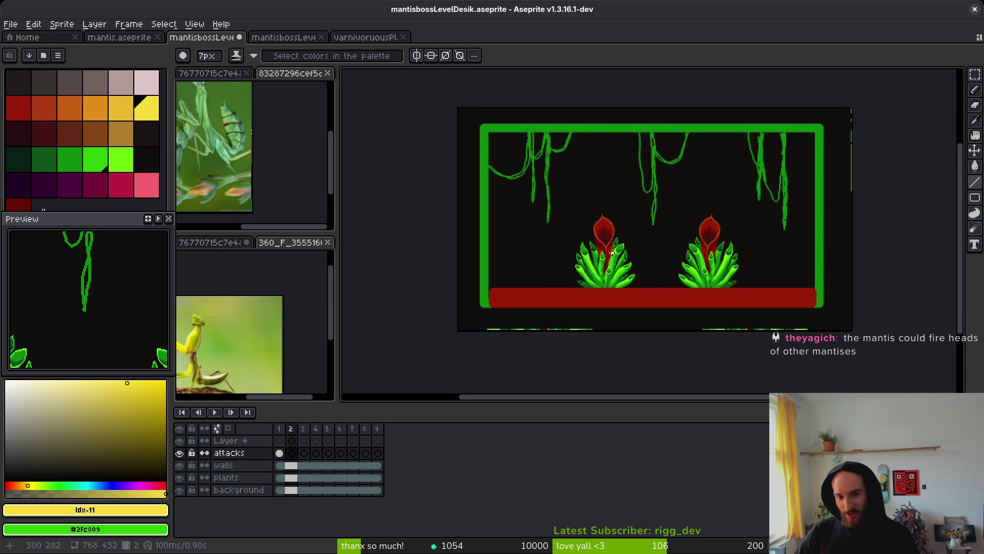
{"action": "scroll", "coordinate": [611, 250], "scroll_direction": "up", "scroll_amount": 5}
Try a yellow X across the left plant, then undo it.
{"action": "left_click_drag", "start_coordinate": [492, 329], "coordinate": [593, 220]}
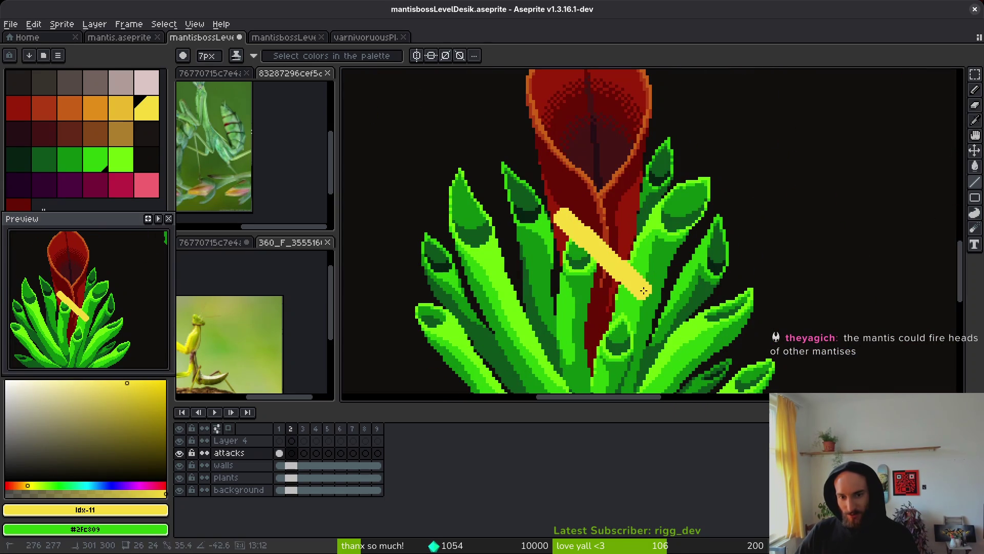
{"action": "left_click_drag", "start_coordinate": [500, 231], "coordinate": [598, 330]}
{"action": "scroll", "coordinate": [712, 244], "scroll_direction": "down", "scroll_amount": 5}
{"action": "key", "text": "ctrl+z"}
{"action": "key", "text": "ctrl+z"}
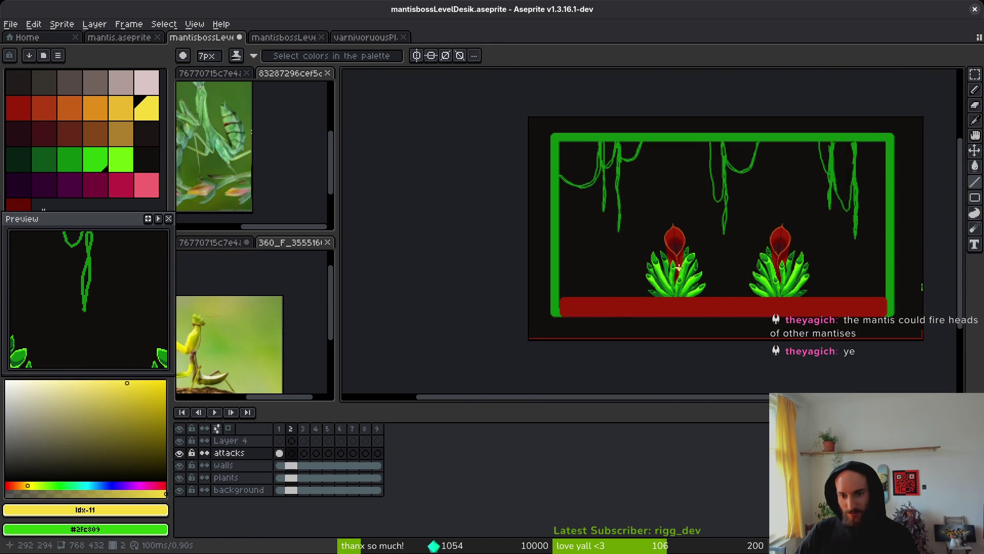
{"action": "scroll", "coordinate": [697, 270], "scroll_direction": "up", "scroll_amount": 2}
Draw yellow beams from the left plant: up-right, toward the right plant, up-left and leftward.
{"action": "left_click_drag", "start_coordinate": [661, 281], "coordinate": [754, 145]}
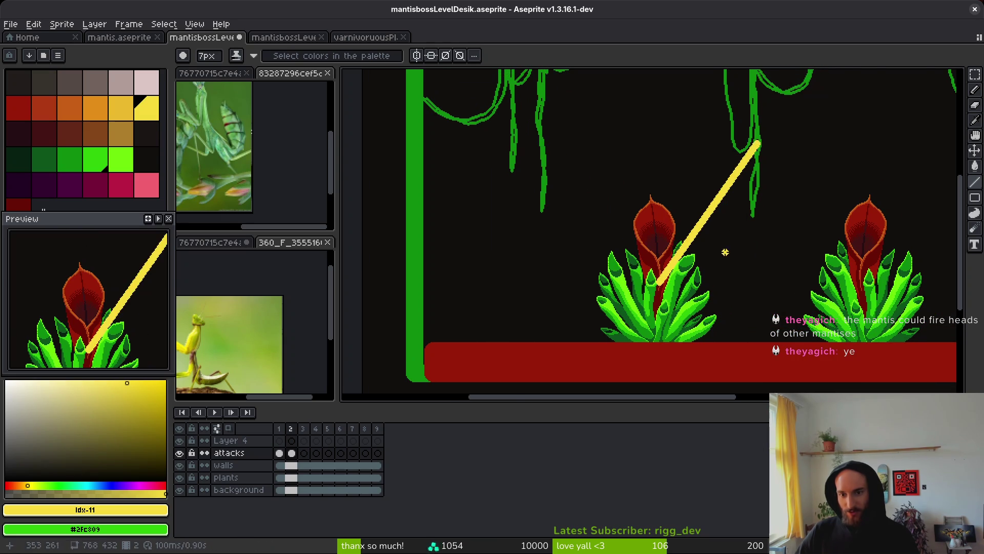
{"action": "scroll", "coordinate": [661, 281], "scroll_direction": "right", "scroll_amount": 3}
{"action": "left_click_drag", "start_coordinate": [541, 285], "coordinate": [764, 269]}
{"action": "scroll", "coordinate": [763, 270], "scroll_direction": "left", "scroll_amount": 3}
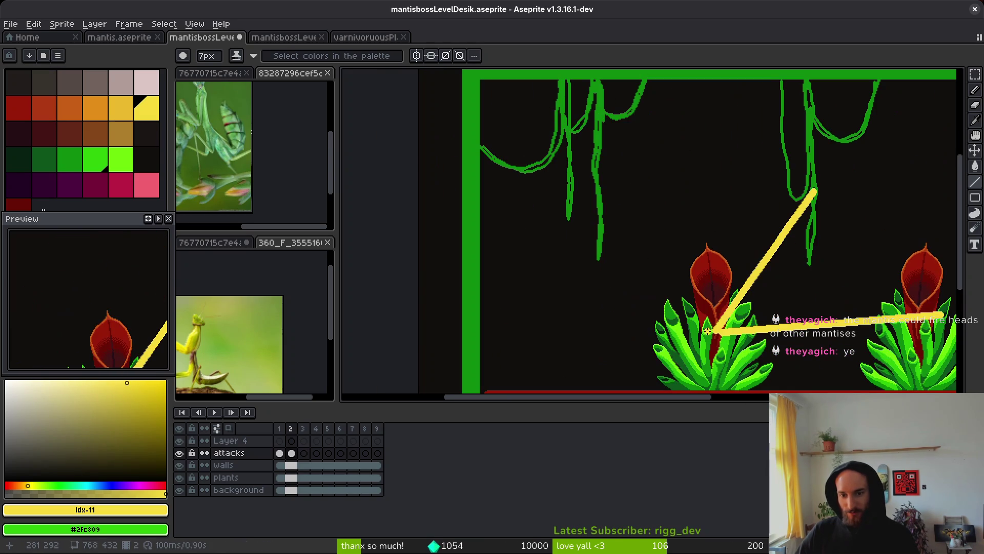
{"action": "mouse_move", "coordinate": [715, 328]}
{"action": "left_mouse_down"}
{"action": "mouse_move", "coordinate": [571, 193]}
{"action": "mouse_move", "coordinate": [583, 180]}
{"action": "left_mouse_up"}
{"action": "scroll", "coordinate": [583, 179], "scroll_direction": "down", "scroll_amount": 2}
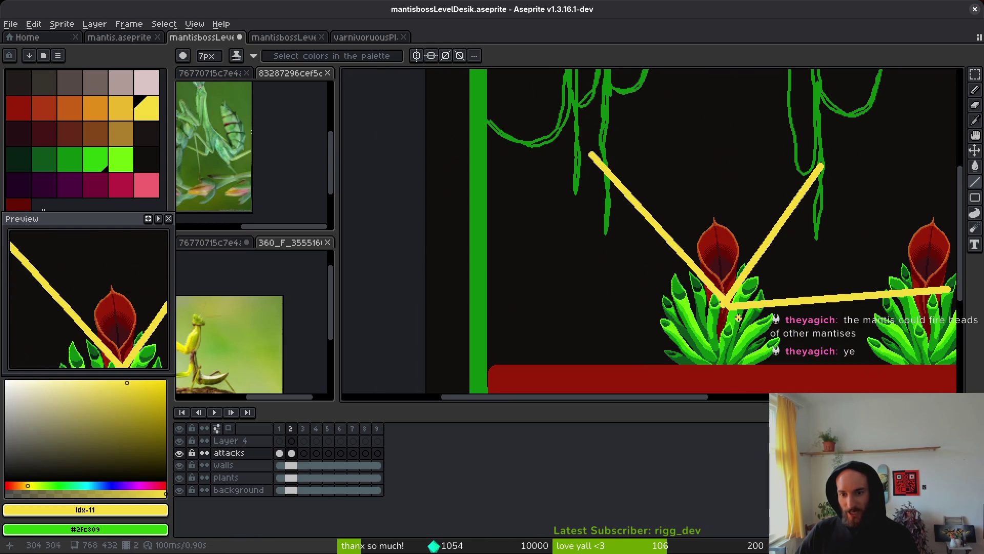
{"action": "mouse_move", "coordinate": [725, 304]}
{"action": "left_mouse_down"}
{"action": "mouse_move", "coordinate": [439, 304]}
{"action": "mouse_move", "coordinate": [494, 304]}
{"action": "left_mouse_up"}
{"action": "scroll", "coordinate": [658, 292], "scroll_direction": "right", "scroll_amount": 3}
{"action": "scroll", "coordinate": [658, 292], "scroll_direction": "up", "scroll_amount": 1}
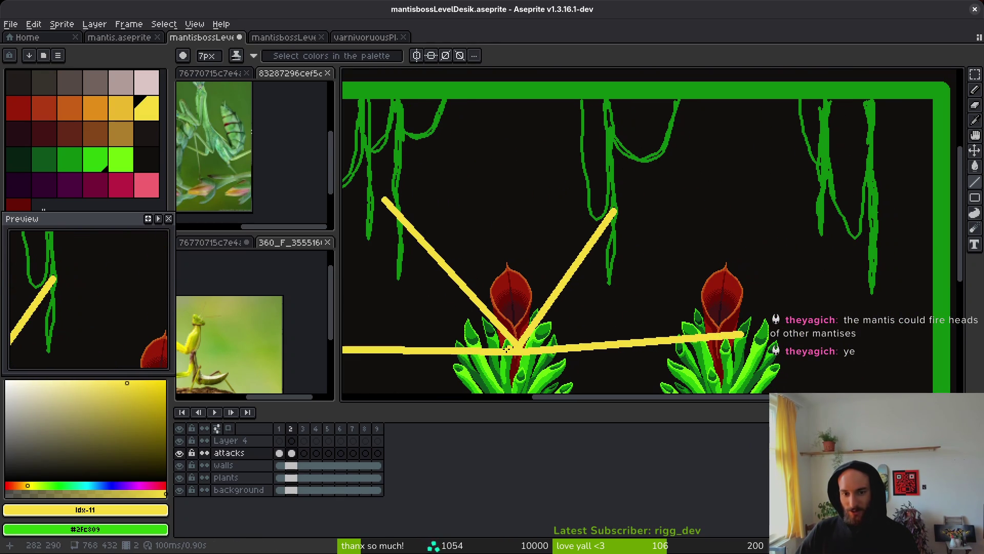
{"action": "scroll", "coordinate": [656, 341], "scroll_direction": "down", "scroll_amount": 2}
{"action": "scroll", "coordinate": [574, 155], "scroll_direction": "up", "scroll_amount": 2}
{"action": "scroll", "coordinate": [575, 156], "scroll_direction": "left", "scroll_amount": 2}
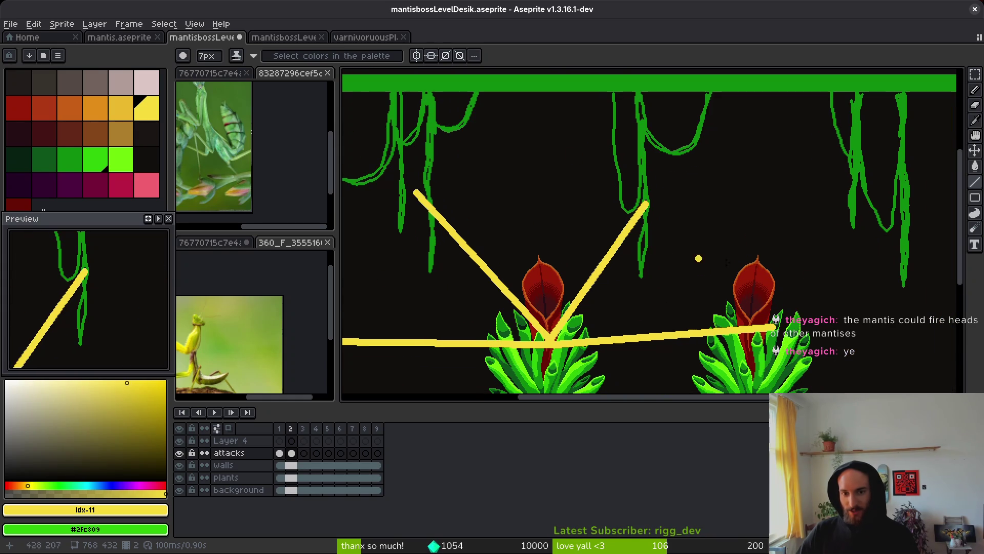
{"action": "scroll", "coordinate": [699, 258], "scroll_direction": "right", "scroll_amount": 3}
{"action": "scroll", "coordinate": [593, 200], "scroll_direction": "left", "scroll_amount": 4}
{"action": "scroll", "coordinate": [593, 199], "scroll_direction": "up", "scroll_amount": 1}
Draw a long yellow beam reaching up to the top border.
{"action": "left_click_drag", "start_coordinate": [604, 342], "coordinate": [582, 99]}
{"action": "scroll", "coordinate": [575, 187], "scroll_direction": "left", "scroll_amount": 2}
{"action": "scroll", "coordinate": [576, 187], "scroll_direction": "down", "scroll_amount": 1}
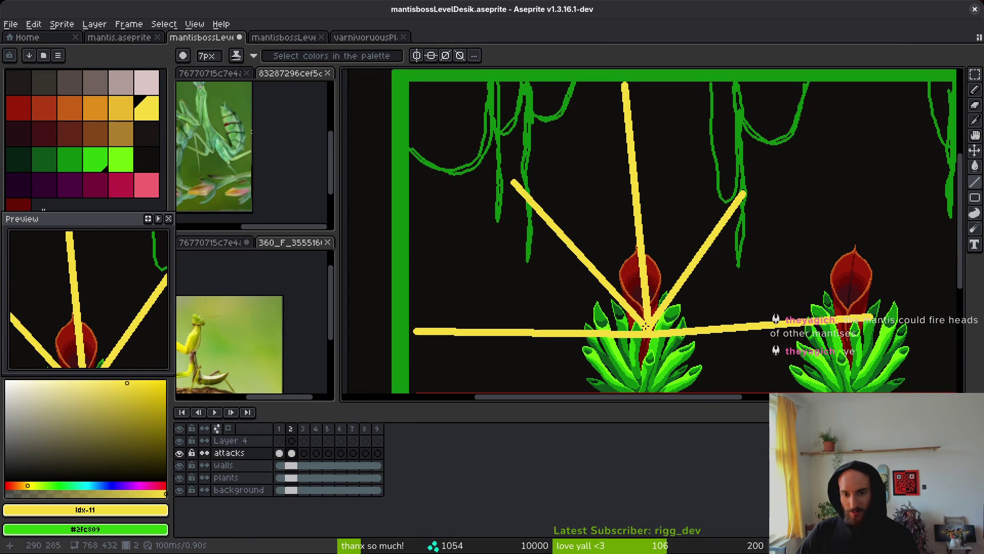
{"action": "scroll", "coordinate": [670, 323], "scroll_direction": "down", "scroll_amount": 3}
{"action": "scroll", "coordinate": [670, 323], "scroll_direction": "right", "scroll_amount": 2}
{"action": "scroll", "coordinate": [557, 184], "scroll_direction": "down", "scroll_amount": 3}
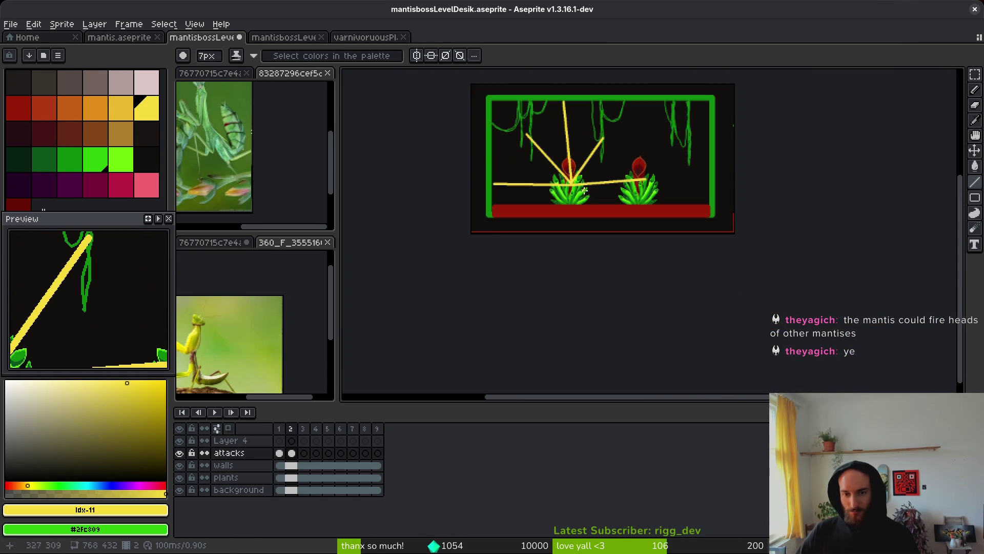
{"action": "scroll", "coordinate": [660, 209], "scroll_direction": "left", "scroll_amount": 2}
{"action": "scroll", "coordinate": [660, 209], "scroll_direction": "up", "scroll_amount": 2}
{"action": "scroll", "coordinate": [660, 208], "scroll_direction": "up", "scroll_amount": 1}
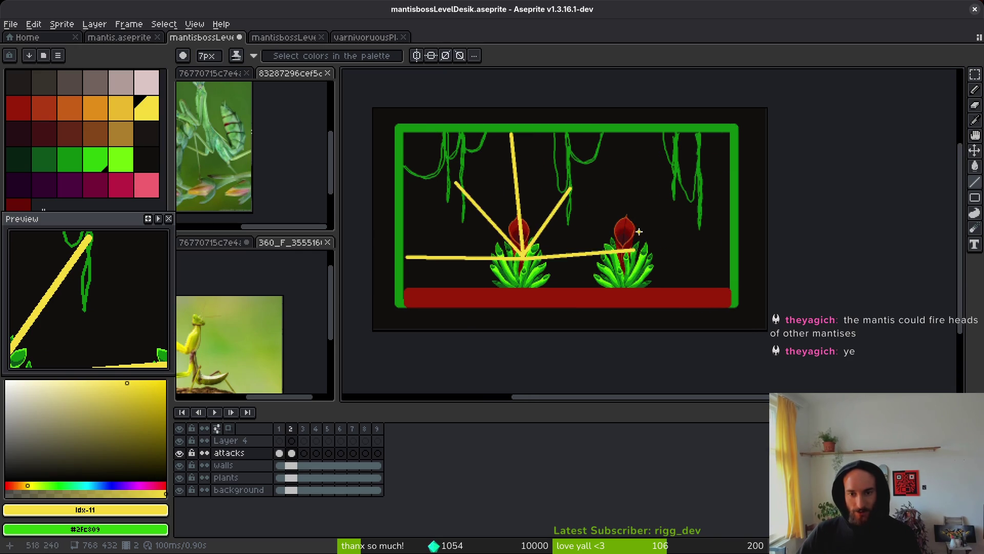
{"action": "scroll", "coordinate": [638, 236], "scroll_direction": "up", "scroll_amount": 4}
{"action": "scroll", "coordinate": [646, 241], "scroll_direction": "down", "scroll_amount": 2}
{"action": "scroll", "coordinate": [656, 249], "scroll_direction": "down", "scroll_amount": 3}
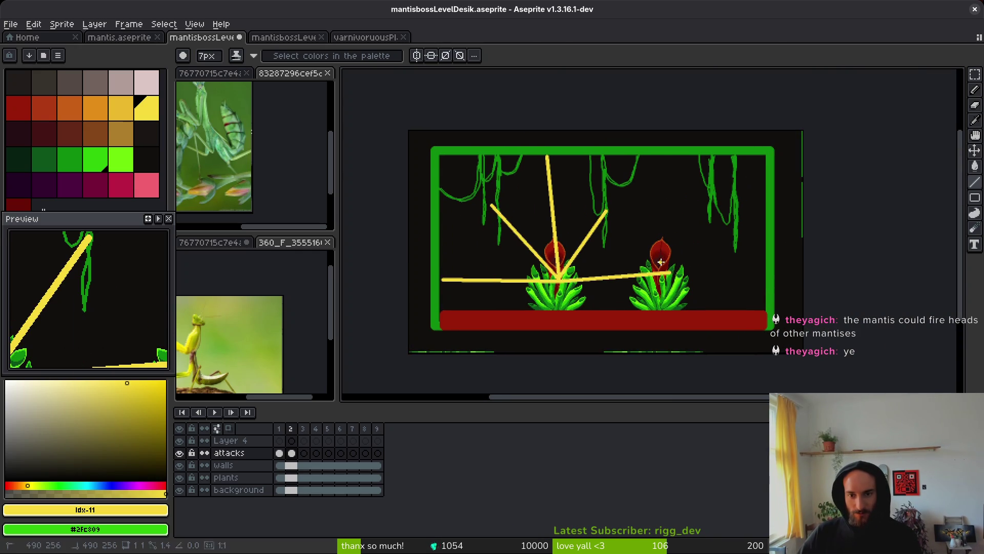
Chain yellow beams from the right plant's tip going up, up-right and rightward.
{"action": "left_click", "coordinate": [664, 264], "text": "shift"}
{"action": "left_click", "coordinate": [635, 170], "text": "shift"}
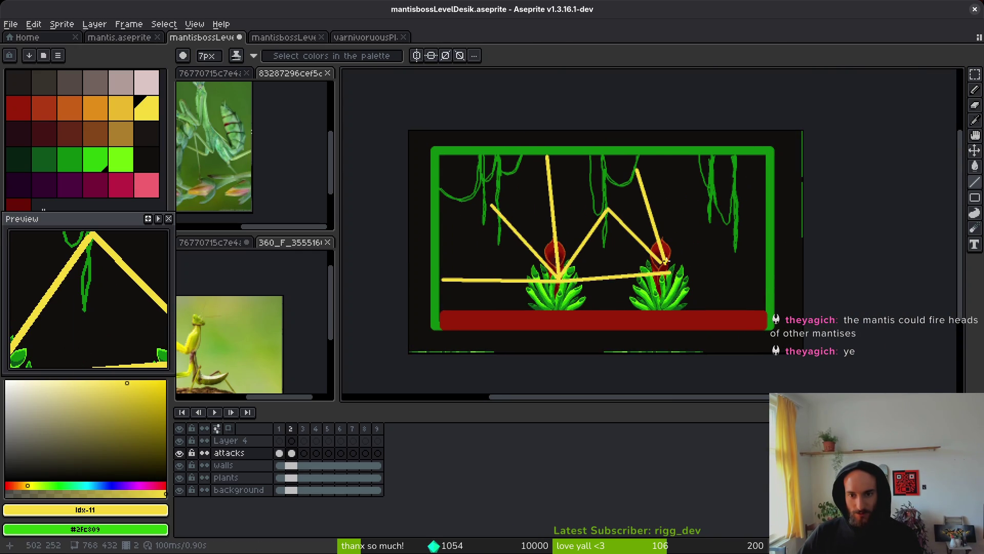
{"action": "left_click", "coordinate": [665, 264], "text": "shift"}
{"action": "left_click", "coordinate": [709, 180], "text": "shift"}
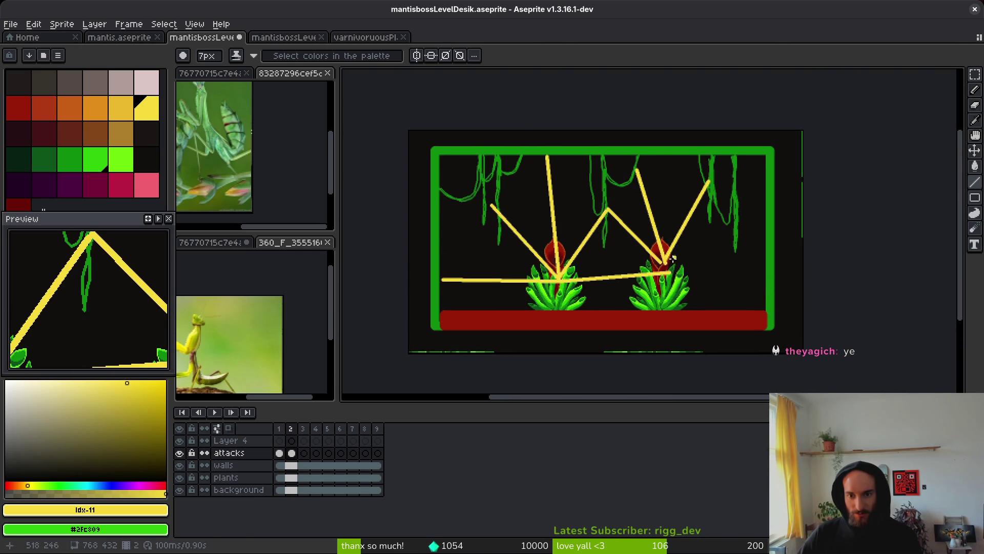
{"action": "left_click", "coordinate": [665, 264], "text": "shift"}
{"action": "left_click", "coordinate": [733, 221], "text": "shift"}
{"action": "left_click", "coordinate": [666, 265], "text": "shift"}
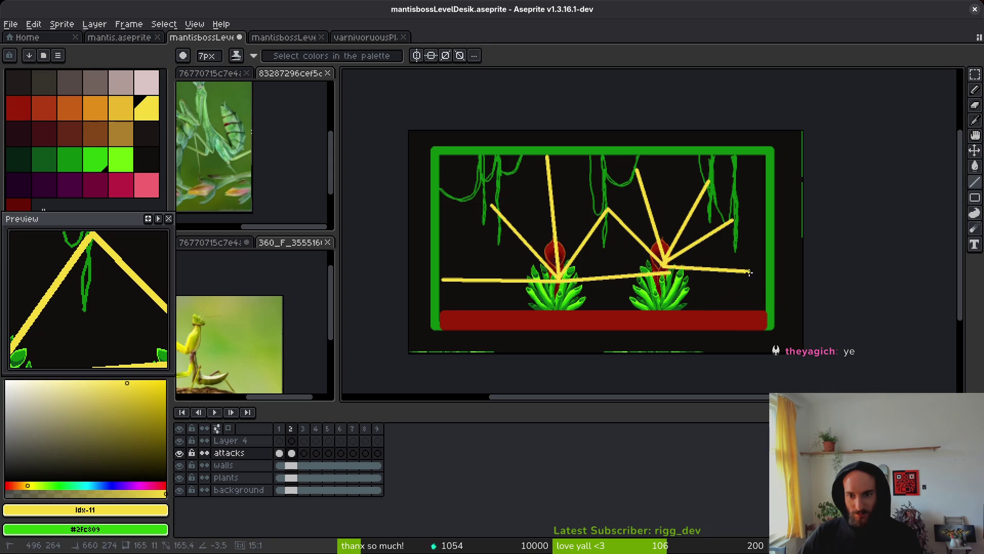
{"action": "left_click", "coordinate": [761, 277], "text": "shift"}
{"action": "scroll", "coordinate": [663, 263], "scroll_direction": "up", "scroll_amount": 3}
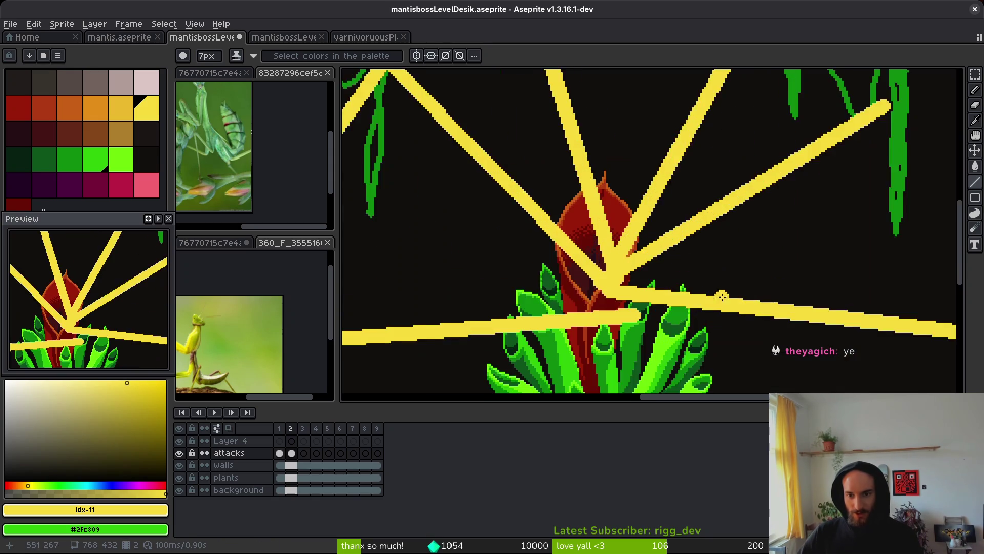
{"action": "scroll", "coordinate": [687, 225], "scroll_direction": "down", "scroll_amount": 3}
{"action": "scroll", "coordinate": [693, 218], "scroll_direction": "up", "scroll_amount": 3}
Draw a thick curved yellow slash beside the right plant with the pencil.
{"action": "key", "text": "b"}
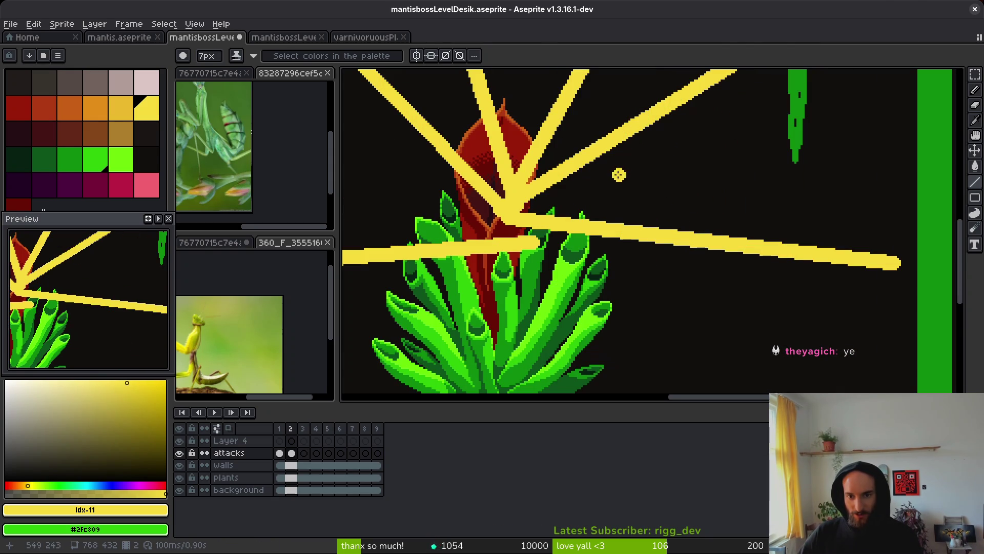
{"action": "mouse_move", "coordinate": [636, 175]}
{"action": "left_mouse_down"}
{"action": "mouse_move", "coordinate": [725, 186]}
{"action": "mouse_move", "coordinate": [833, 222]}
{"action": "left_mouse_up"}
{"action": "key", "text": "ctrl+z"}
{"action": "mouse_move", "coordinate": [610, 169]}
{"action": "left_mouse_down"}
{"action": "mouse_move", "coordinate": [661, 177]}
{"action": "mouse_move", "coordinate": [866, 259]}
{"action": "mouse_move", "coordinate": [865, 319]}
{"action": "mouse_move", "coordinate": [694, 330]}
{"action": "mouse_move", "coordinate": [794, 315]}
{"action": "mouse_move", "coordinate": [728, 318]}
{"action": "mouse_move", "coordinate": [797, 304]}
{"action": "mouse_move", "coordinate": [777, 259]}
{"action": "mouse_move", "coordinate": [663, 202]}
{"action": "mouse_move", "coordinate": [769, 233]}
{"action": "mouse_move", "coordinate": [800, 297]}
{"action": "mouse_move", "coordinate": [775, 328]}
{"action": "left_mouse_up"}
{"action": "key", "text": "ctrl+z"}
Erase with an 11px eraser to taper the slash's lower tail and trim its upper end.
{"action": "key", "text": "e"}
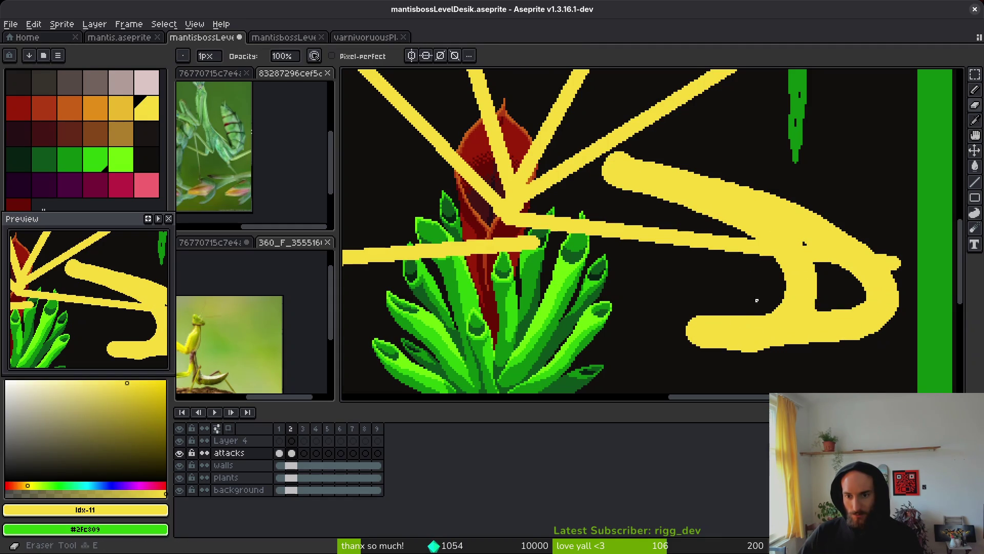
{"action": "key", "text": "plus"}
{"action": "key", "text": "plus"}
{"action": "key", "text": "plus"}
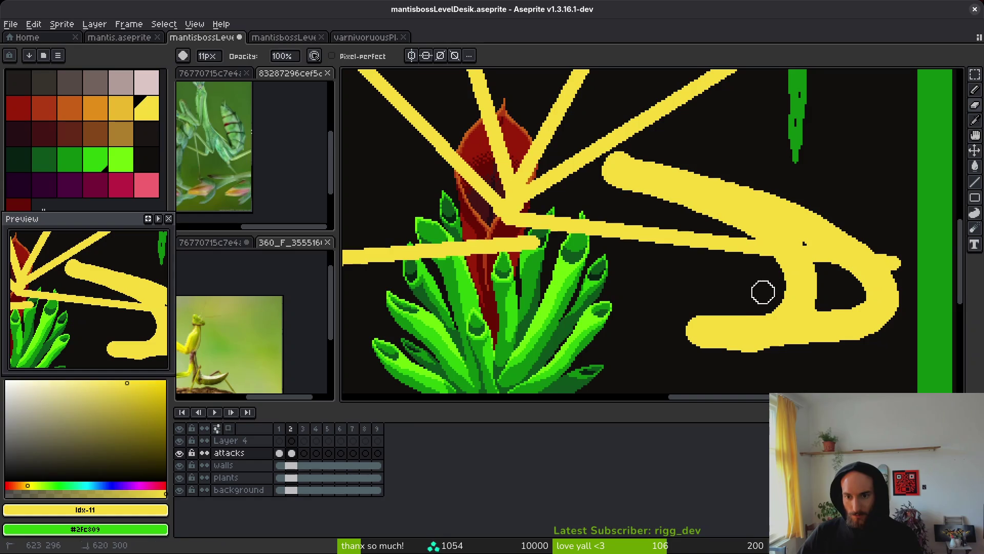
{"action": "mouse_move", "coordinate": [741, 310]}
{"action": "left_mouse_down"}
{"action": "mouse_move", "coordinate": [683, 325]}
{"action": "mouse_move", "coordinate": [774, 330]}
{"action": "left_mouse_up"}
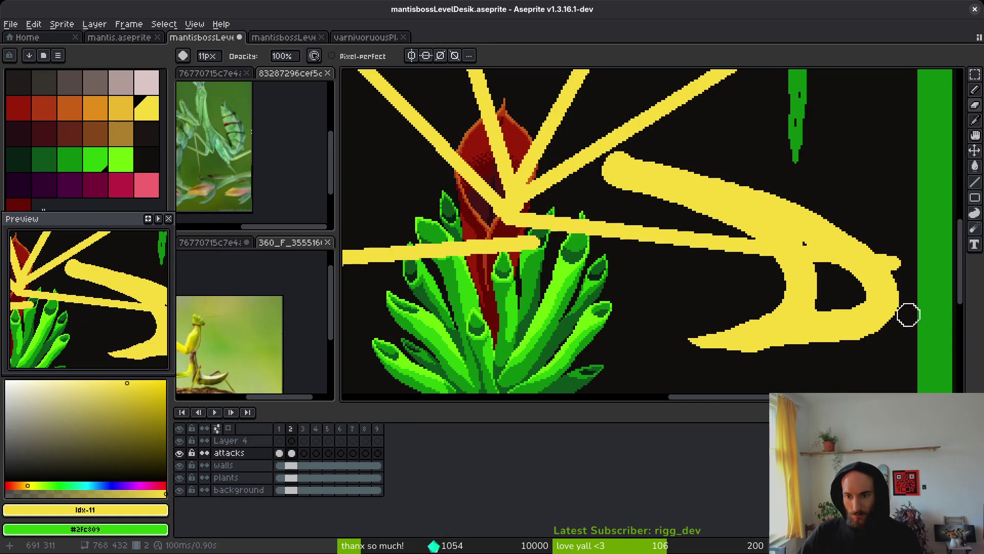
{"action": "left_click_drag", "start_coordinate": [793, 366], "coordinate": [685, 349]}
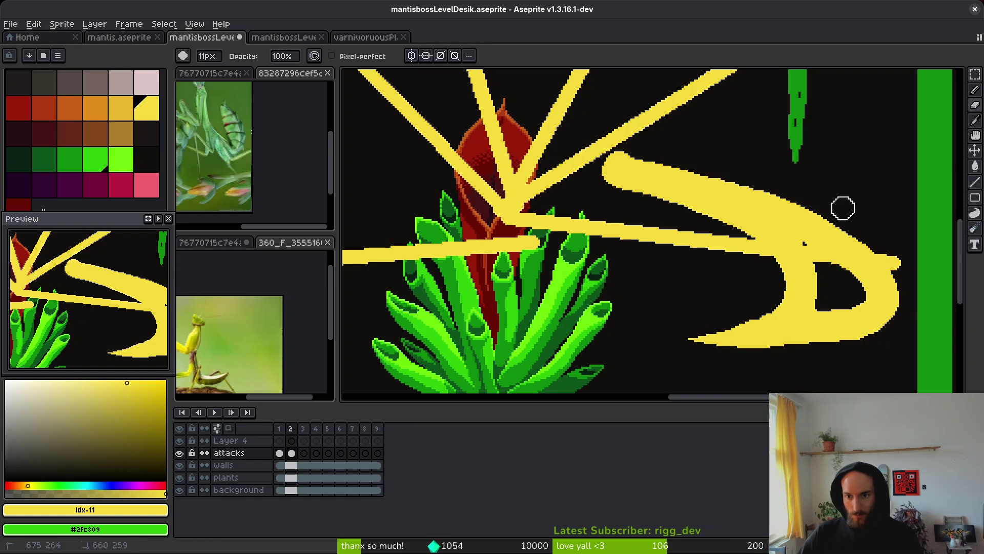
{"action": "mouse_move", "coordinate": [688, 163]}
{"action": "left_mouse_down"}
{"action": "mouse_move", "coordinate": [626, 161]}
{"action": "mouse_move", "coordinate": [589, 180]}
{"action": "mouse_move", "coordinate": [674, 199]}
{"action": "mouse_move", "coordinate": [755, 248]}
{"action": "mouse_move", "coordinate": [764, 266]}
{"action": "mouse_move", "coordinate": [718, 224]}
{"action": "mouse_move", "coordinate": [738, 234]}
{"action": "left_mouse_up"}
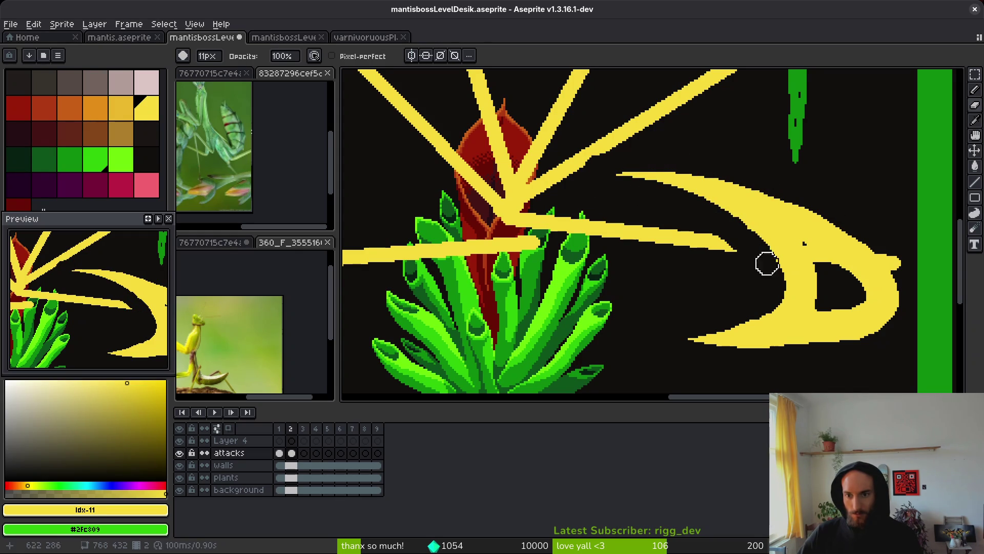
Pick the yellow from the canvas and set the pencil brush to 8px.
{"action": "key", "text": "b"}
{"action": "left_click", "coordinate": [704, 239], "text": "alt"}
{"action": "key", "text": "minus"}
{"action": "key", "text": "minus"}
{"action": "key", "text": "minus"}
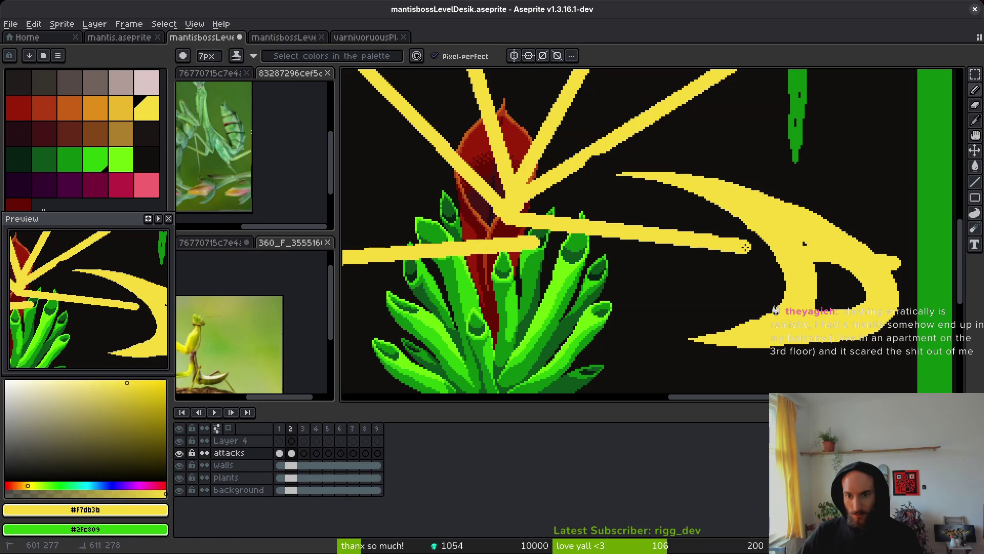
Paint yellow over the black gap in the crescent's head.
{"action": "scroll", "coordinate": [855, 278], "scroll_direction": "down", "scroll_amount": 3}
{"action": "scroll", "coordinate": [855, 278], "scroll_direction": "up", "scroll_amount": 3}
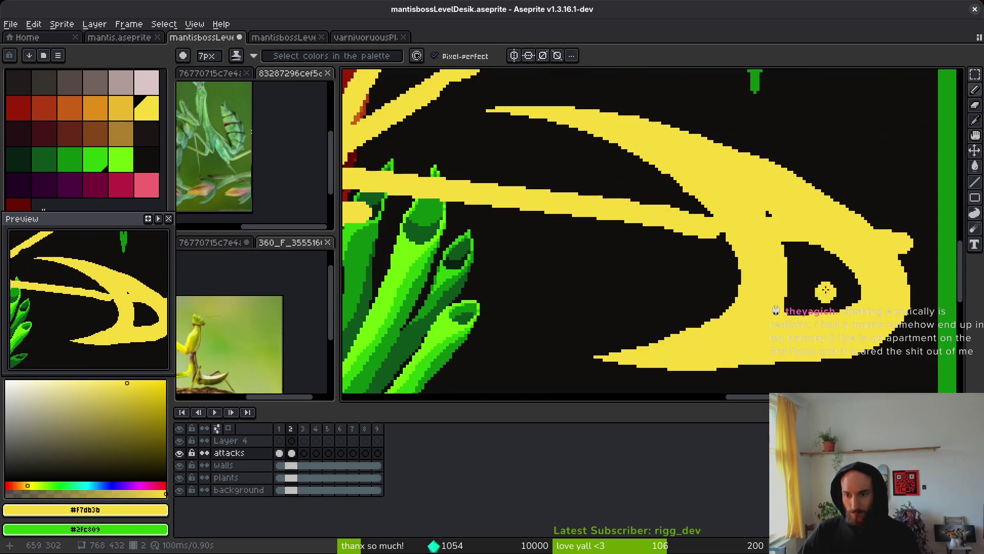
{"action": "mouse_move", "coordinate": [792, 295]}
{"action": "left_mouse_down"}
{"action": "mouse_move", "coordinate": [800, 267]}
{"action": "mouse_move", "coordinate": [867, 262]}
{"action": "left_mouse_up"}
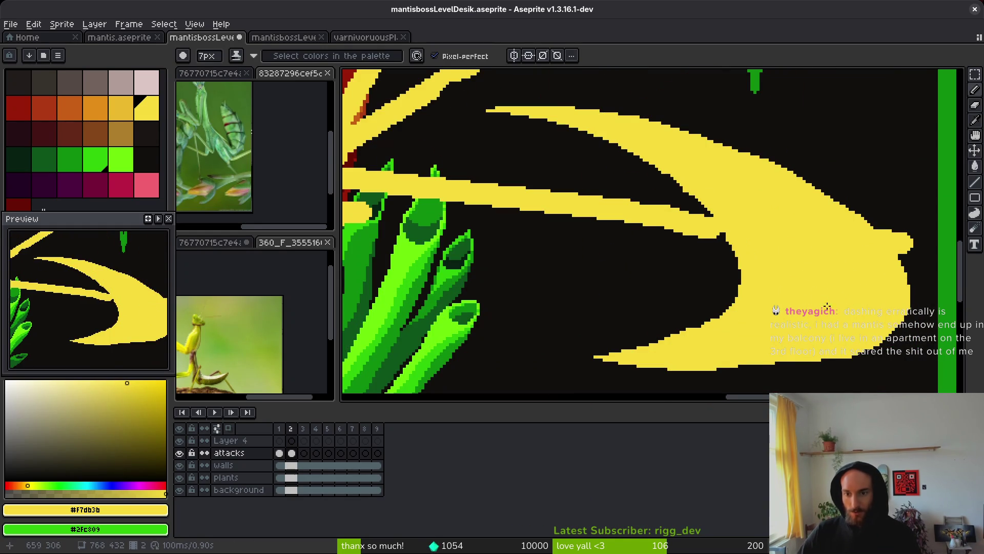
{"action": "scroll", "coordinate": [816, 287], "scroll_direction": "down", "scroll_amount": 3}
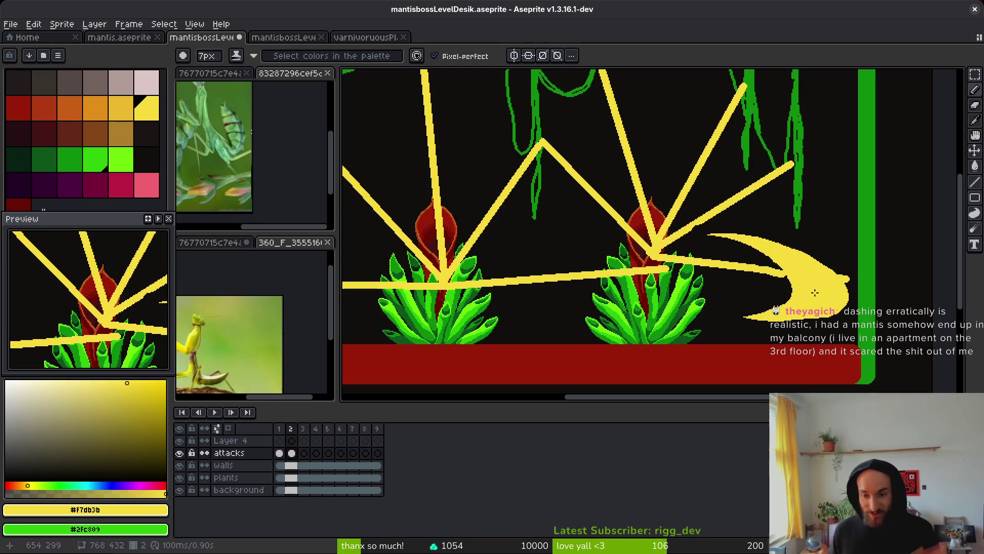
{"action": "scroll", "coordinate": [815, 292], "scroll_direction": "up", "scroll_amount": 2}
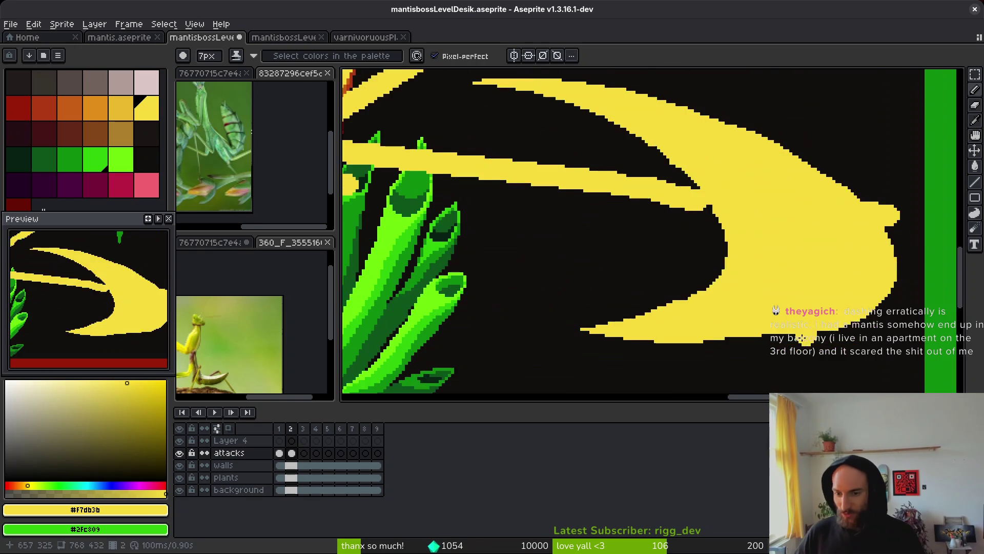
Erase along the crescent's inner lower curve to smooth it, then zoom out.
{"action": "key", "text": "b"}
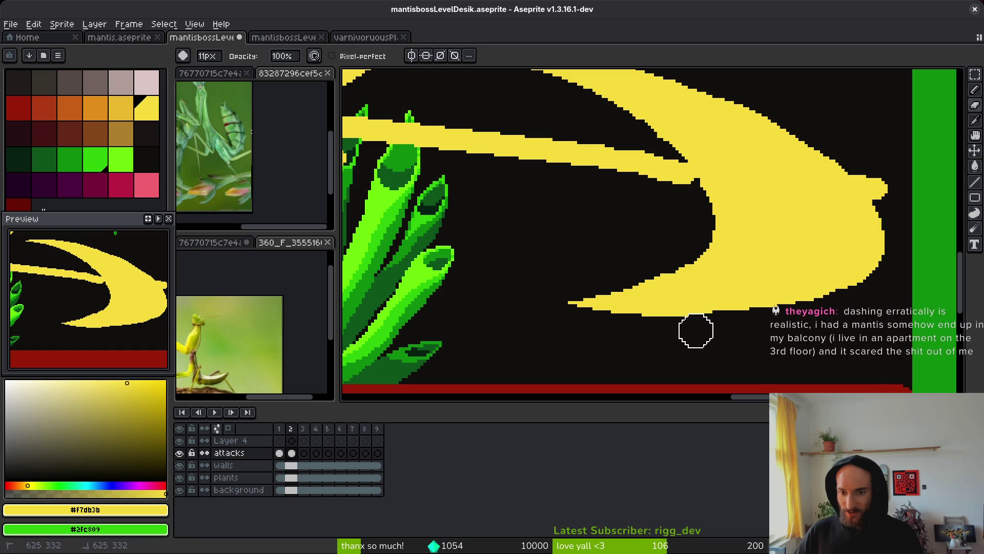
{"action": "scroll", "coordinate": [758, 308], "scroll_direction": "down", "scroll_amount": 2}
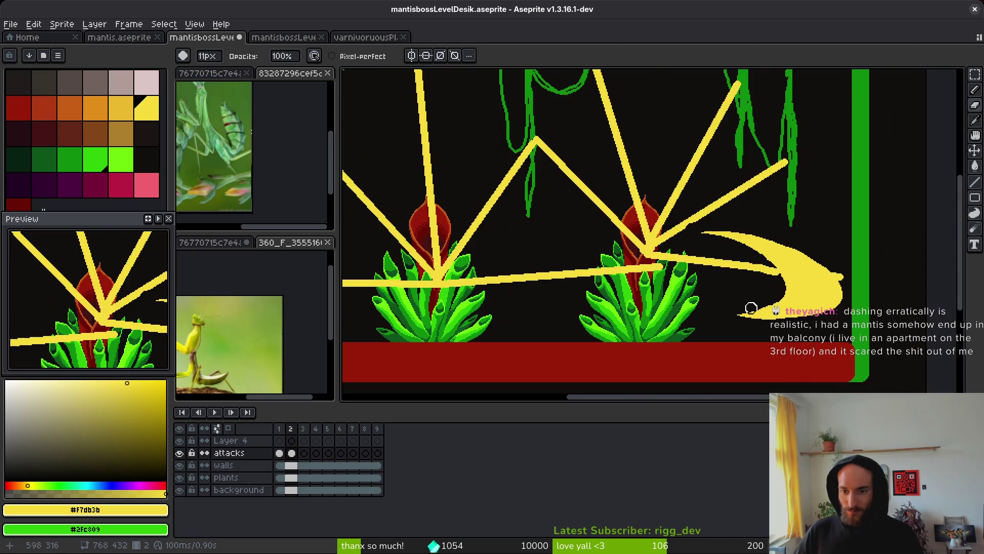
{"action": "scroll", "coordinate": [795, 311], "scroll_direction": "up", "scroll_amount": 2}
{"action": "left_click_drag", "start_coordinate": [640, 248], "coordinate": [605, 269]}
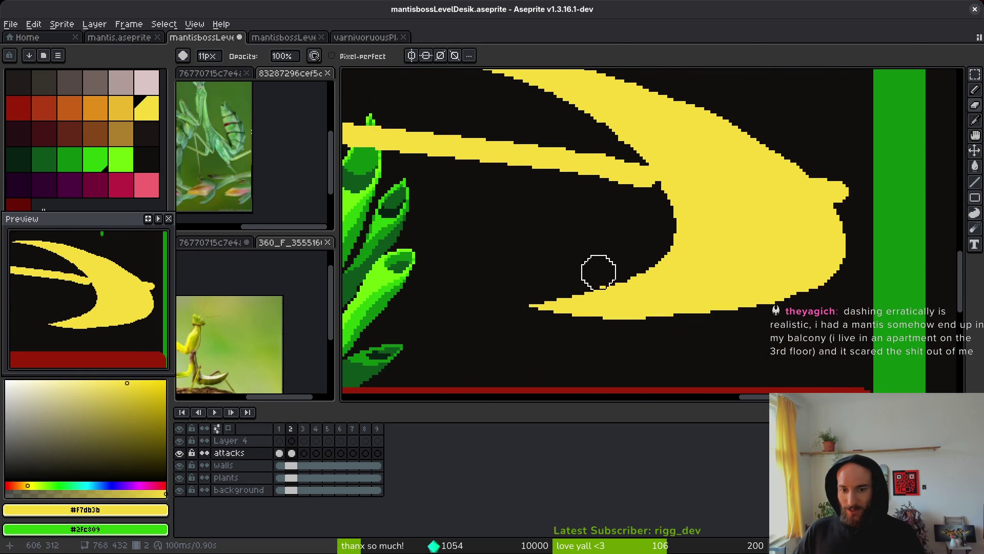
{"action": "scroll", "coordinate": [621, 258], "scroll_direction": "down", "scroll_amount": 2}
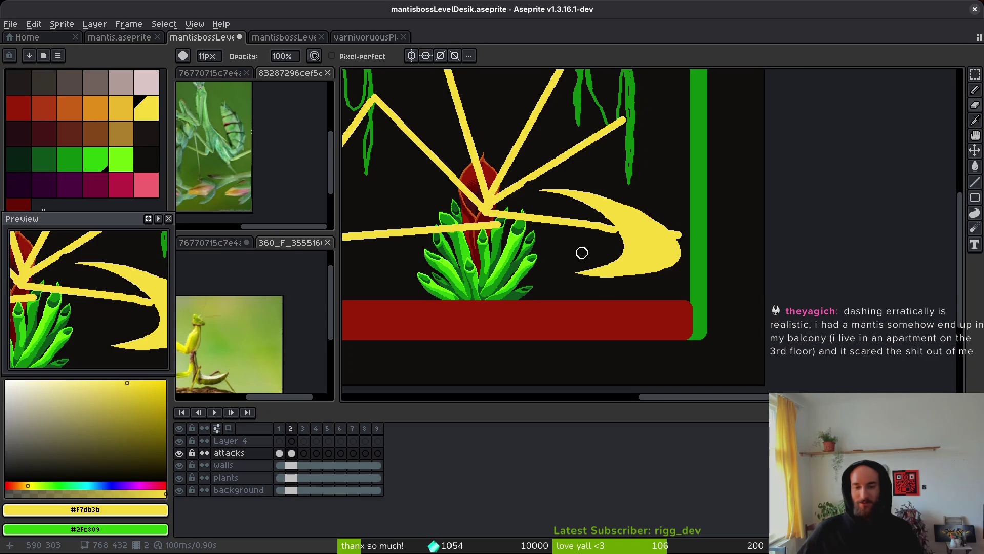
{"action": "left_click_drag", "start_coordinate": [582, 252], "coordinate": [671, 220]}
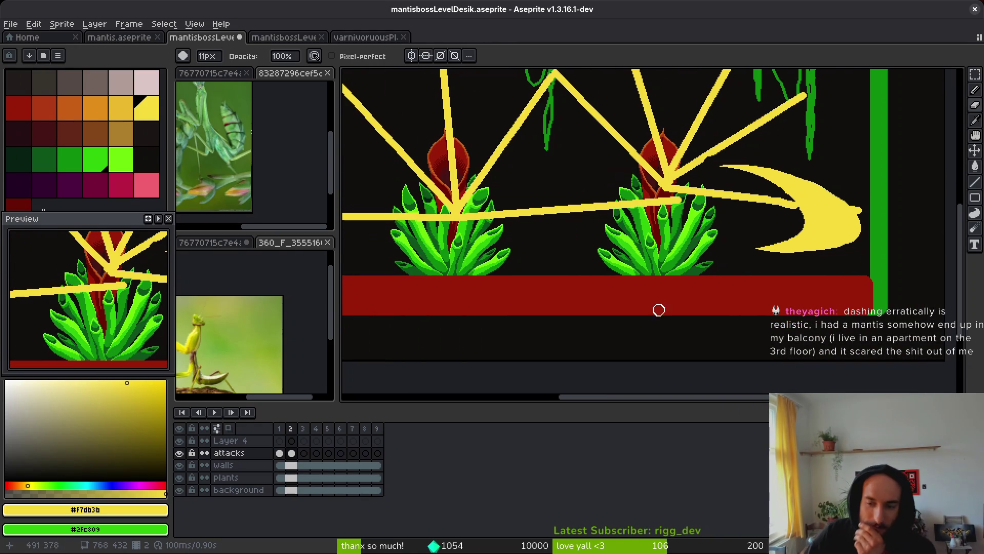
{"action": "scroll", "coordinate": [687, 257], "scroll_direction": "down", "scroll_amount": 3}
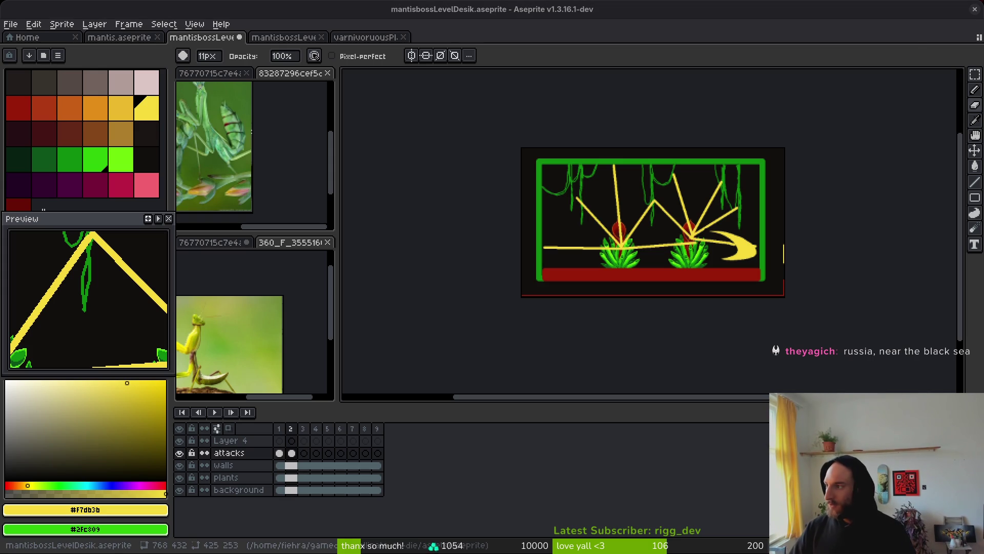
Open the Wikipedia Black Sea map from the image search results.
{"action": "key", "text": "alt+Tab"}
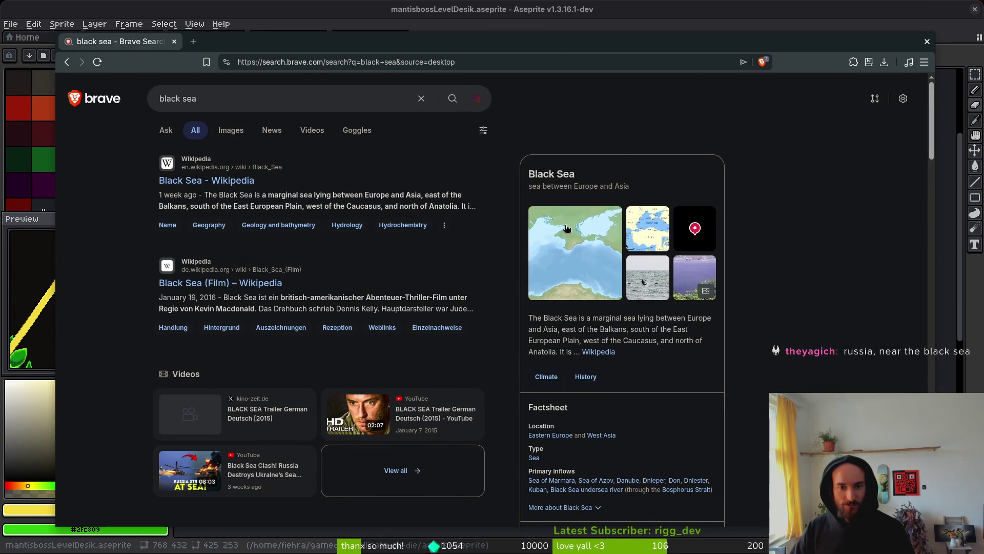
{"action": "left_click", "coordinate": [566, 228]}
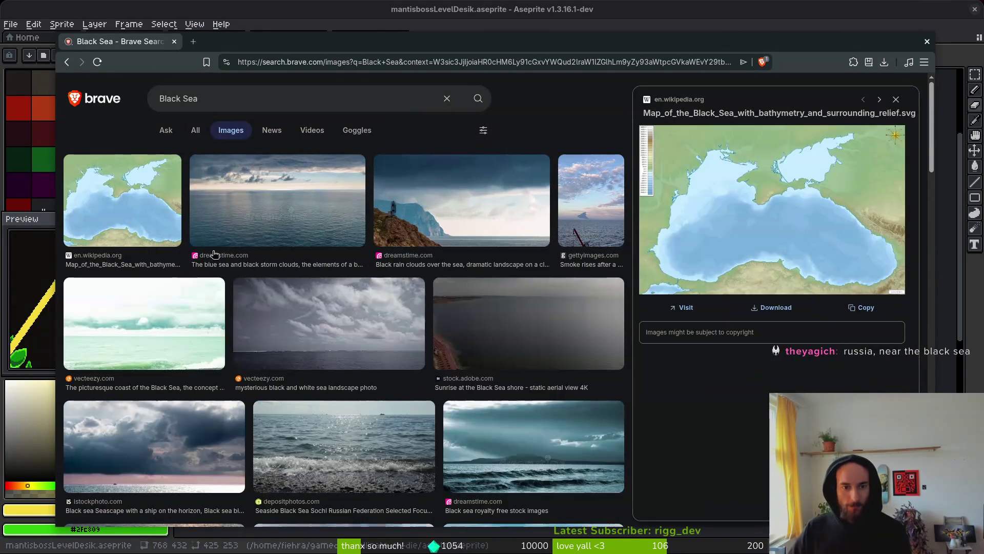
{"action": "left_click", "coordinate": [164, 208]}
Search 'maps' from the address bar, then minimize the browser.
{"action": "left_click", "coordinate": [286, 66]}
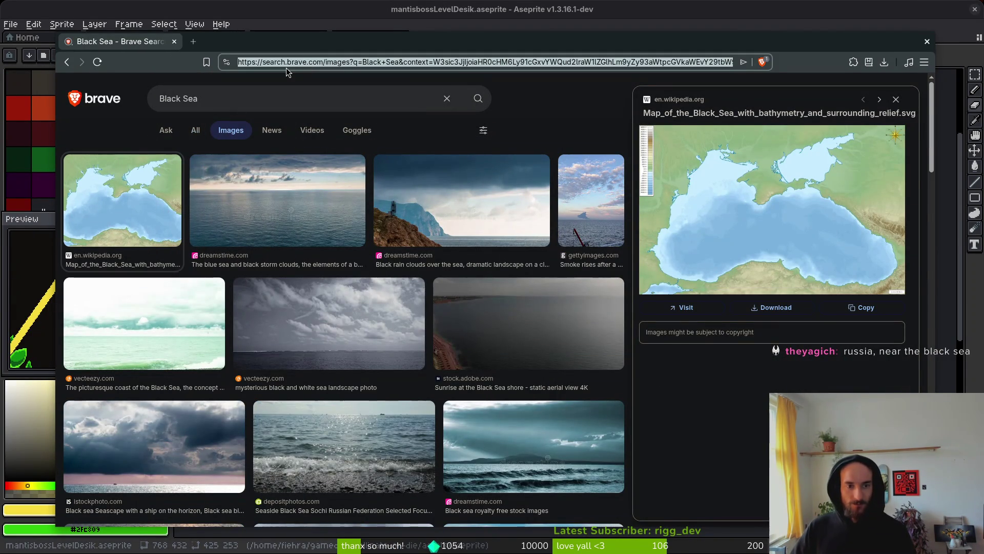
{"action": "type", "text": "maps"}
{"action": "key", "text": "Down"}
{"action": "key", "text": "Up"}
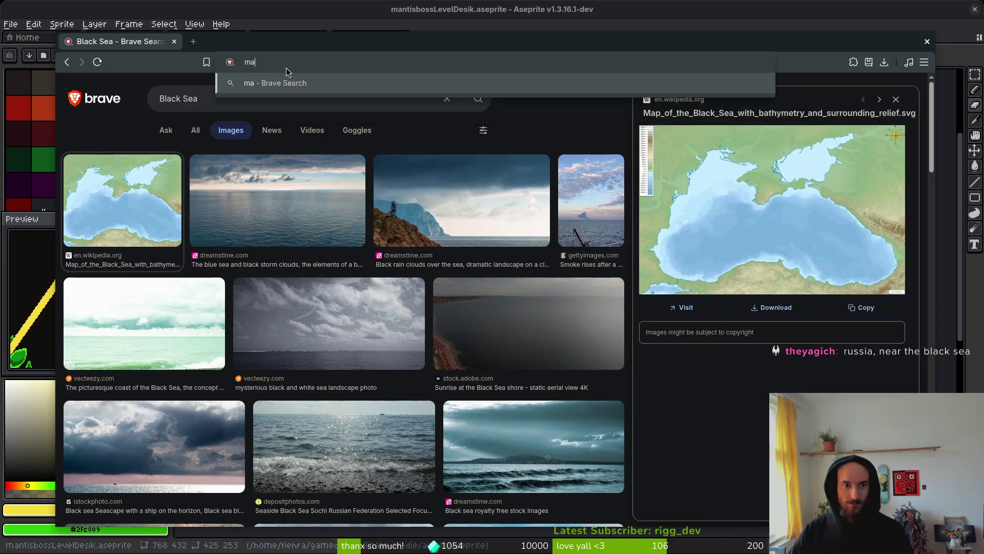
{"action": "key", "text": "Return"}
{"action": "key", "text": "super+minus"}
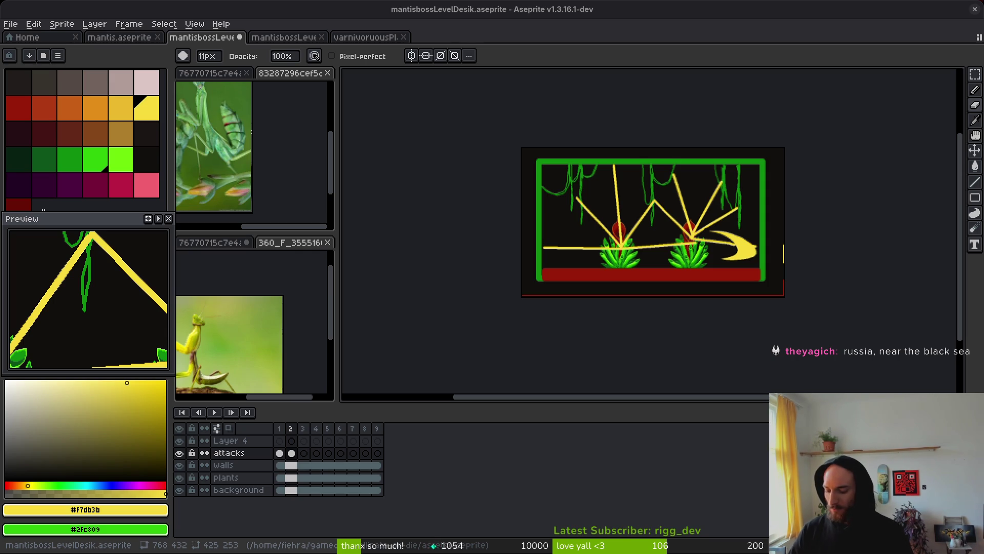
Zoom and pan Google Maps around the Black Sea region.
{"action": "key", "text": "alt+Tab"}
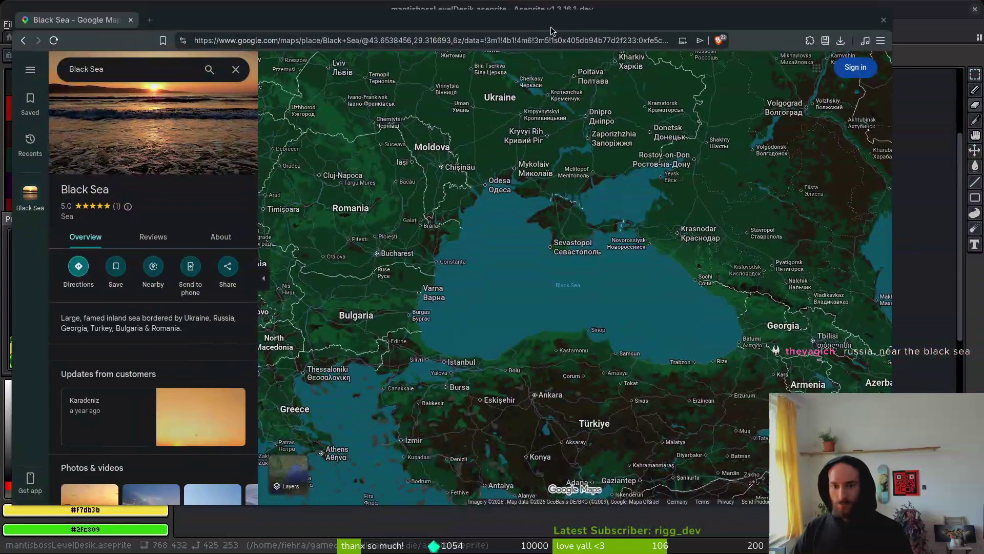
{"action": "scroll", "coordinate": [687, 214], "scroll_direction": "down", "scroll_amount": 3}
{"action": "scroll", "coordinate": [686, 214], "scroll_direction": "up", "scroll_amount": 1}
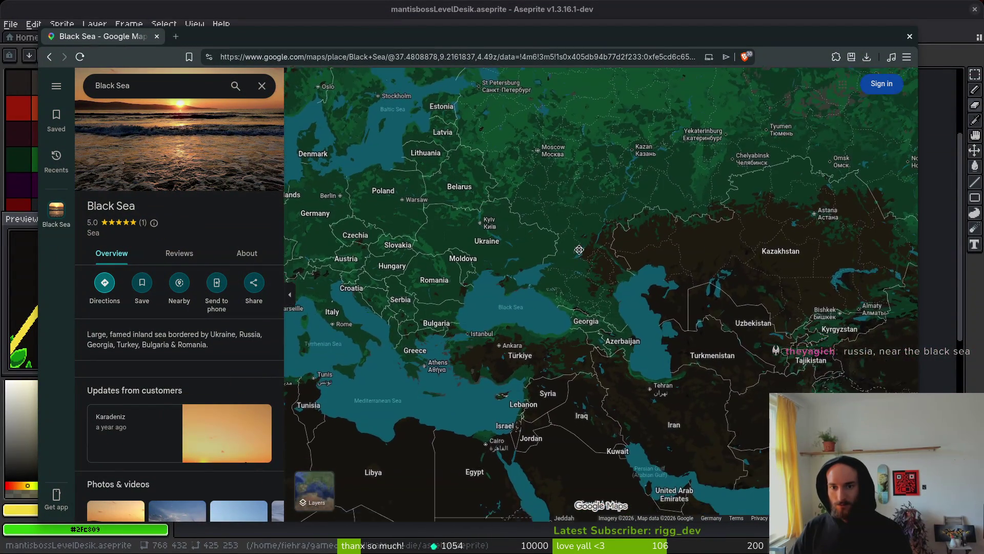
{"action": "left_click_drag", "start_coordinate": [687, 215], "coordinate": [625, 269]}
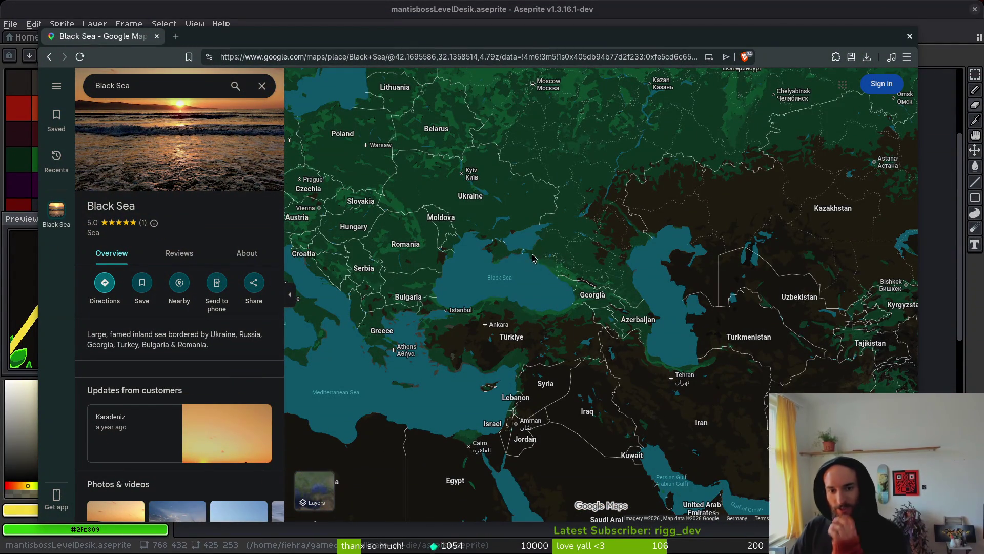
{"action": "scroll", "coordinate": [544, 258], "scroll_direction": "up", "scroll_amount": 2}
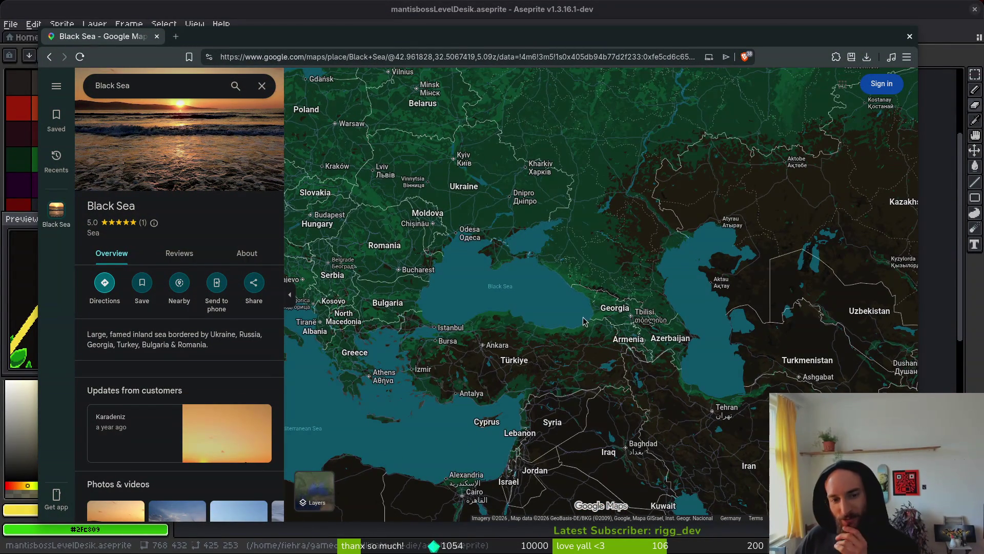
{"action": "left_click_drag", "start_coordinate": [562, 246], "coordinate": [573, 257]}
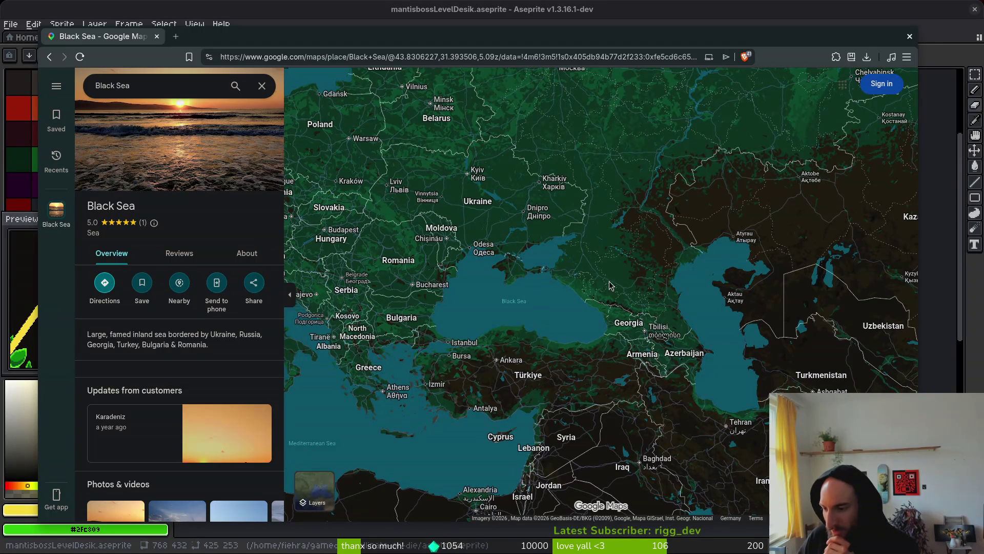
{"action": "mouse_move", "coordinate": [594, 286]}
{"action": "left_mouse_down"}
{"action": "mouse_move", "coordinate": [633, 279]}
{"action": "mouse_move", "coordinate": [751, 327]}
{"action": "left_mouse_up"}
Pan west across Europe to western Europe, then return to Aseprite.
{"action": "mouse_move", "coordinate": [478, 214]}
{"action": "left_mouse_down"}
{"action": "mouse_move", "coordinate": [565, 263]}
{"action": "mouse_move", "coordinate": [638, 194]}
{"action": "mouse_move", "coordinate": [653, 235]}
{"action": "left_mouse_up"}
{"action": "mouse_move", "coordinate": [783, 315]}
{"action": "left_mouse_down"}
{"action": "mouse_move", "coordinate": [359, 302]}
{"action": "mouse_move", "coordinate": [820, 308]}
{"action": "left_mouse_up"}
{"action": "left_click_drag", "start_coordinate": [543, 288], "coordinate": [557, 293]}
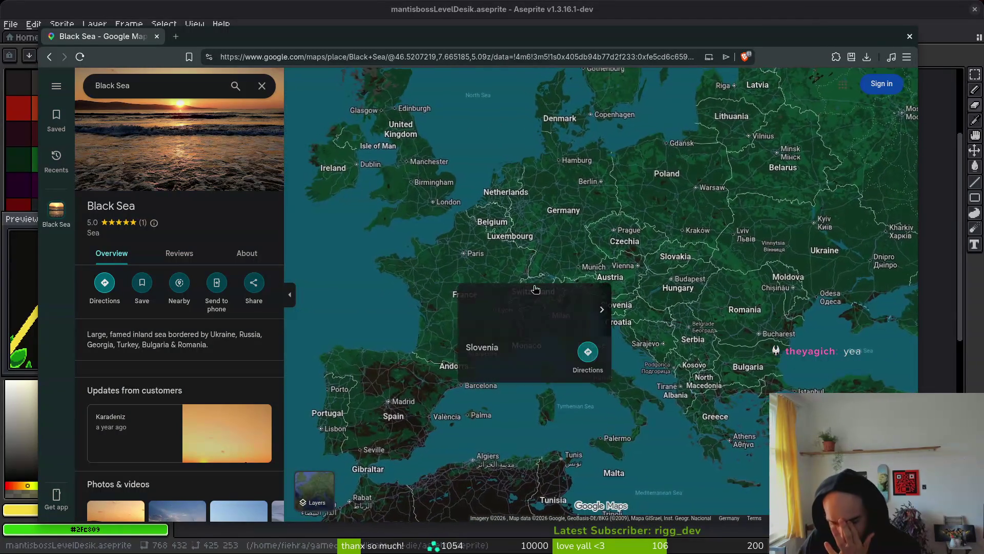
{"action": "left_click_drag", "start_coordinate": [434, 281], "coordinate": [517, 308]}
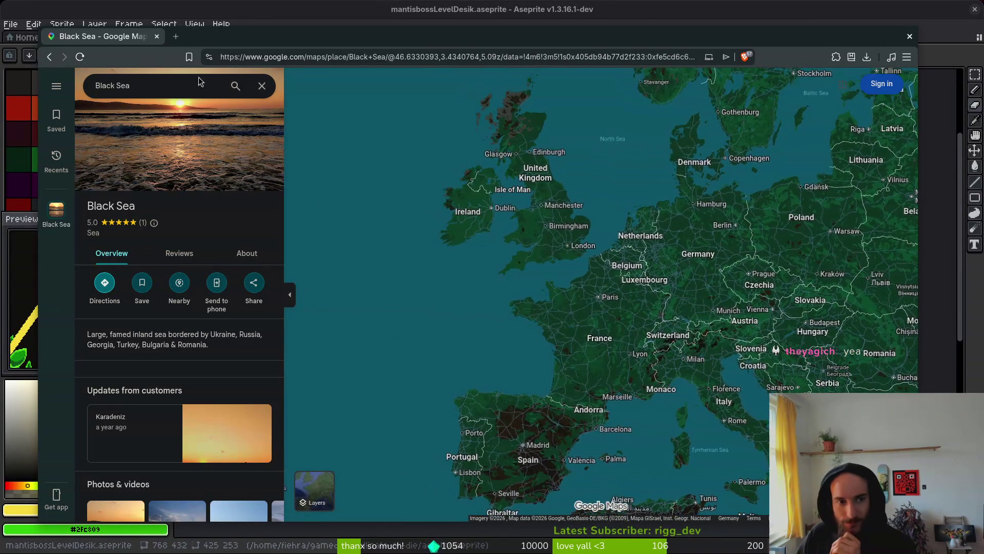
{"action": "left_click", "coordinate": [290, 59]}
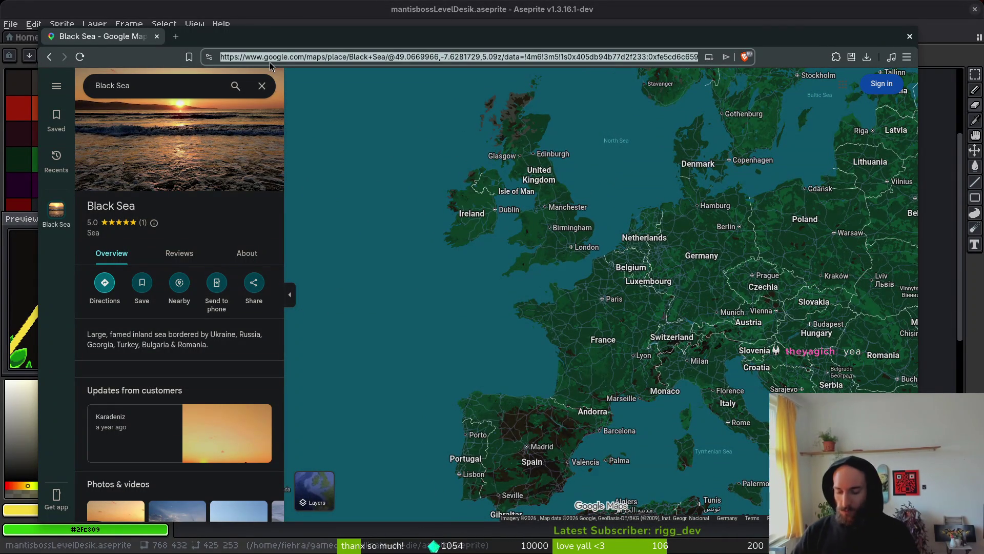
{"action": "key", "text": "alt+Tab"}
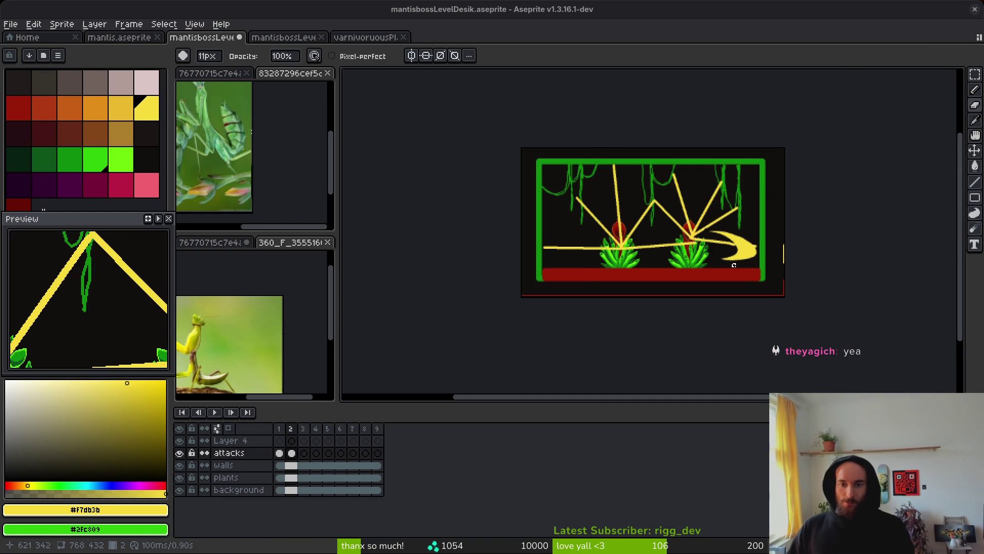
{"action": "scroll", "coordinate": [726, 267], "scroll_direction": "down", "scroll_amount": 1}
{"action": "scroll", "coordinate": [728, 230], "scroll_direction": "up", "scroll_amount": 4}
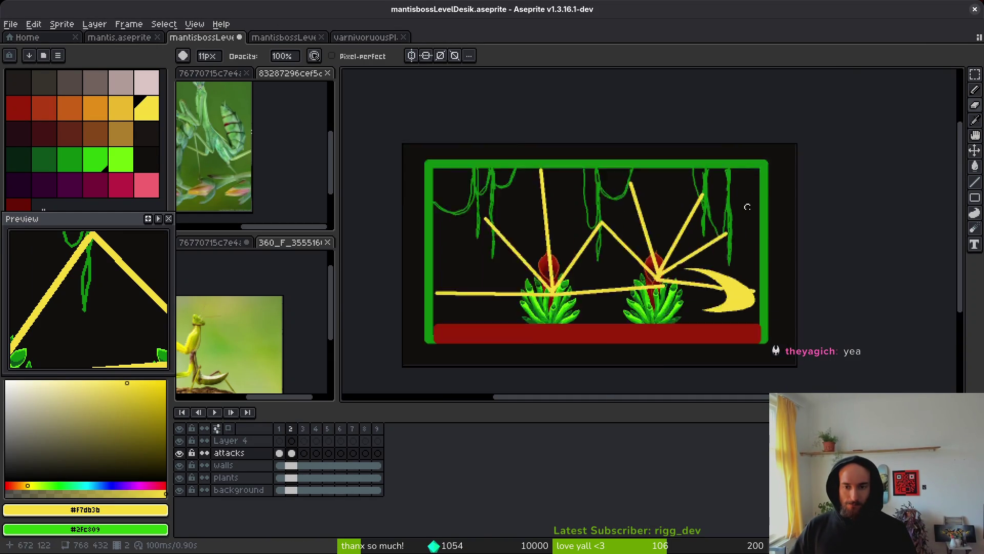
{"action": "key", "text": "b"}
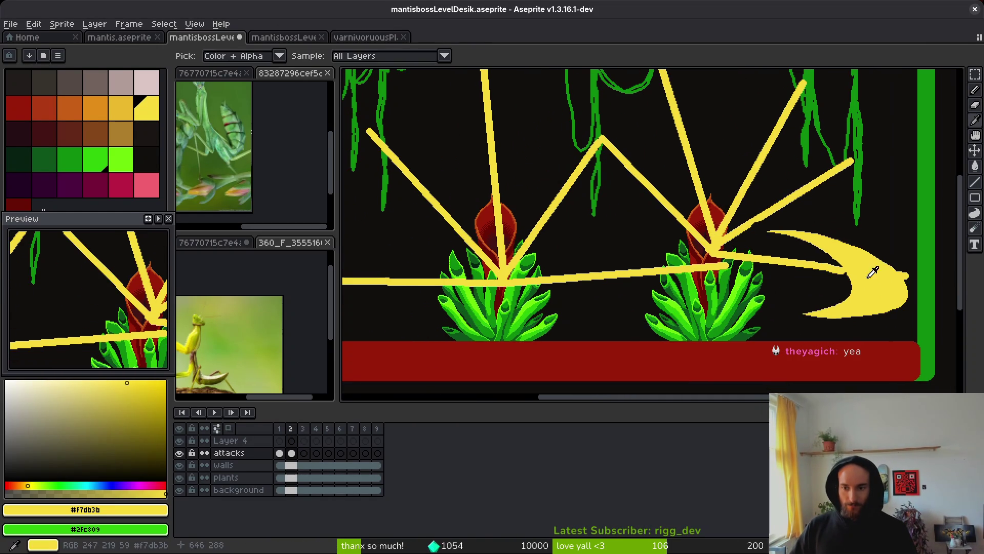
{"action": "scroll", "coordinate": [718, 267], "scroll_direction": "left", "scroll_amount": 3}
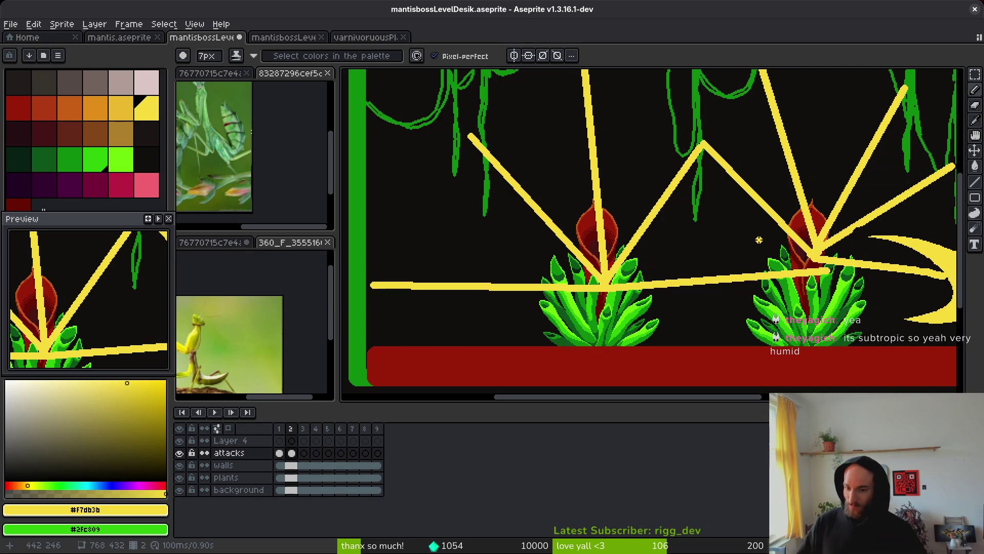
{"action": "scroll", "coordinate": [754, 281], "scroll_direction": "down", "scroll_amount": 2}
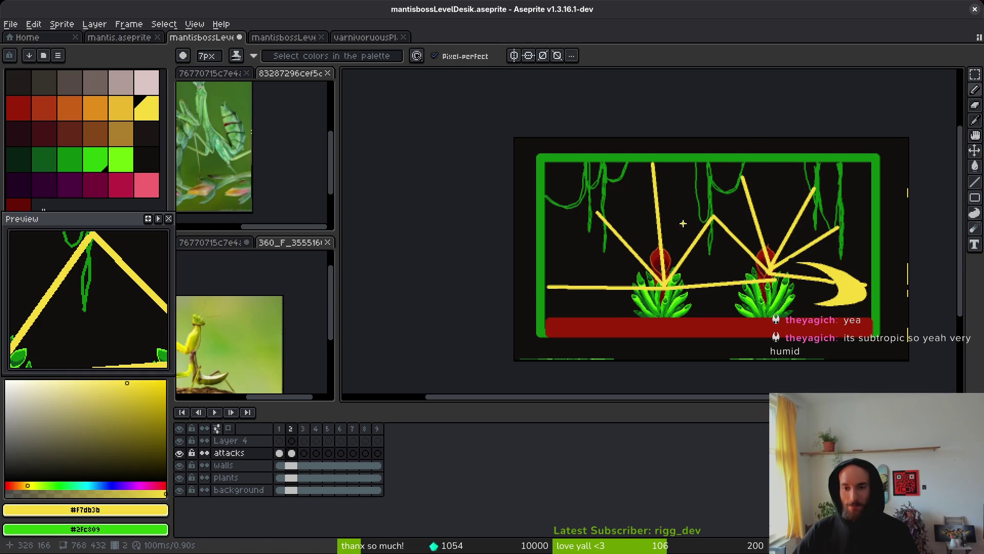
{"action": "left_click_drag", "start_coordinate": [727, 236], "coordinate": [719, 238]}
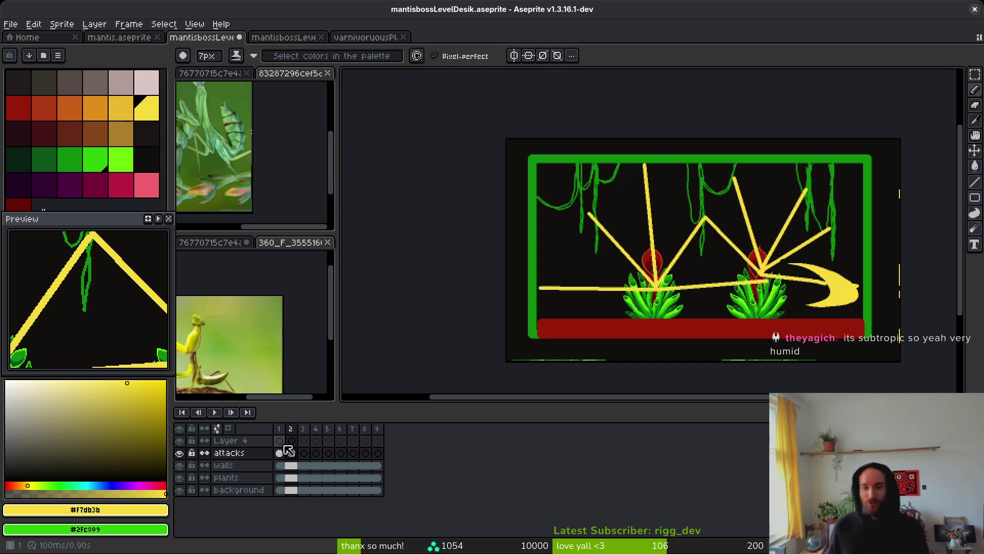
Sample the floor's dark red and stamp small and large droplets between the pitcher plants.
{"action": "key", "text": "i"}
{"action": "scroll", "coordinate": [700, 328], "scroll_direction": "up", "scroll_amount": 2}
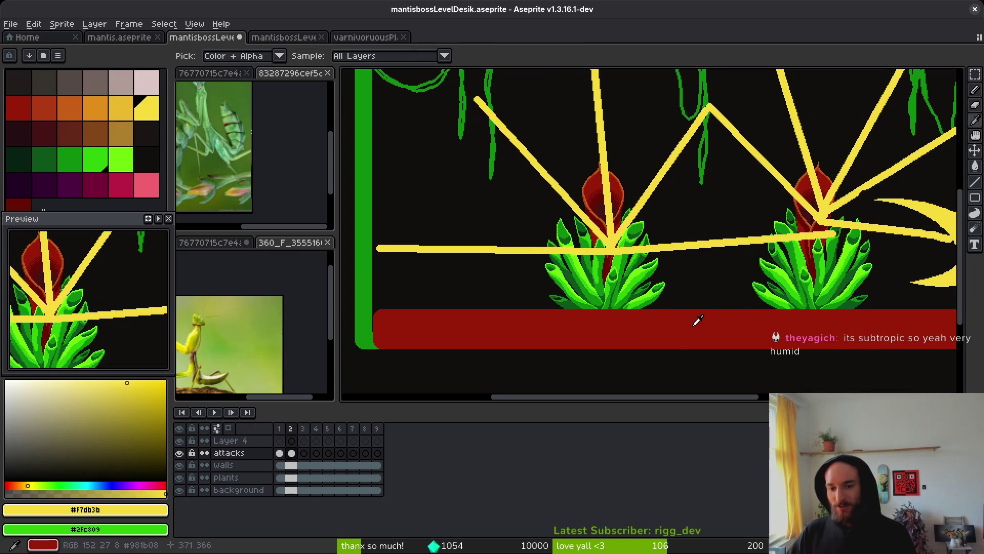
{"action": "left_click", "coordinate": [698, 320]}
{"action": "key", "text": "b"}
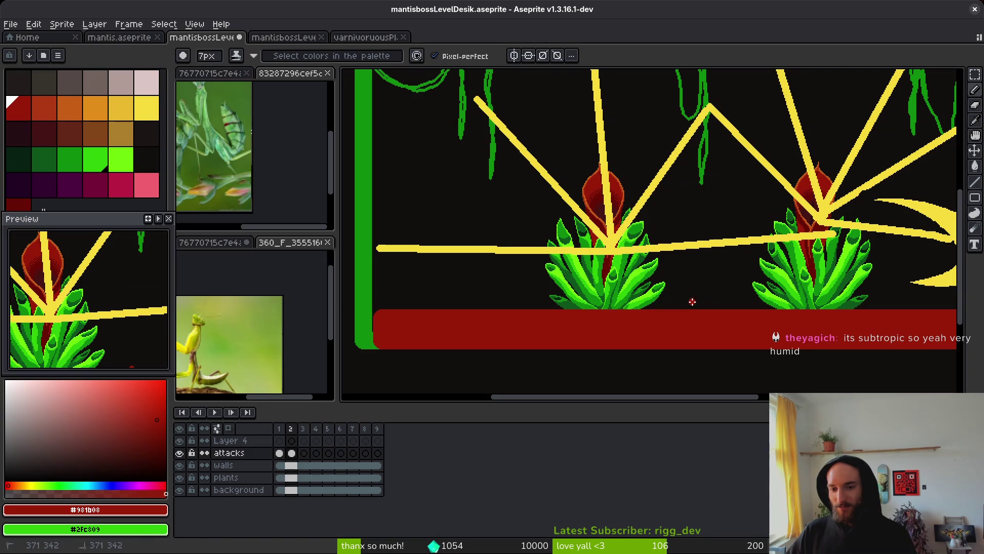
{"action": "left_click", "coordinate": [692, 301]}
{"action": "scroll", "coordinate": [733, 309], "scroll_direction": "up", "scroll_amount": 2}
{"action": "key", "text": "plus"}
{"action": "key", "text": "plus"}
{"action": "key", "text": "plus"}
{"action": "left_click", "coordinate": [715, 221]}
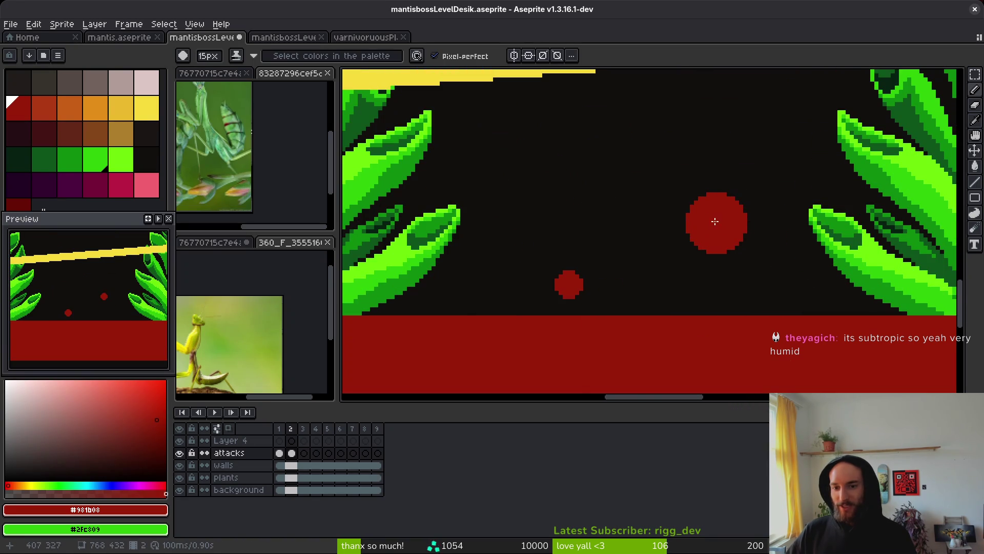
{"action": "scroll", "coordinate": [715, 221], "scroll_direction": "down", "scroll_amount": 5}
{"action": "key", "text": "plus"}
{"action": "key", "text": "plus"}
{"action": "key", "text": "plus"}
{"action": "left_click", "coordinate": [700, 258]}
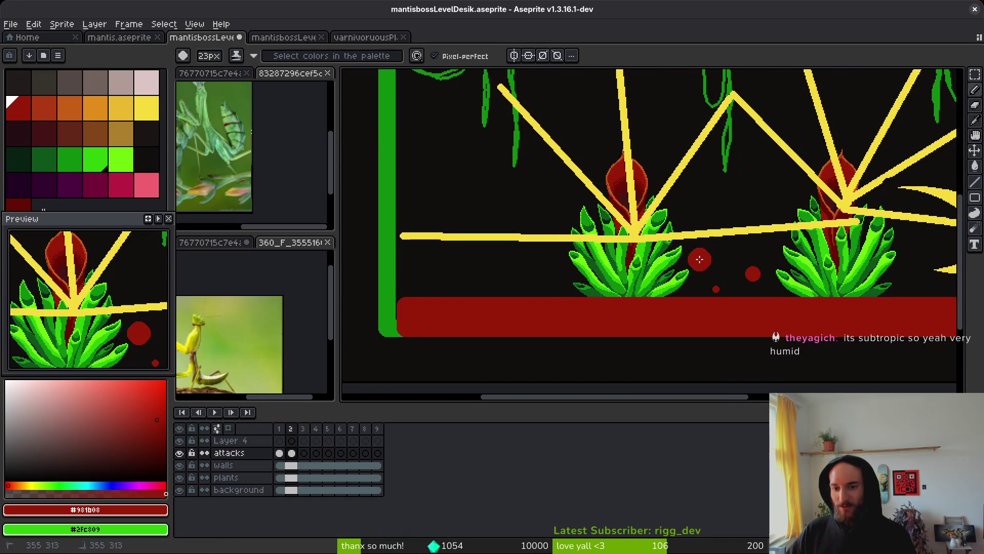
Add smaller dark-red droplets higher up between the plants.
{"action": "key", "text": "minus"}
{"action": "key", "text": "minus"}
{"action": "key", "text": "minus"}
{"action": "left_click", "coordinate": [724, 244]}
{"action": "key", "text": "v"}
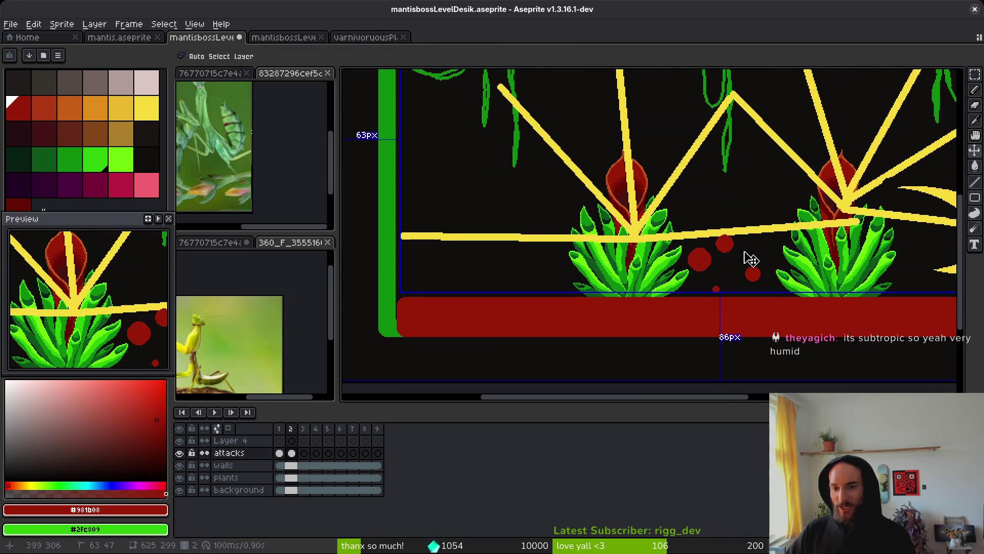
{"action": "key", "text": "b"}
{"action": "left_click", "coordinate": [740, 210]}
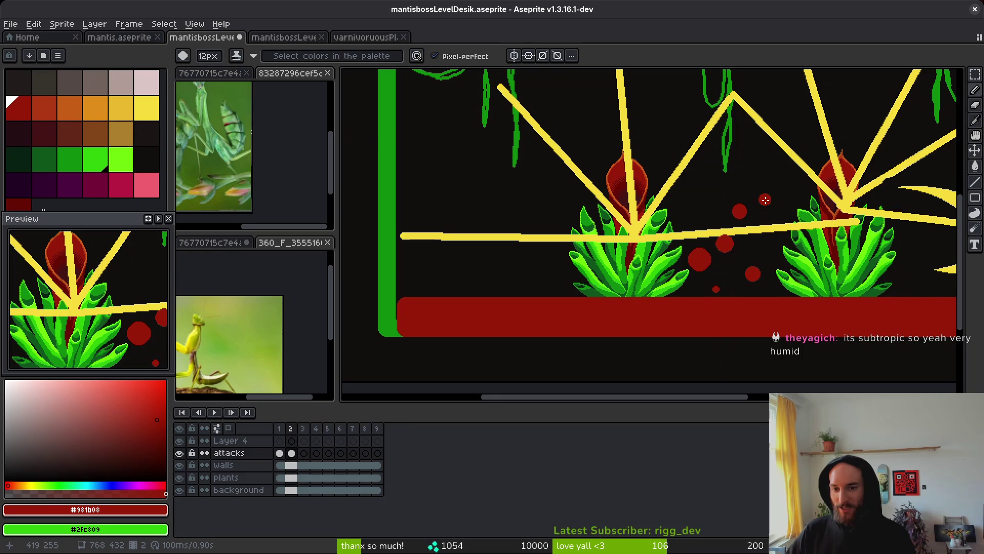
{"action": "left_click", "coordinate": [758, 217]}
{"action": "key", "text": "v"}
{"action": "key", "text": "b"}
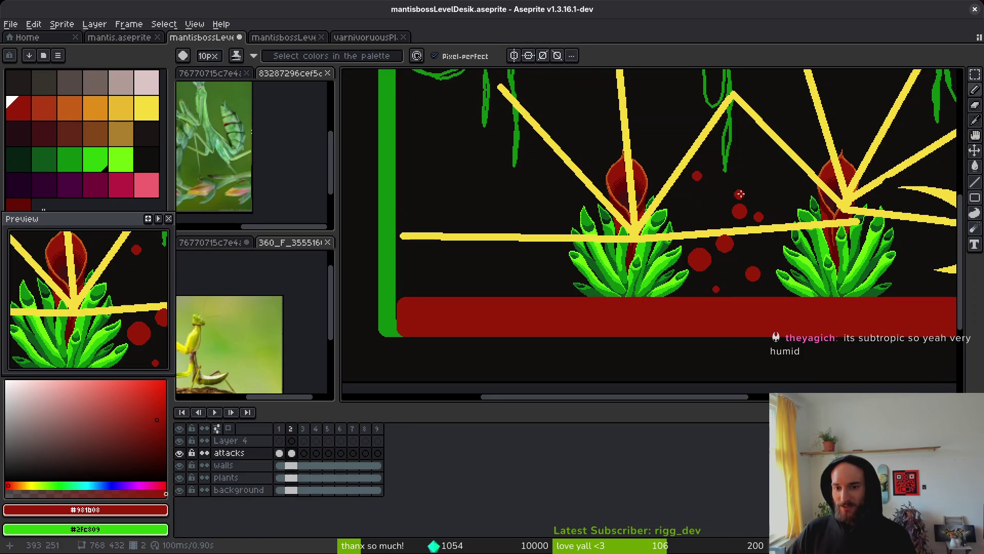
{"action": "scroll", "coordinate": [655, 199], "scroll_direction": "down", "scroll_amount": 3}
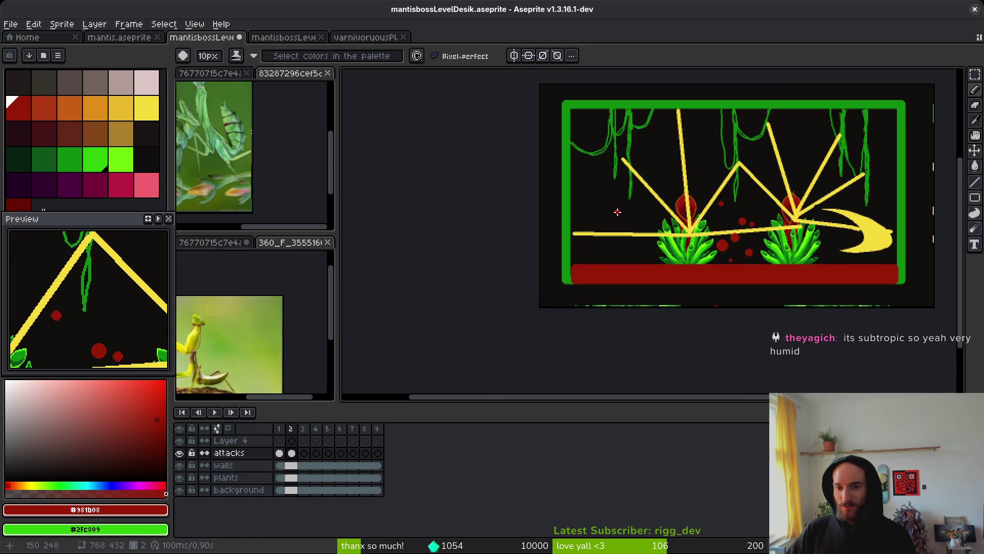
{"action": "scroll", "coordinate": [620, 205], "scroll_direction": "up", "scroll_amount": 1}
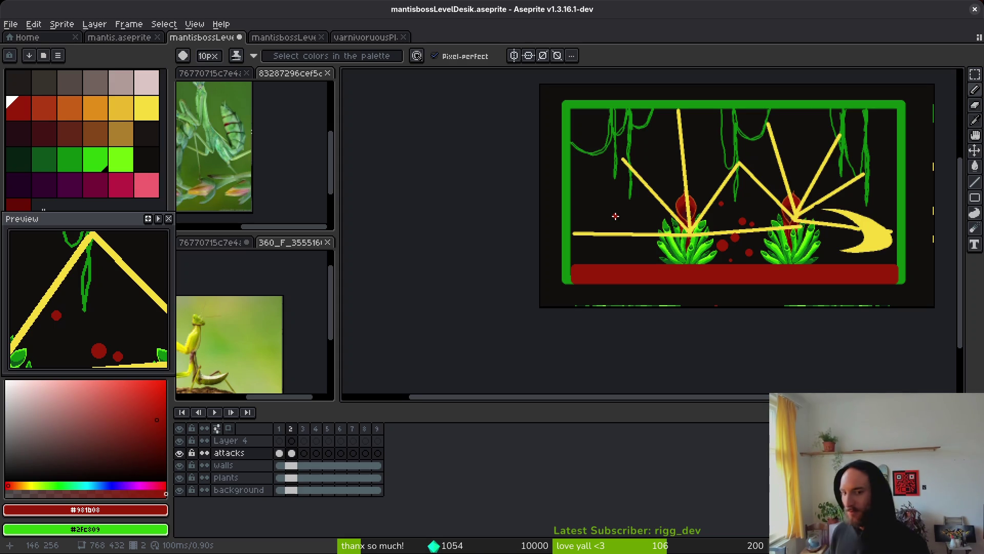
{"action": "scroll", "coordinate": [602, 198], "scroll_direction": "up", "scroll_amount": 3}
Scatter more dark-red droplets of mixed sizes across the arena near the beams.
{"action": "left_click", "coordinate": [649, 237]}
{"action": "key", "text": "plus"}
{"action": "key", "text": "plus"}
{"action": "key", "text": "plus"}
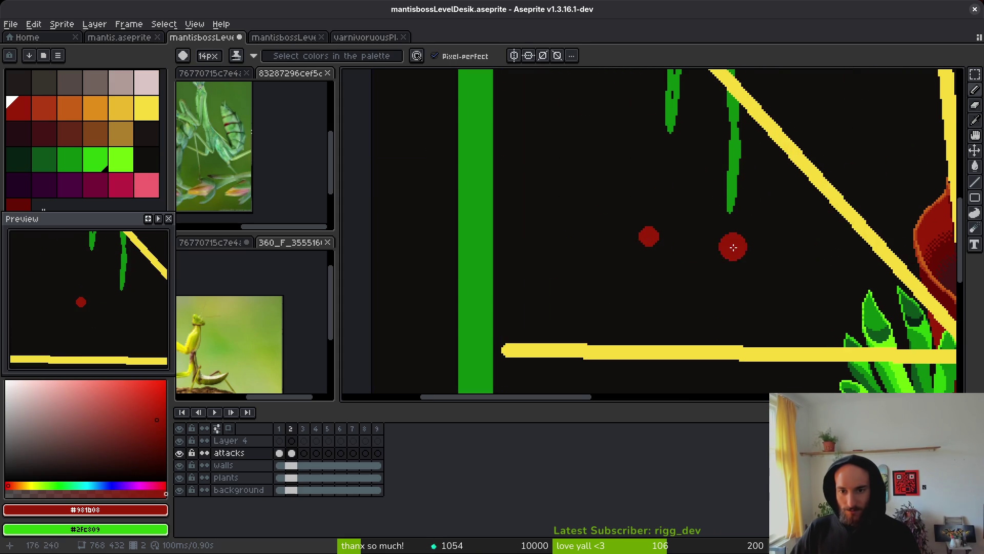
{"action": "left_click", "coordinate": [709, 185]}
{"action": "key", "text": "minus"}
{"action": "key", "text": "minus"}
{"action": "key", "text": "minus"}
{"action": "scroll", "coordinate": [715, 256], "scroll_direction": "down", "scroll_amount": 3}
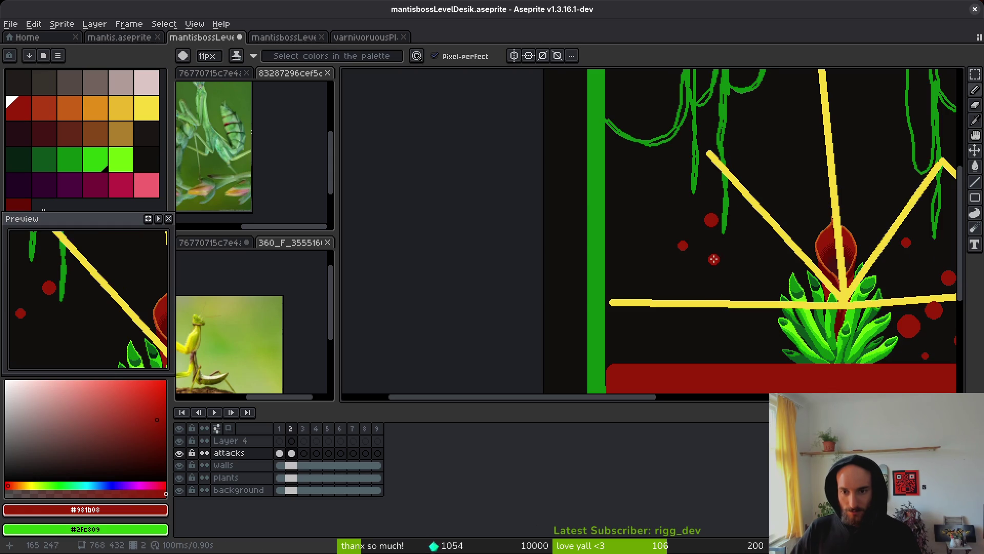
{"action": "left_click", "coordinate": [714, 259]}
{"action": "left_click", "coordinate": [736, 244]}
{"action": "key", "text": "ctrl"}
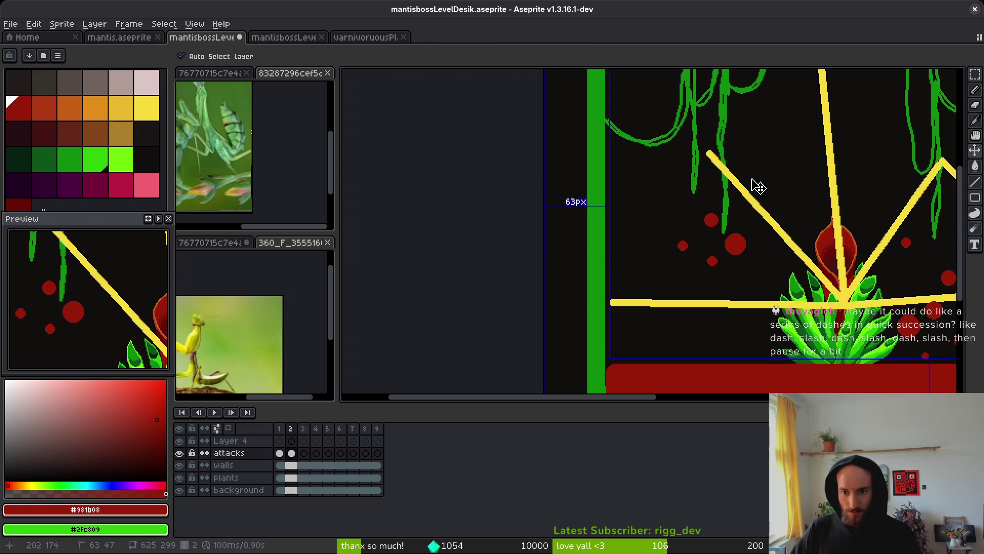
{"action": "scroll", "coordinate": [758, 175], "scroll_direction": "down", "scroll_amount": 5}
{"action": "scroll", "coordinate": [751, 174], "scroll_direction": "up", "scroll_amount": 7}
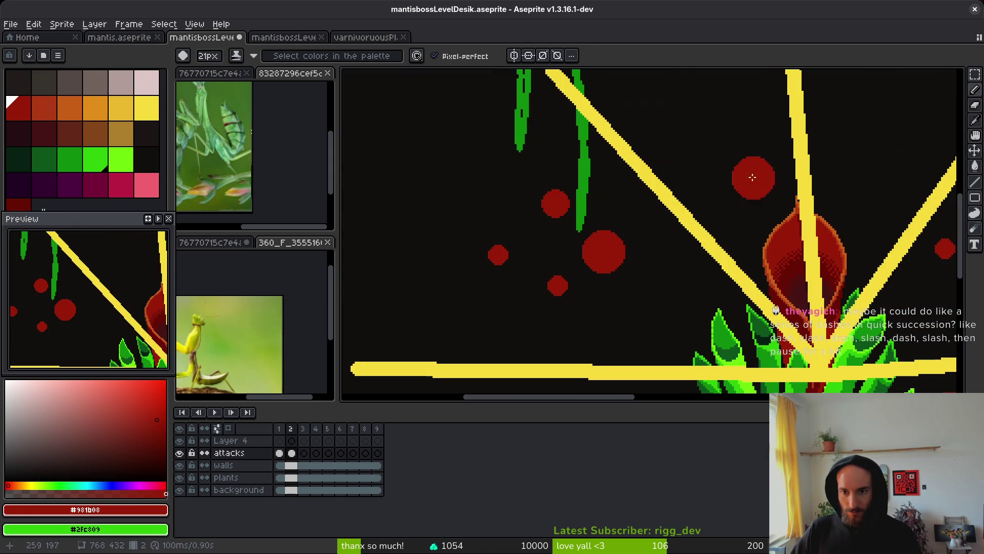
Add a droplet above the diagonal beam and a large 25px droplet beside it.
{"action": "left_click", "coordinate": [662, 143]}
{"action": "key", "text": "minus"}
{"action": "key", "text": "minus"}
{"action": "key", "text": "minus"}
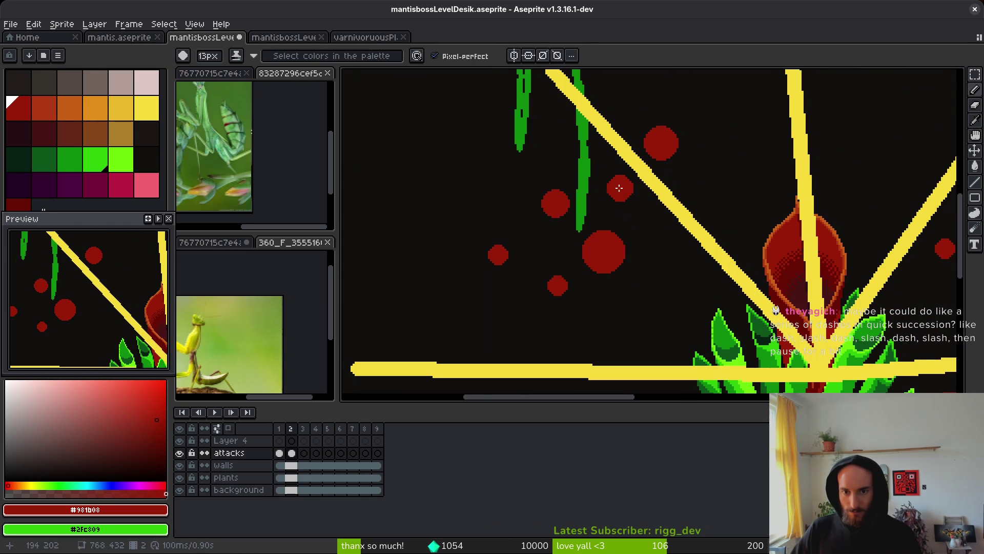
{"action": "key", "text": "plus"}
{"action": "key", "text": "plus"}
{"action": "key", "text": "plus"}
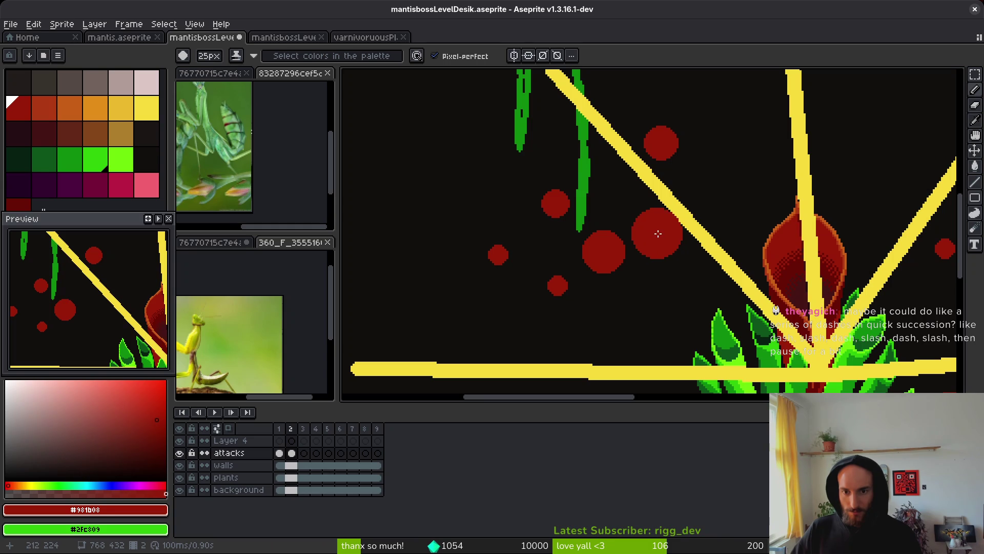
{"action": "left_click", "coordinate": [670, 271]}
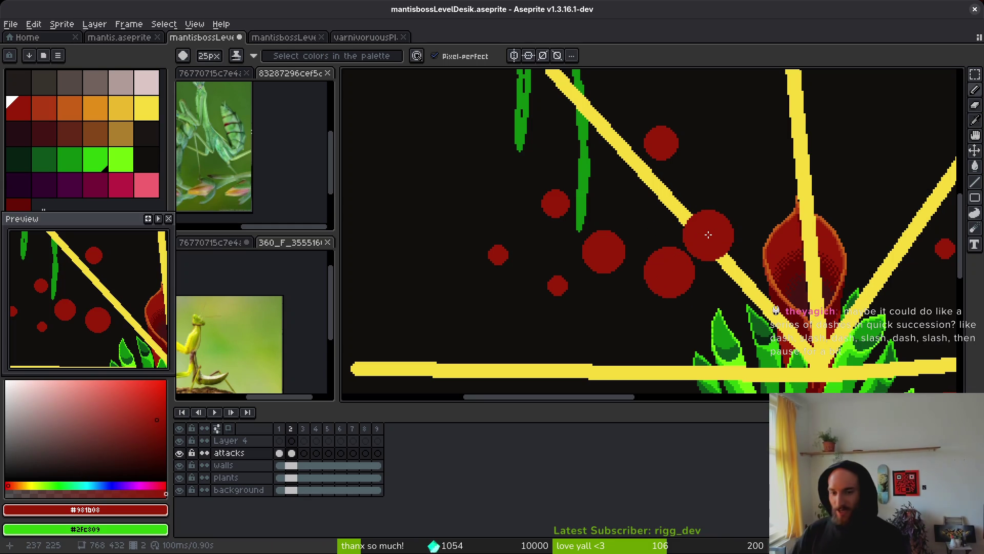
{"action": "scroll", "coordinate": [731, 307], "scroll_direction": "down", "scroll_amount": 4}
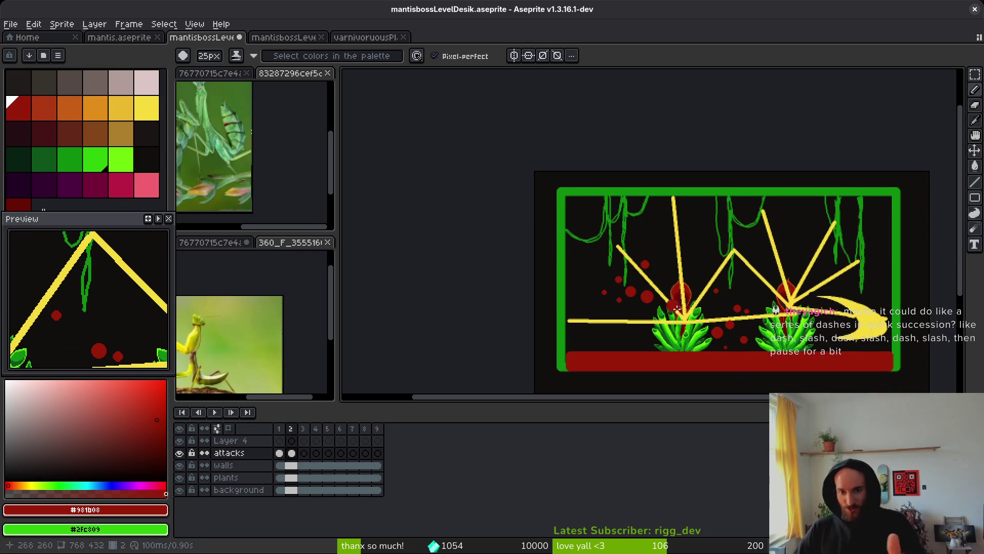
{"action": "scroll", "coordinate": [677, 310], "scroll_direction": "down", "scroll_amount": 3}
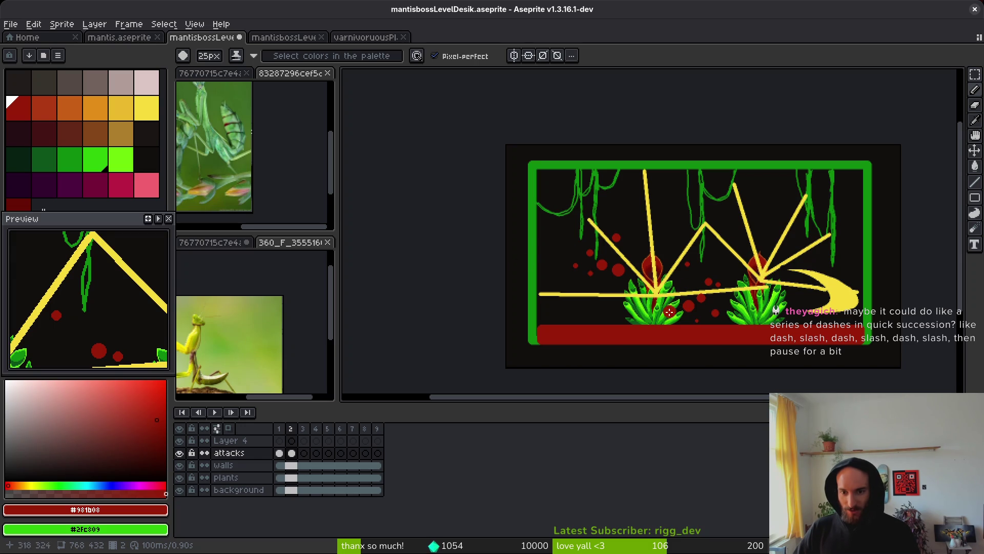
{"action": "scroll", "coordinate": [666, 300], "scroll_direction": "up", "scroll_amount": 2}
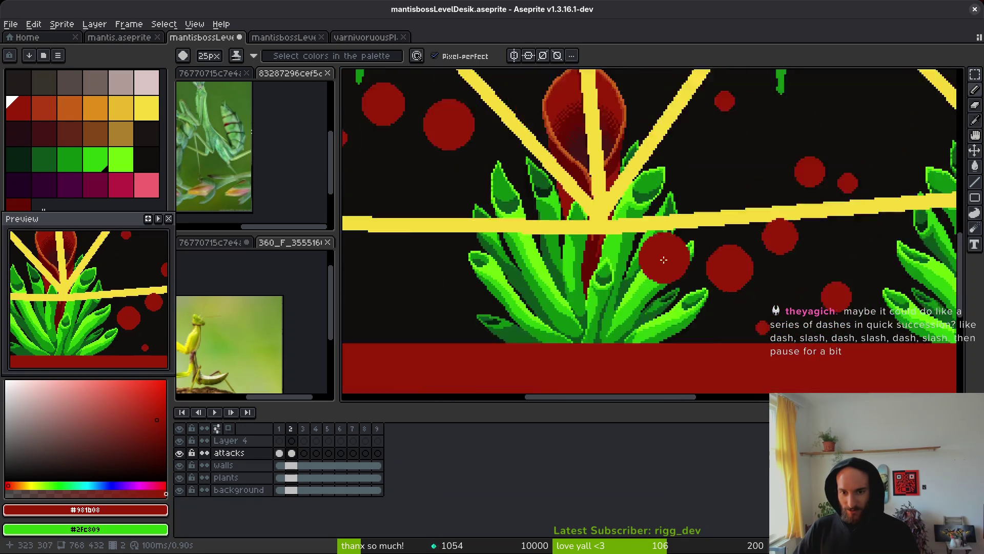
{"action": "scroll", "coordinate": [680, 254], "scroll_direction": "down", "scroll_amount": 2}
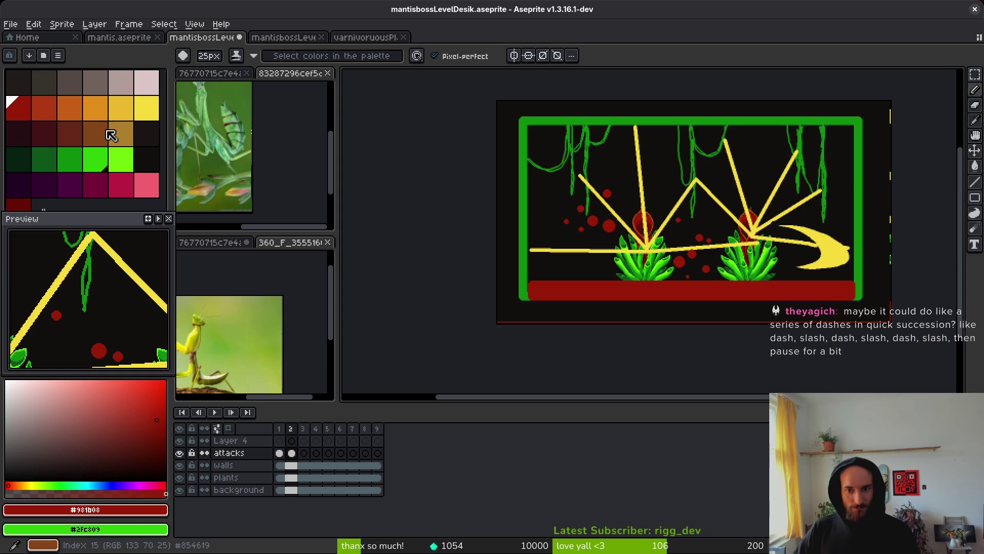
Make the beam yellow, sampled from the canvas, the primary colour.
{"action": "left_click", "coordinate": [78, 111]}
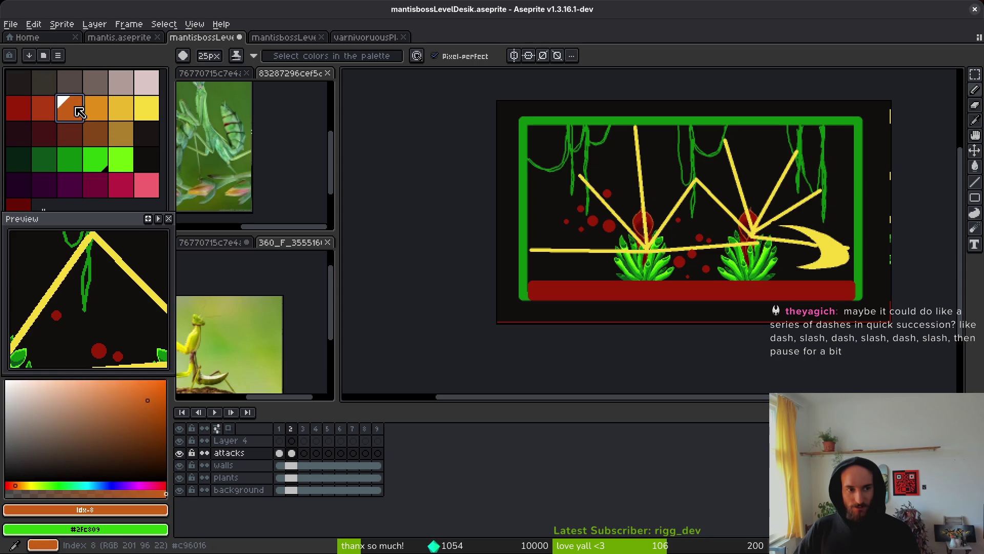
{"action": "key", "text": "alt"}
{"action": "left_click", "coordinate": [647, 193], "text": "alt"}
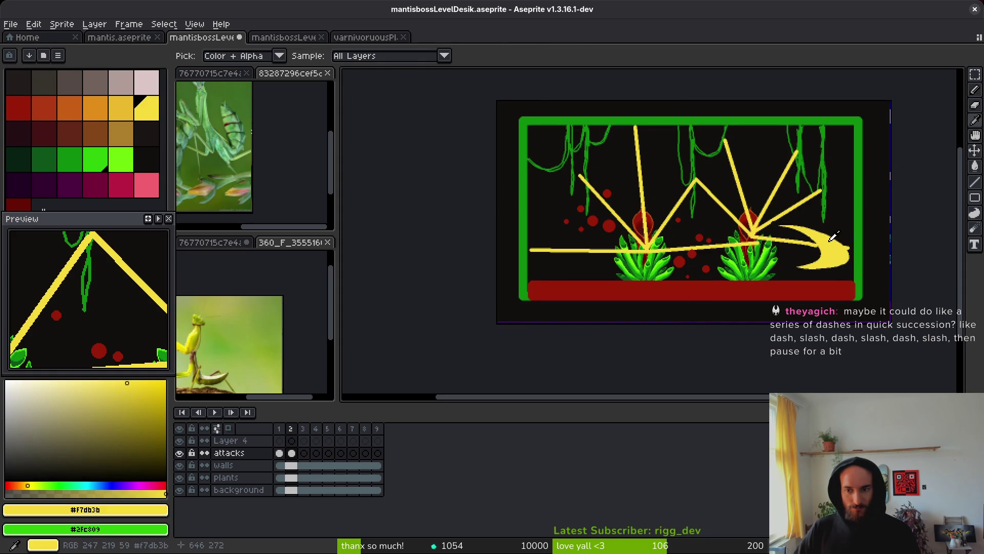
{"action": "left_click", "coordinate": [148, 196]}
{"action": "scroll", "coordinate": [626, 217], "scroll_direction": "up", "scroll_amount": 3}
{"action": "scroll", "coordinate": [626, 217], "scroll_direction": "down", "scroll_amount": 4}
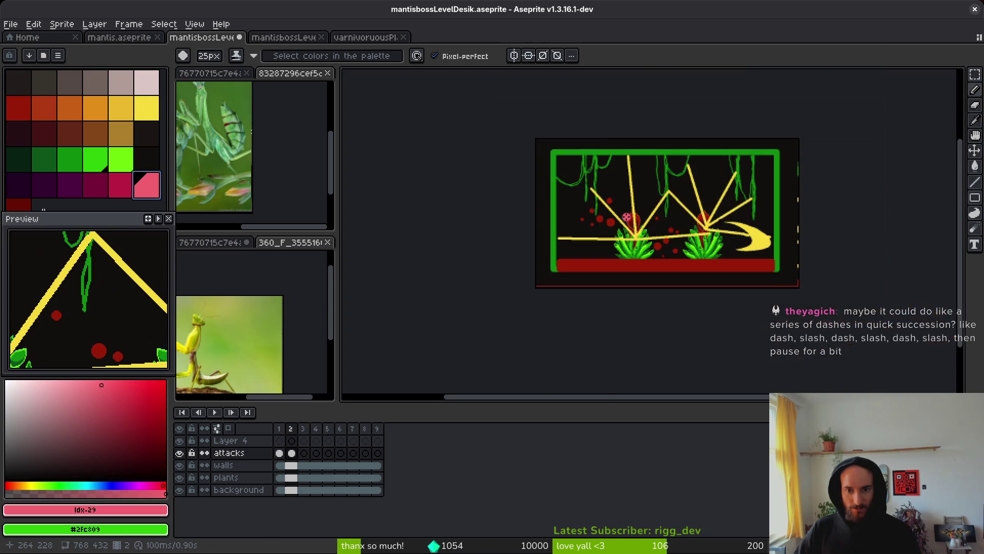
{"action": "left_click", "coordinate": [96, 187]}
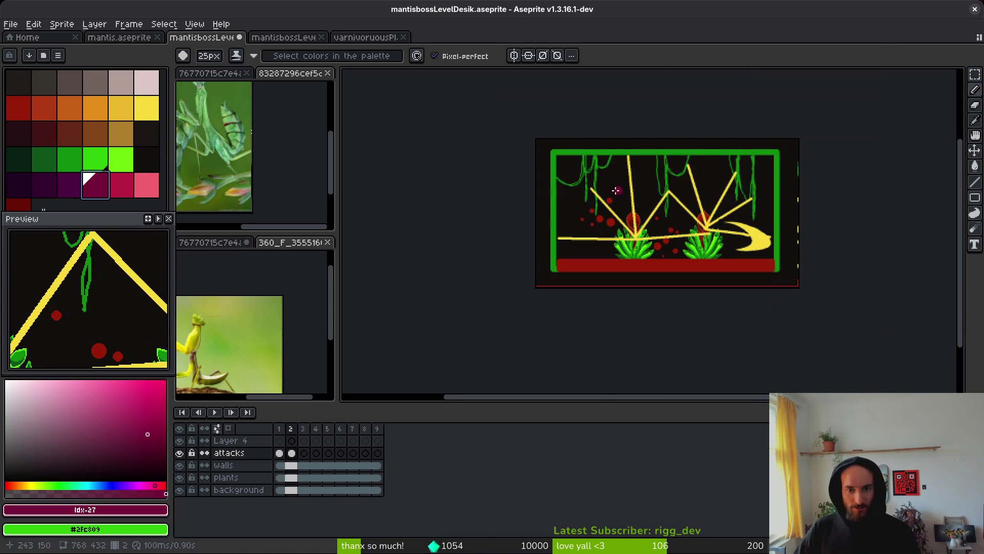
{"action": "left_click", "coordinate": [70, 109]}
{"action": "scroll", "coordinate": [608, 200], "scroll_direction": "up", "scroll_amount": 3}
{"action": "scroll", "coordinate": [607, 203], "scroll_direction": "down", "scroll_amount": 2}
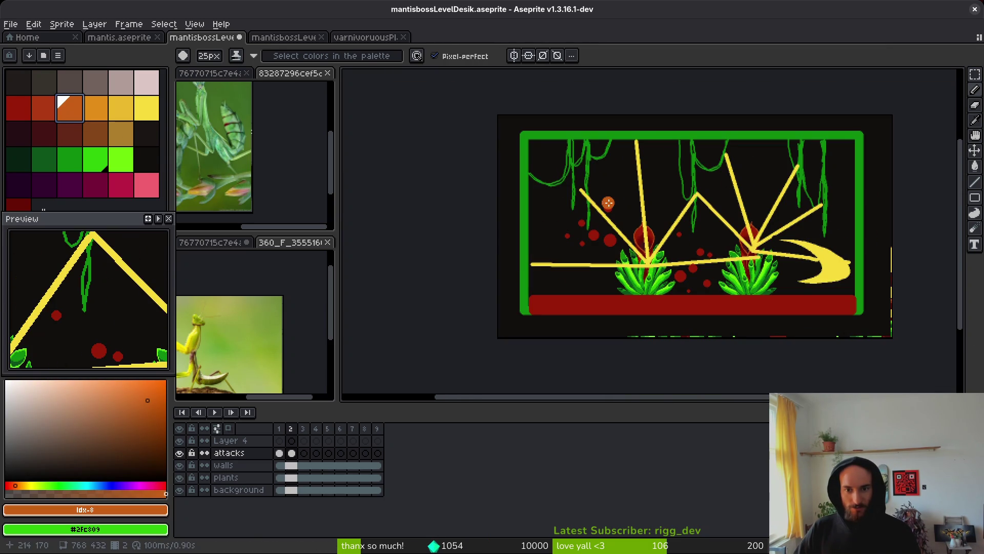
{"action": "left_click", "coordinate": [649, 226], "text": "alt"}
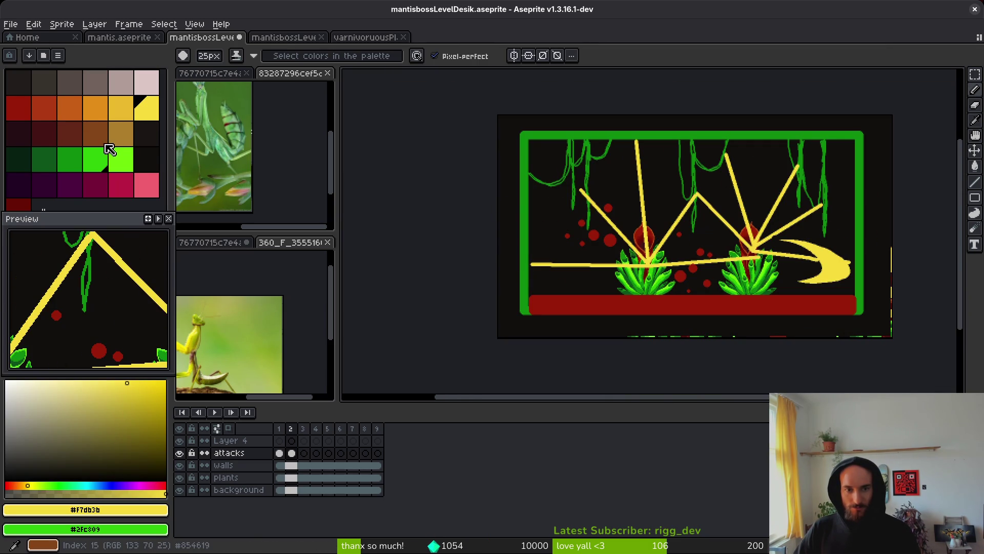
Replace the yellow with dark maroon as secondary colour, then reselect the yellow swatch.
{"action": "right_click", "coordinate": [17, 109]}
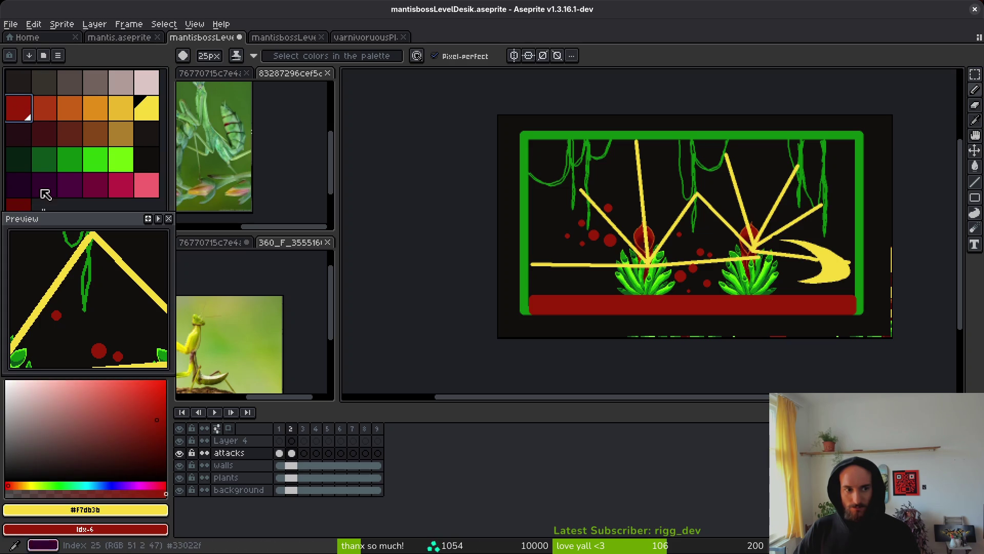
{"action": "right_click", "coordinate": [44, 133]}
{"action": "key", "text": "shift+r"}
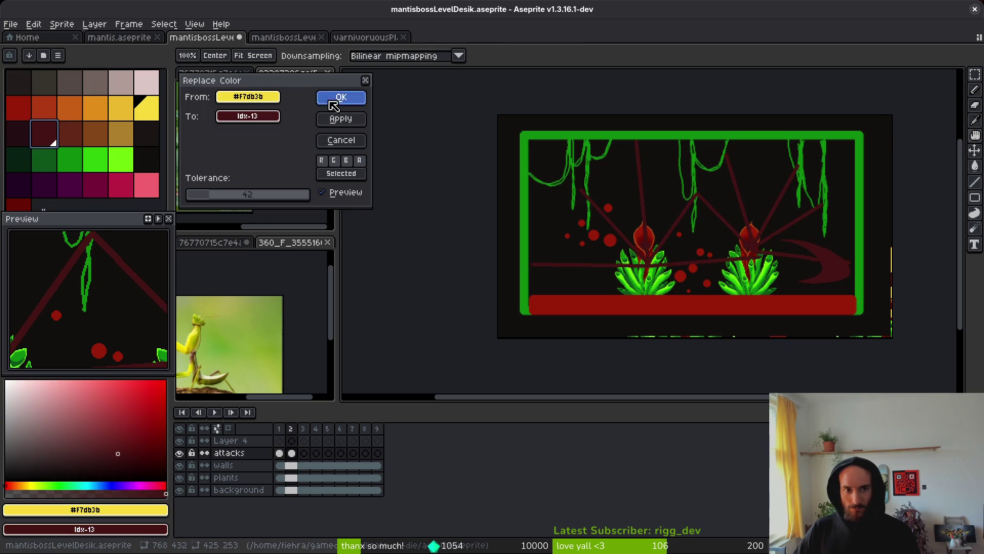
{"action": "left_click", "coordinate": [332, 103]}
{"action": "left_click", "coordinate": [147, 107]}
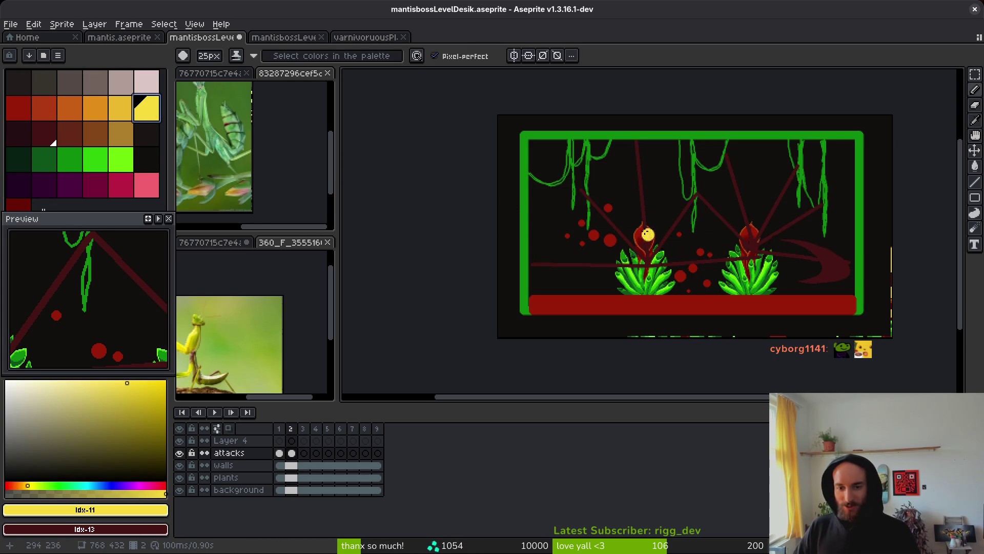
Stamp a yellow dot and draw yellow lines from the left plant to it and up toward the vines.
{"action": "left_click_drag", "start_coordinate": [594, 203], "coordinate": [604, 210]}
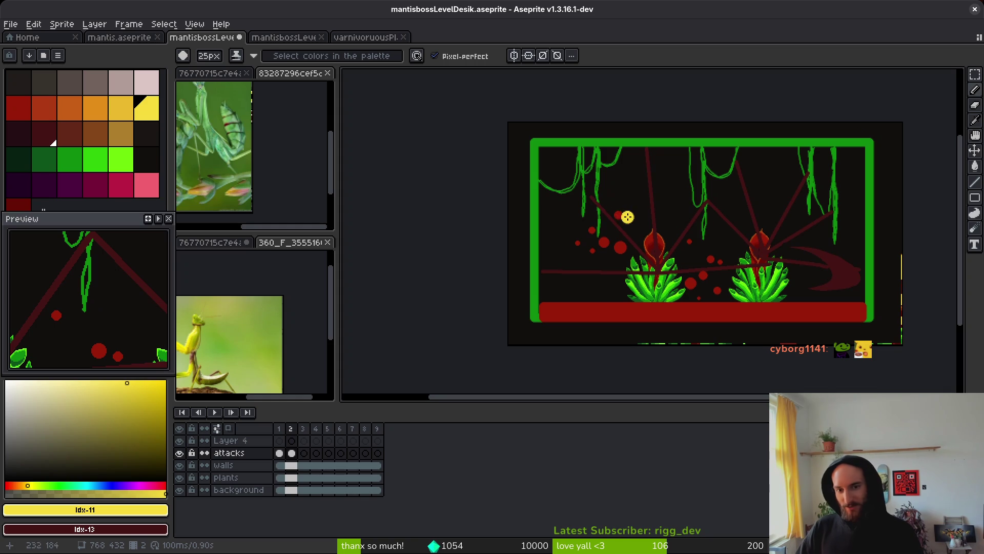
{"action": "left_click", "coordinate": [573, 228]}
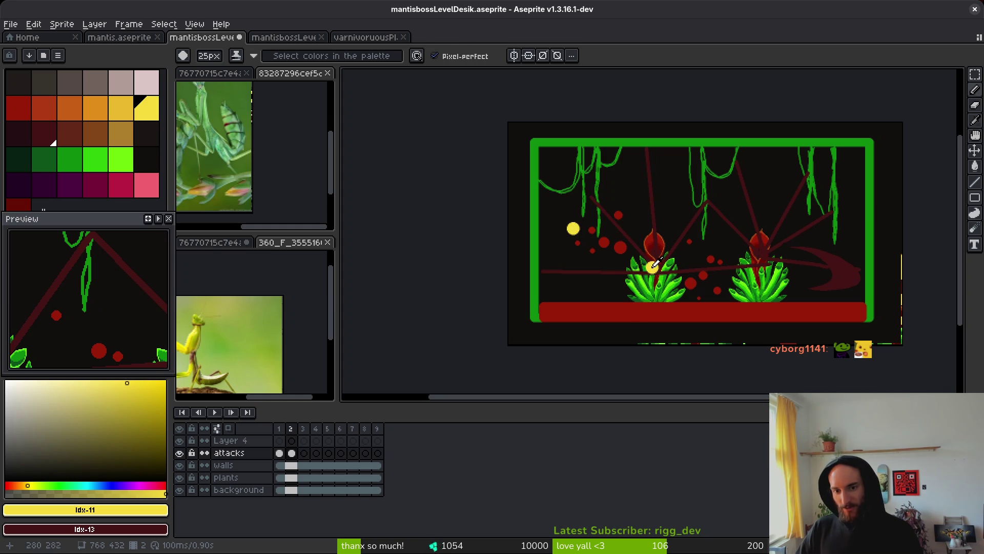
{"action": "key", "text": "l"}
{"action": "left_click_drag", "start_coordinate": [658, 268], "coordinate": [542, 214]}
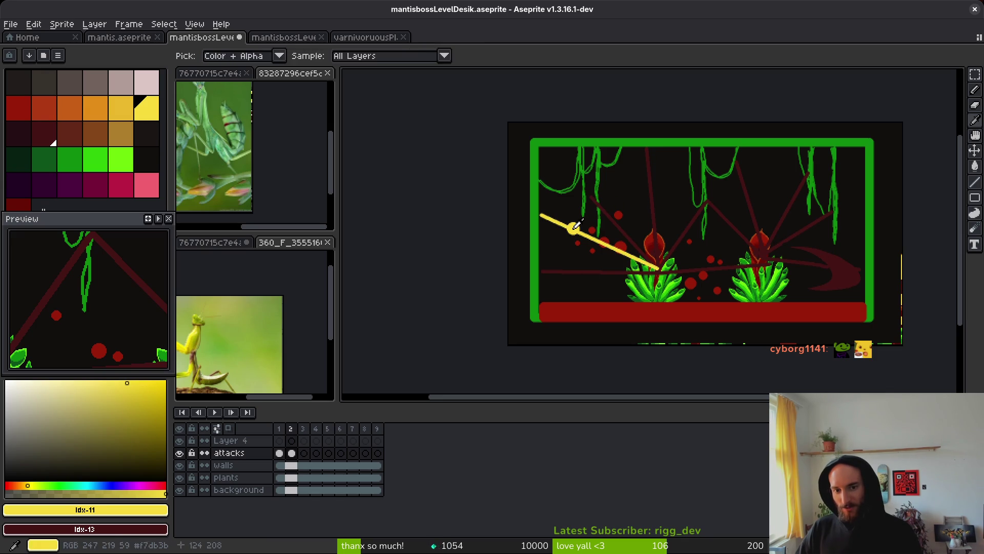
{"action": "key", "text": "b"}
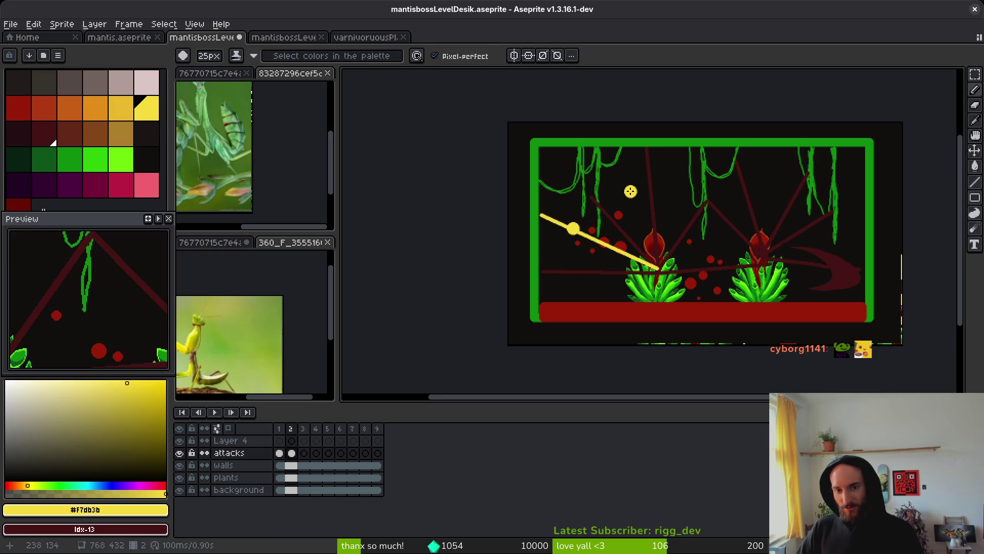
{"action": "key", "text": "l"}
{"action": "left_click_drag", "start_coordinate": [543, 213], "coordinate": [692, 175]}
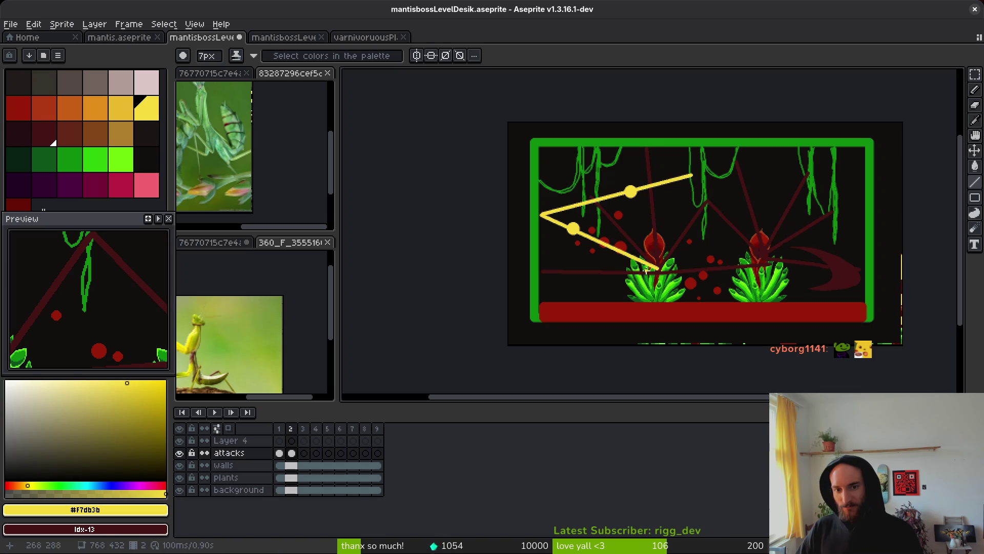
Stamp a yellow dot above the left plant and close the path back down to it.
{"action": "key", "text": "b"}
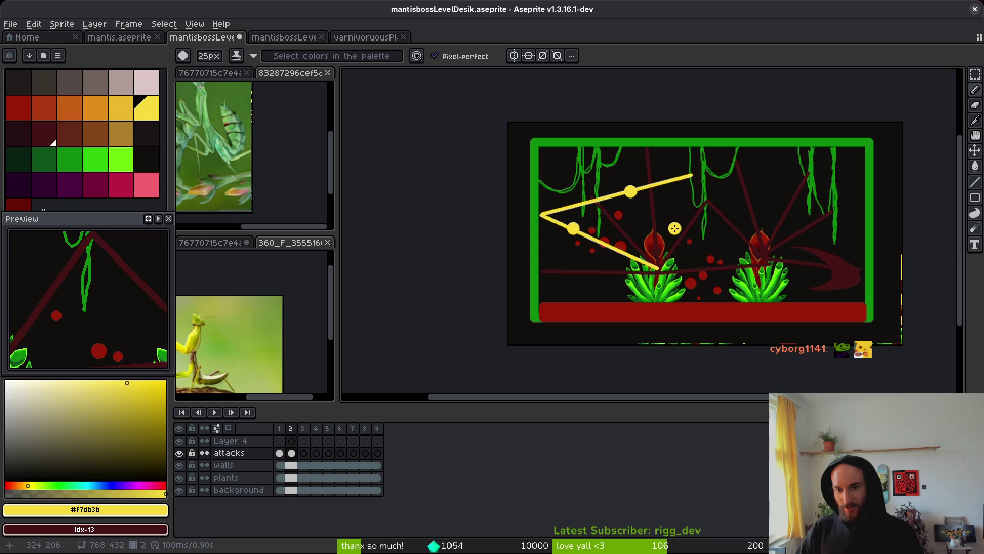
{"action": "left_click", "coordinate": [675, 228]}
{"action": "key", "text": "l"}
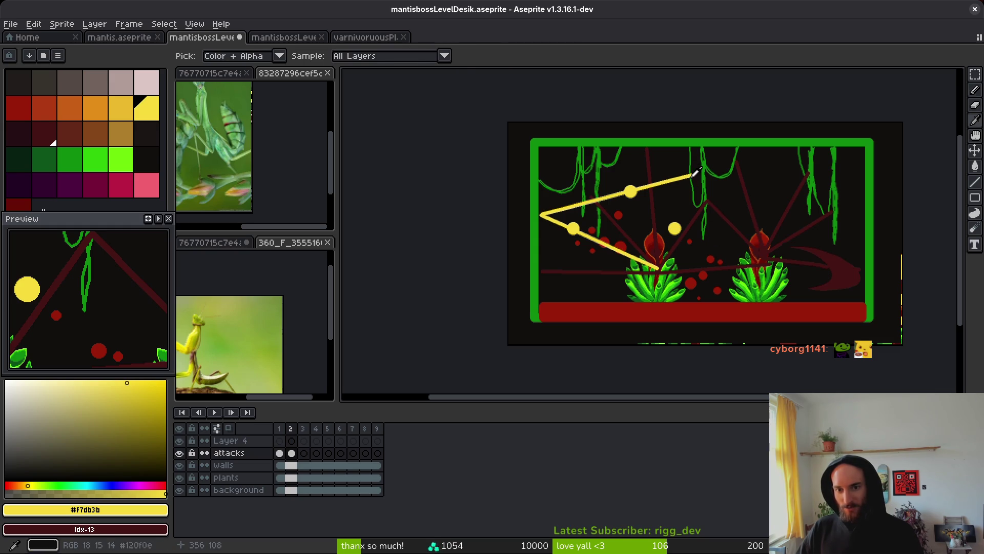
{"action": "left_click_drag", "start_coordinate": [692, 176], "coordinate": [662, 263]}
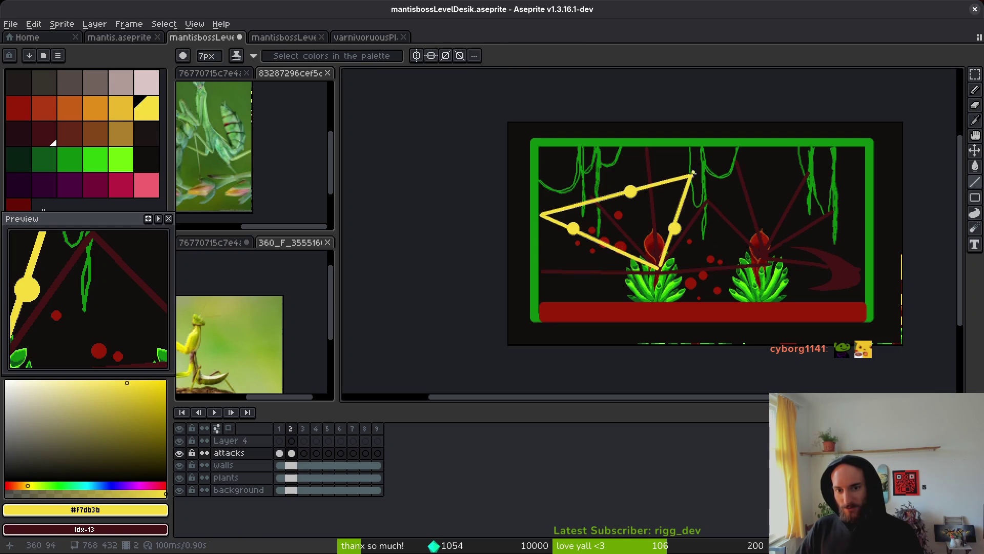